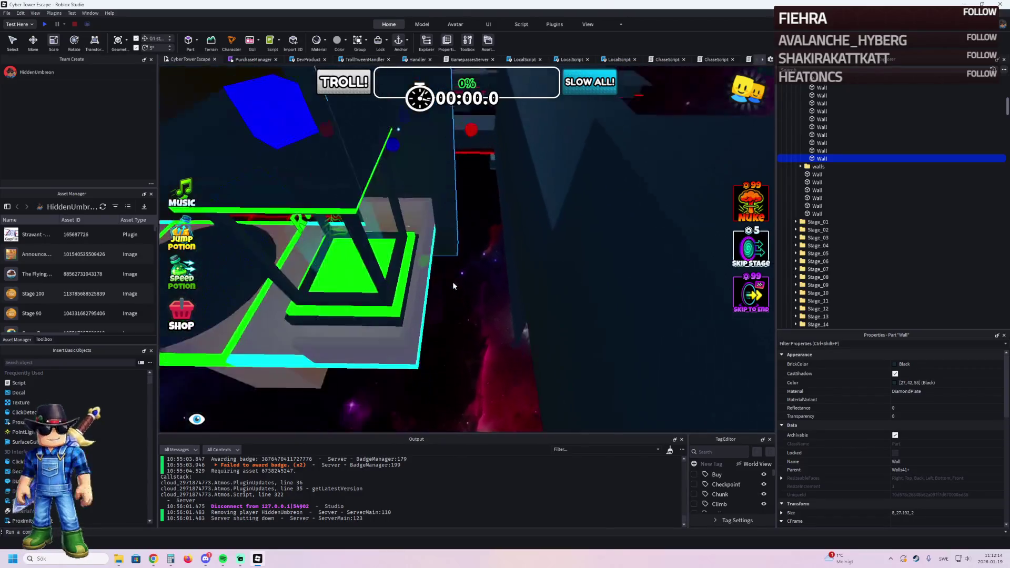
Step: Narrow the dark DiamondPlate wall to about 6.7 studs wide
scroll(454, 285, down, 5)
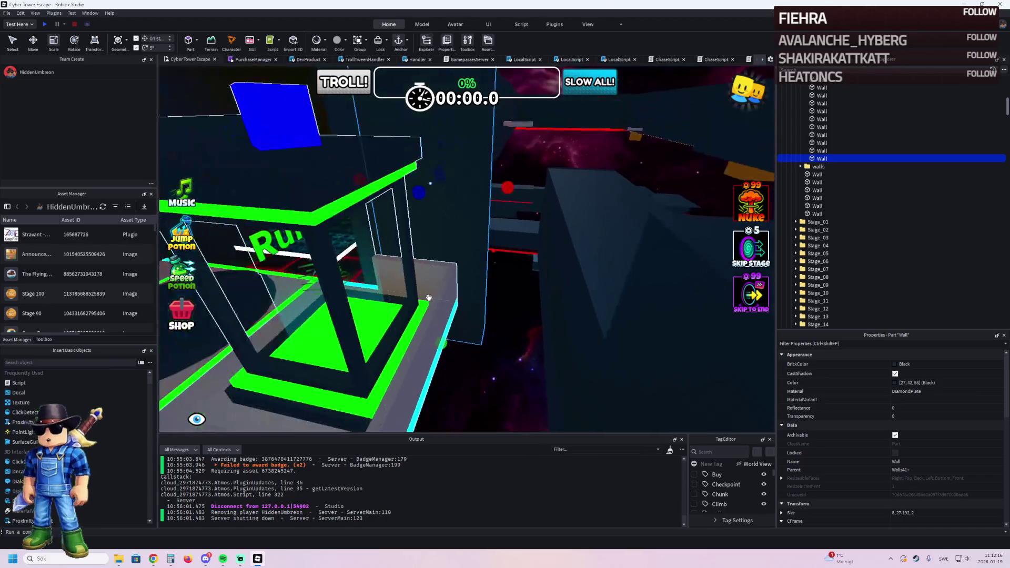
scroll(429, 298, down, 3)
scroll(429, 298, up, 10)
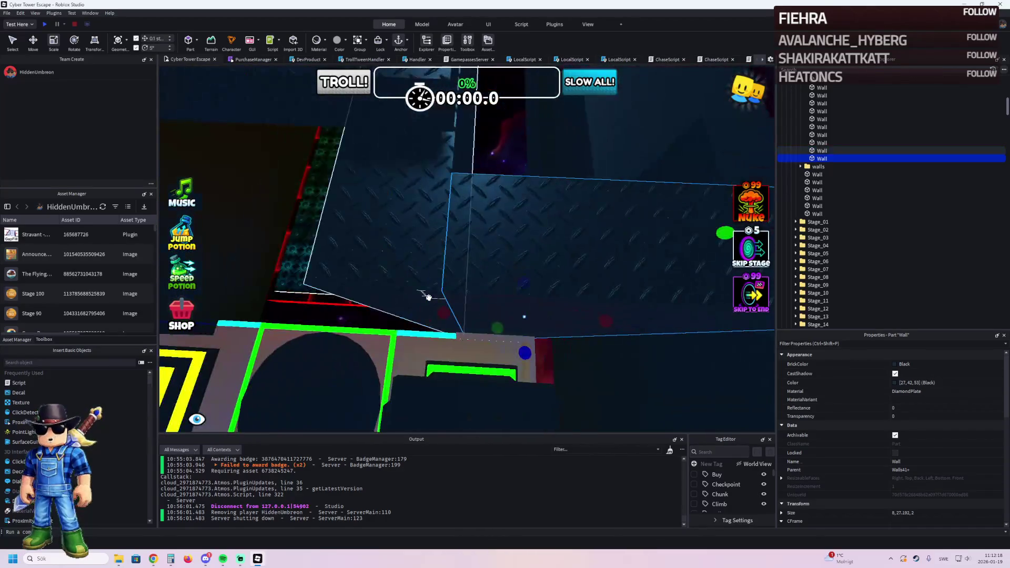
scroll(428, 298, down, 5)
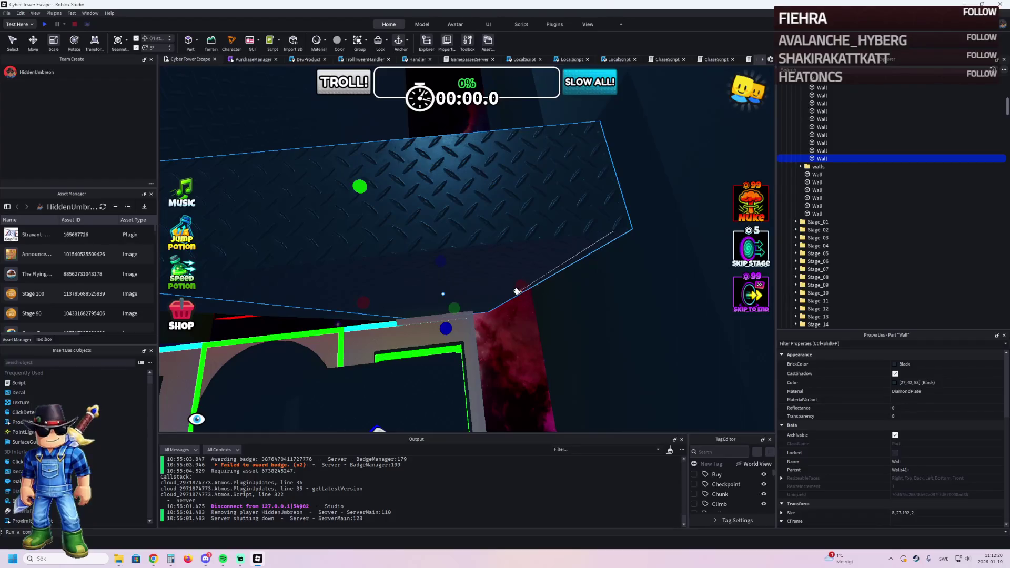
key(d)
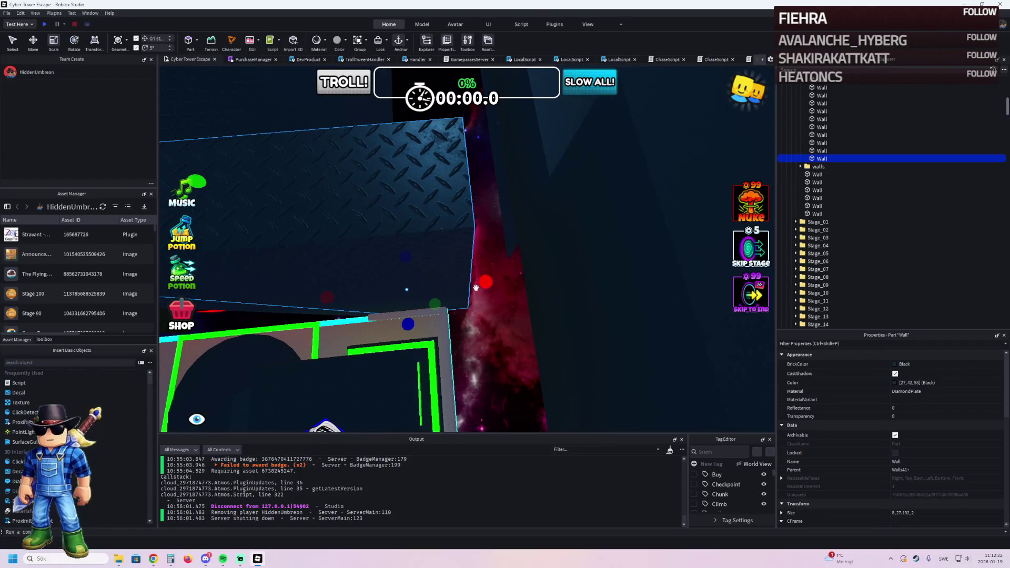
drag(490, 284, 465, 294)
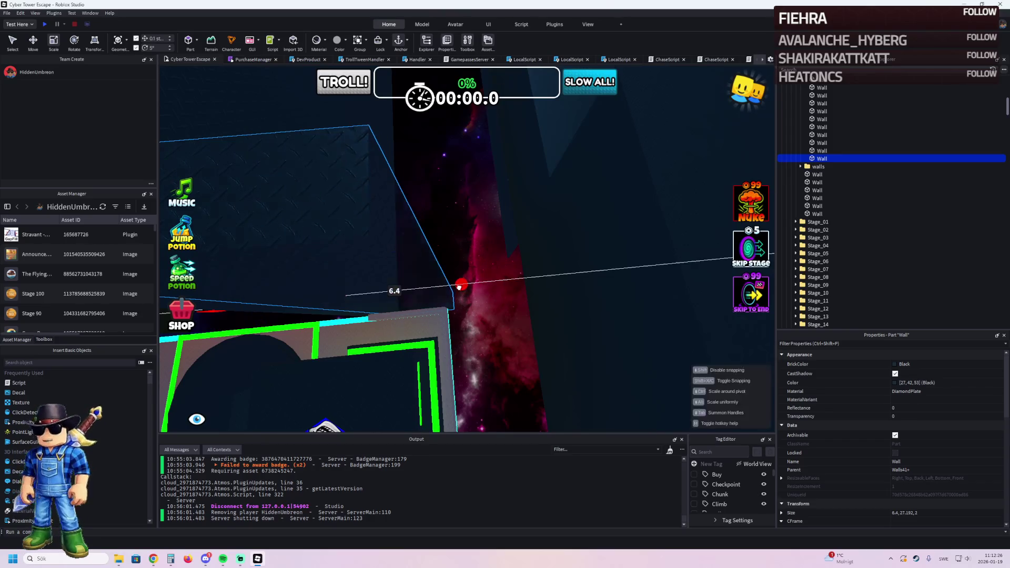
Step: Duplicate the wall, rotate the copy, and slide it into place along the stage edge
key(ctrl+d)
key(ctrl+r)
key(ctrl+2)
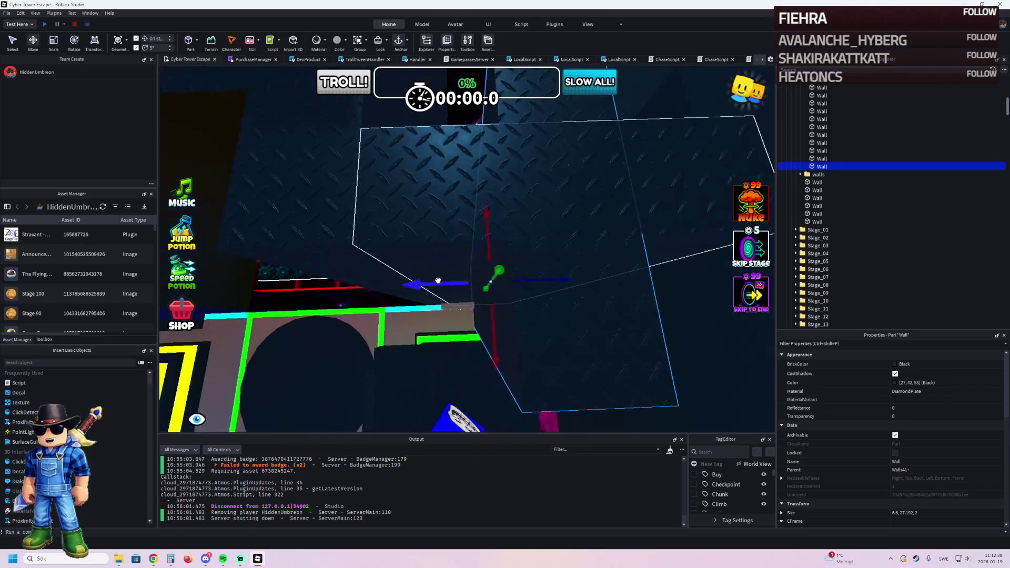
drag(444, 280, 548, 277)
mouse_move(650, 256)
mouse_down()
mouse_move(479, 263)
mouse_move(478, 272)
mouse_move(479, 260)
mouse_up()
Step: Stretch the wall panel from 6.6 to 16.5 and nudge it slightly along its axis
key(ctrl+3)
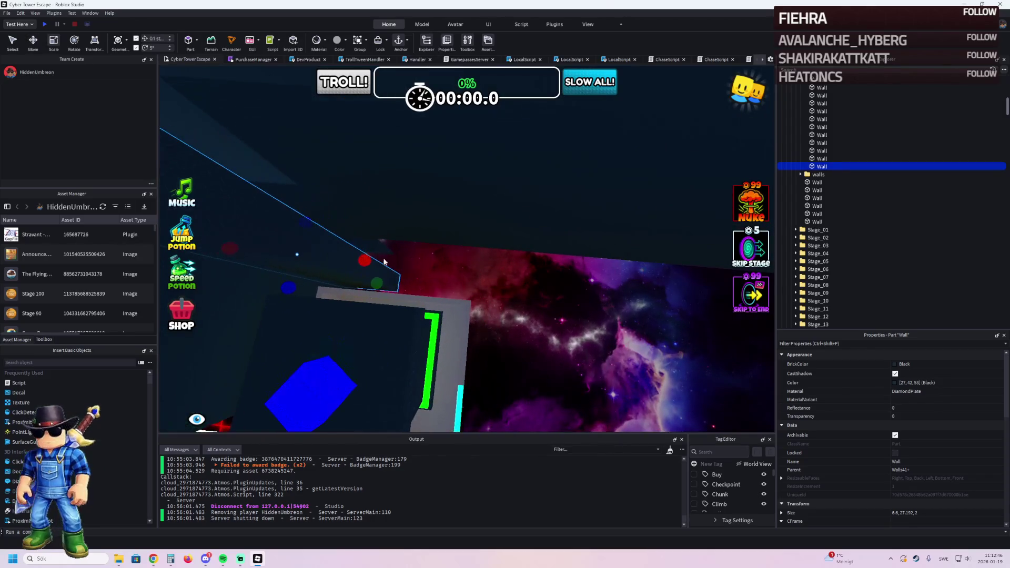
drag(395, 262, 517, 272)
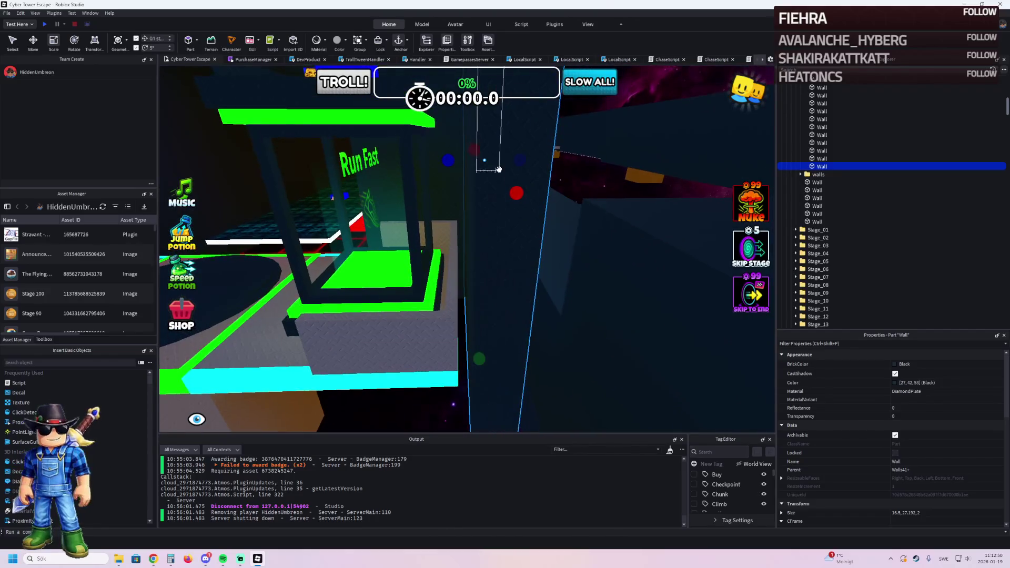
key(ctrl+2)
drag(532, 146, 521, 153)
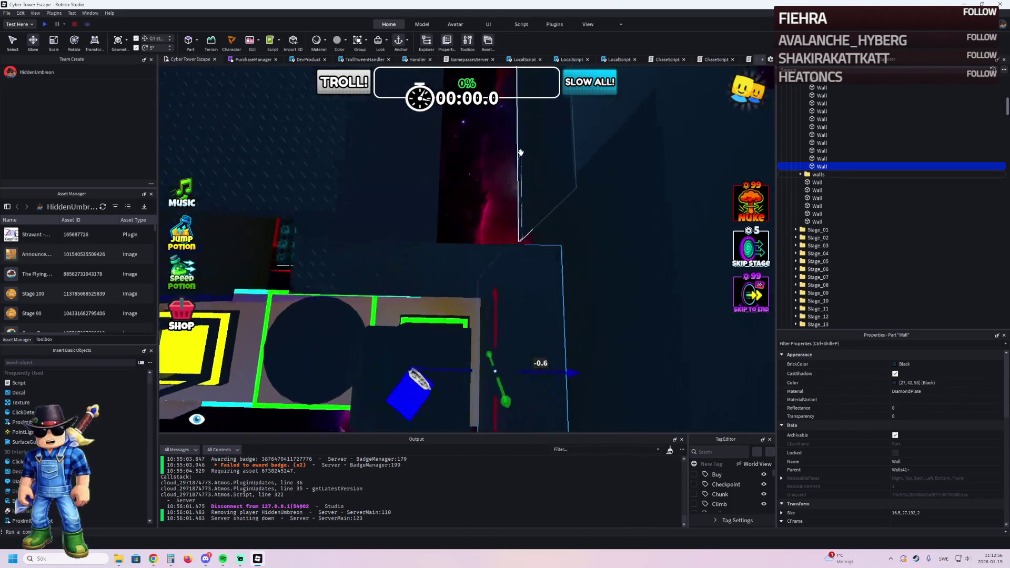
Step: Resize the neighbouring wall panel along its length
click(522, 220)
key(f)
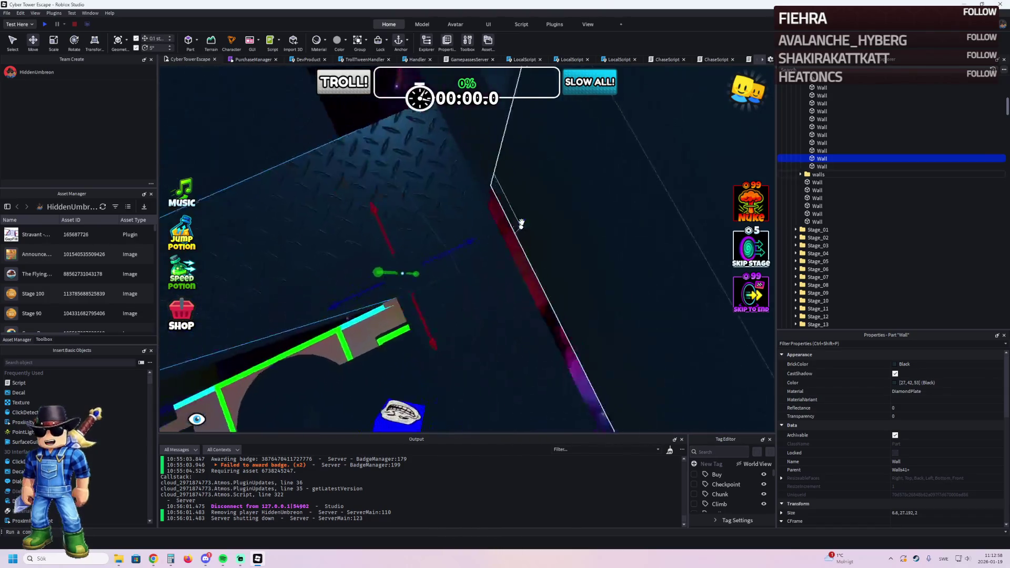
key(ctrl+3)
right_click(521, 223)
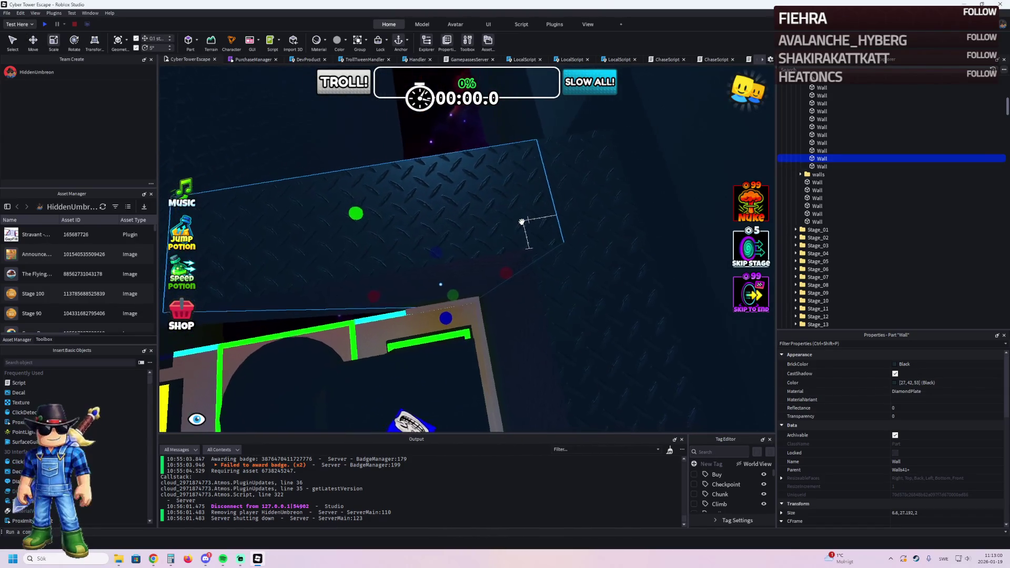
right_click(524, 229)
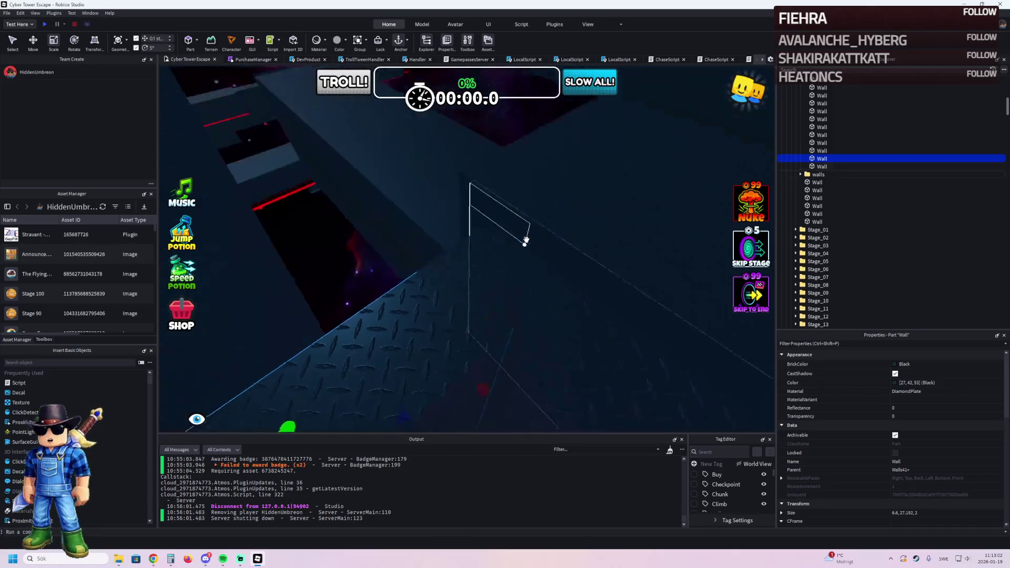
drag(494, 279, 484, 284)
Step: Survey the stages from above and pick a wall panel beside the stage
click(379, 152)
right_click(379, 153)
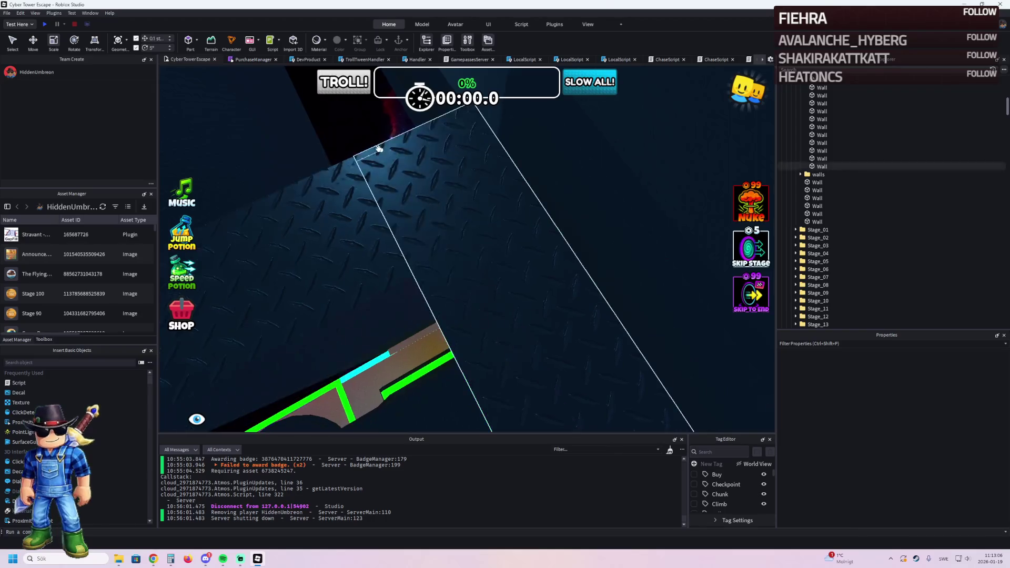
right_click(551, 193)
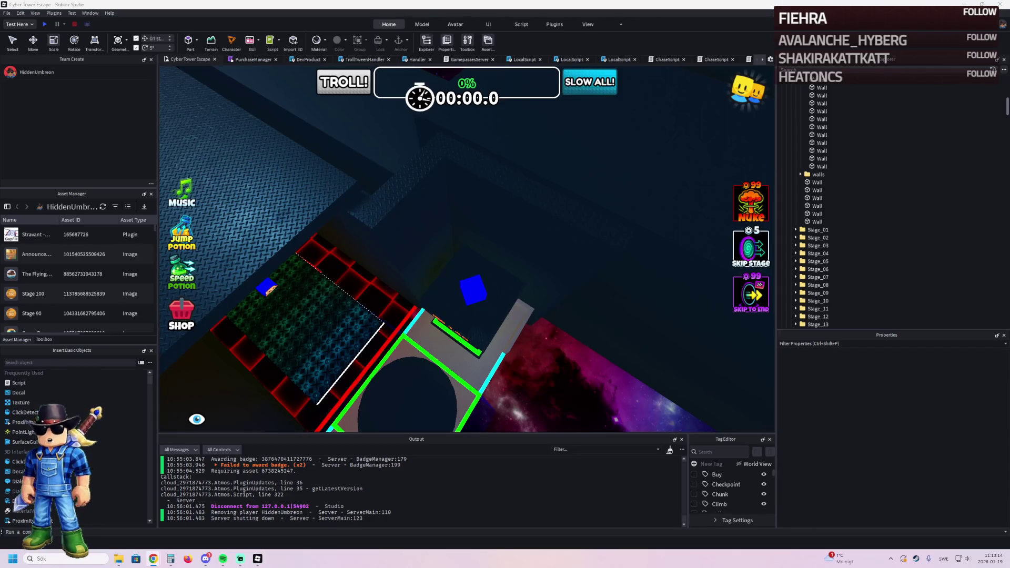
click(377, 253)
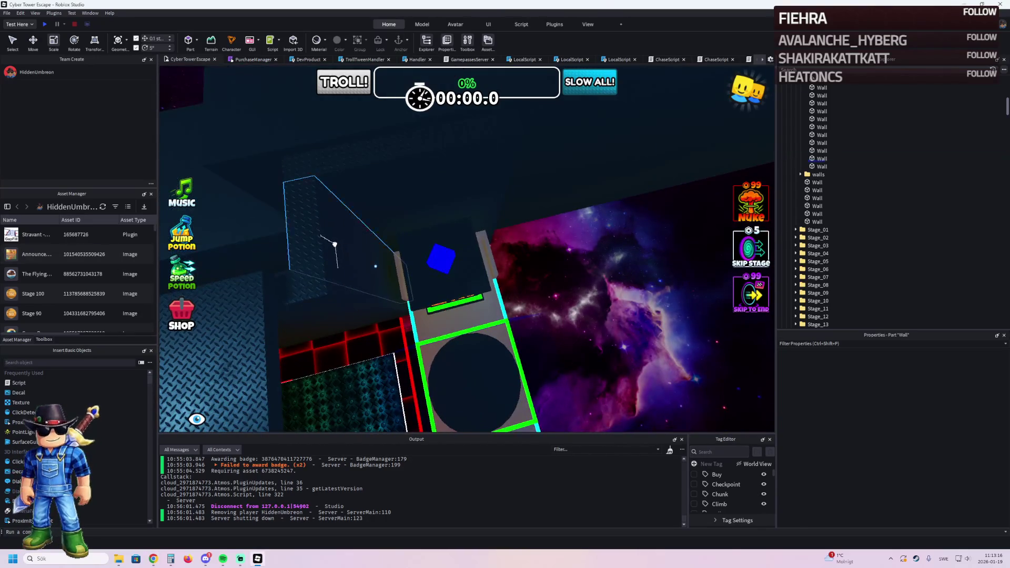
Step: Duplicate the wall and slide the copy 15.2 studs along
key(ctrl+d)
key(ctrl+2)
mouse_move(427, 254)
mouse_down()
mouse_move(442, 190)
mouse_move(451, 257)
mouse_move(505, 284)
mouse_move(496, 266)
mouse_move(552, 164)
mouse_move(546, 138)
mouse_move(423, 274)
mouse_up()
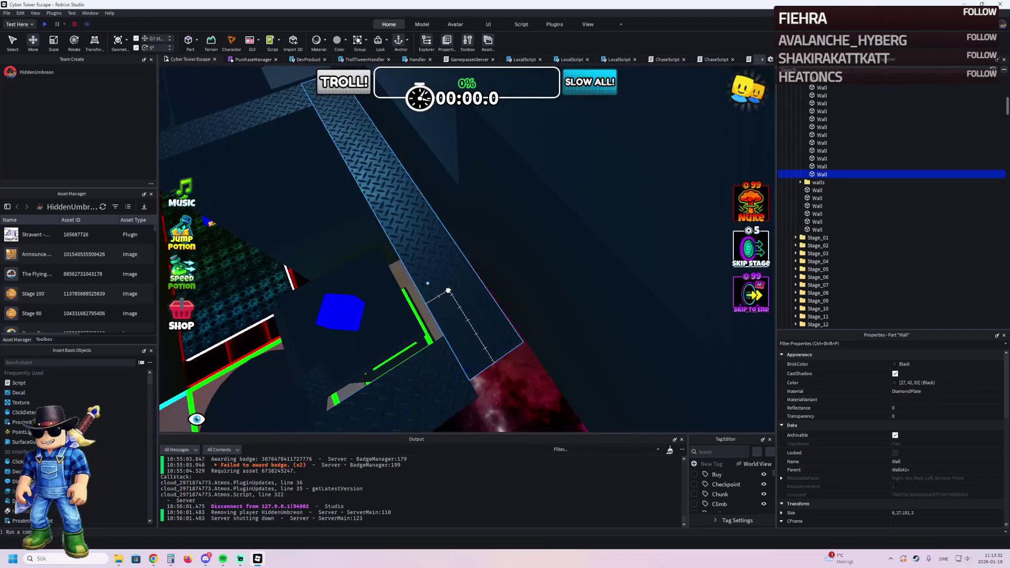
Step: Widen another wall panel from 16.5 to 17
click(448, 291)
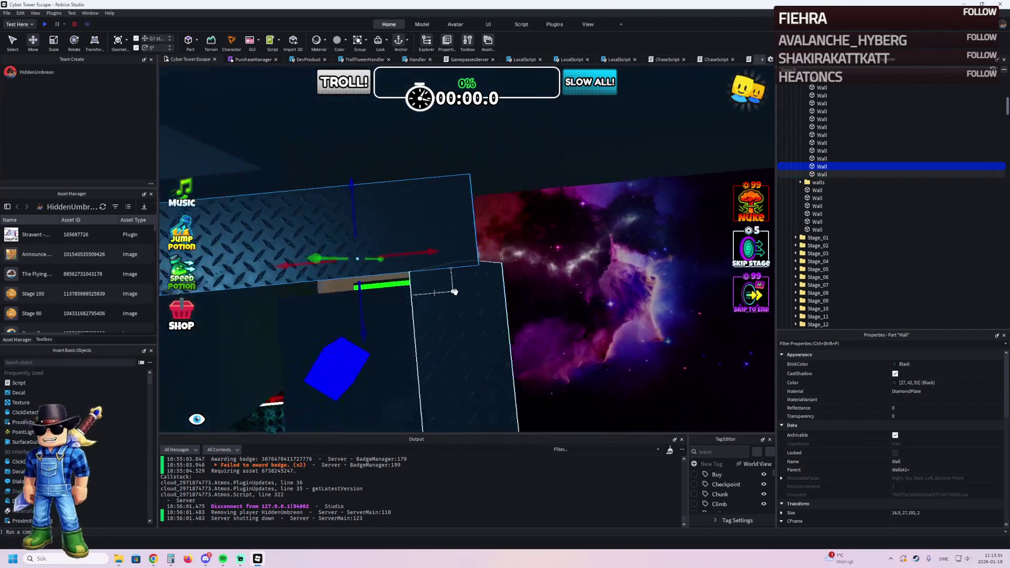
scroll(454, 293, up, 3)
scroll(496, 246, up, 5)
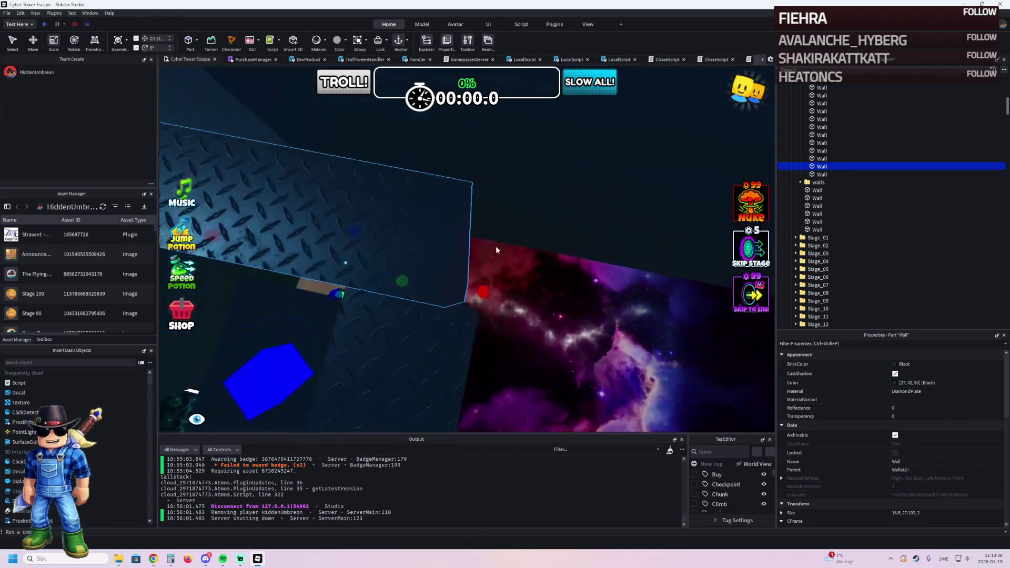
drag(480, 266, 488, 267)
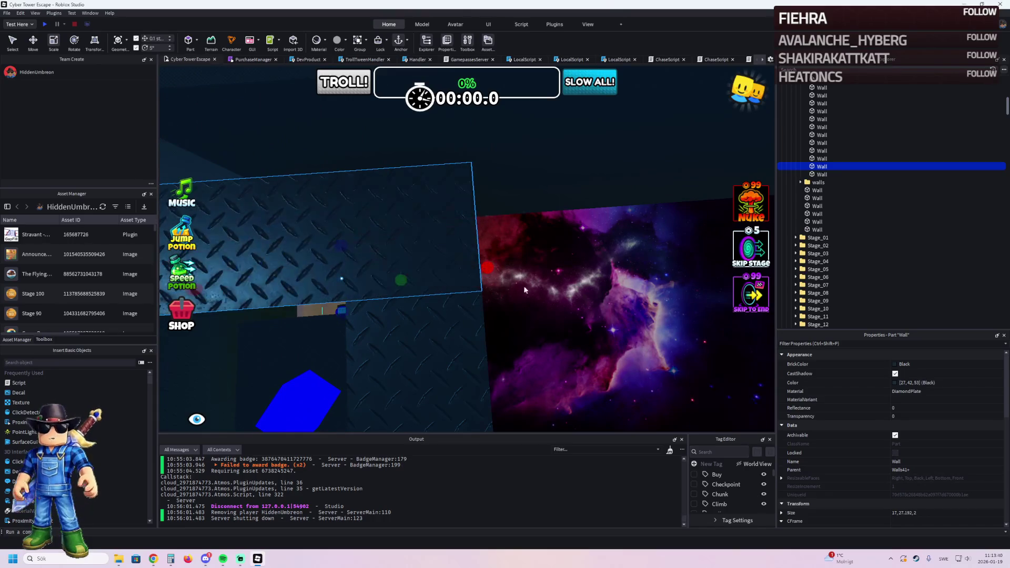
click(533, 295)
scroll(533, 294, down, 5)
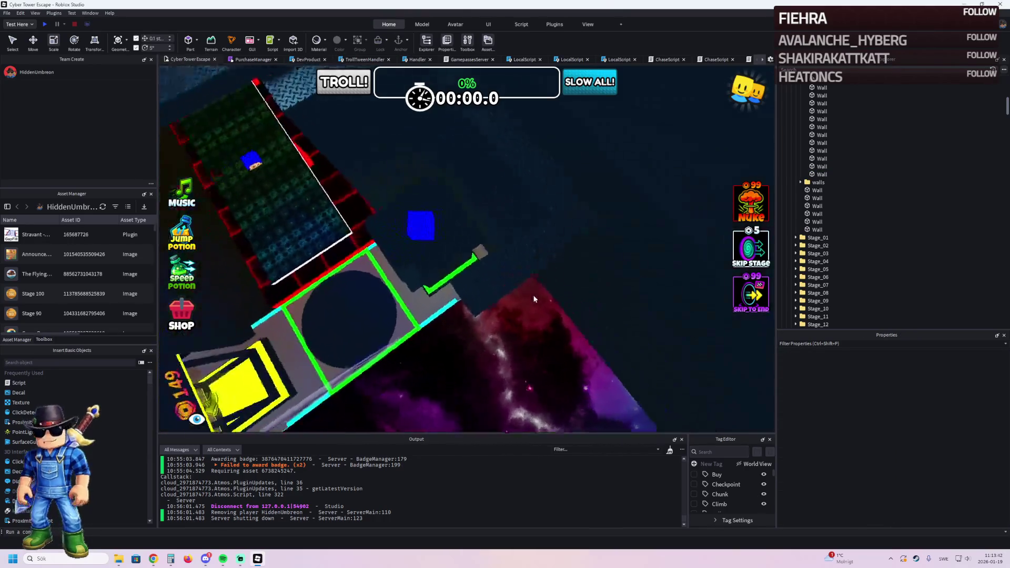
Step: Shift the three wall panels at the stage end 6.2 studs along
click(533, 298)
key(ctrl+2)
scroll(412, 253, up, 5)
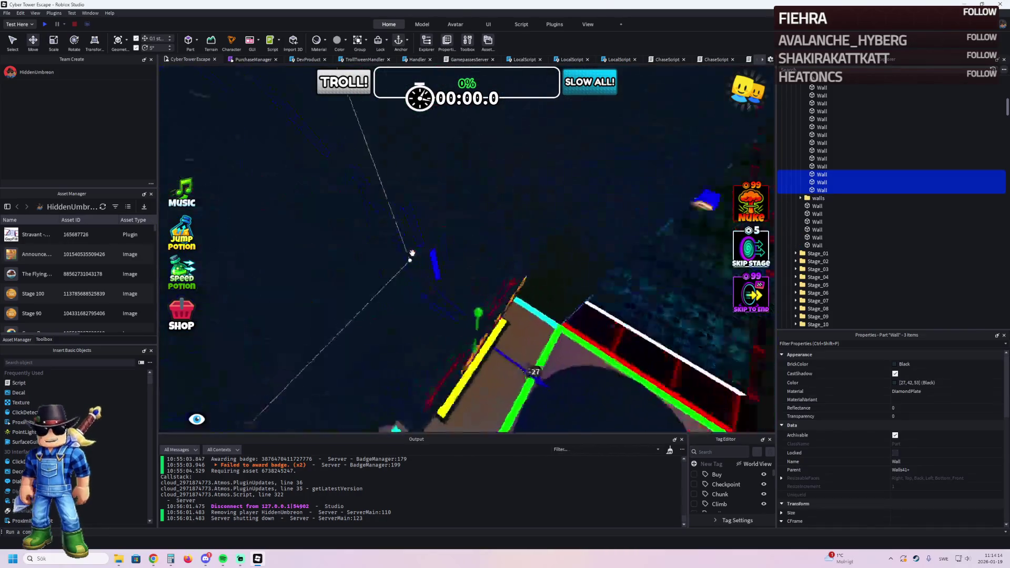
scroll(412, 252, down, 5)
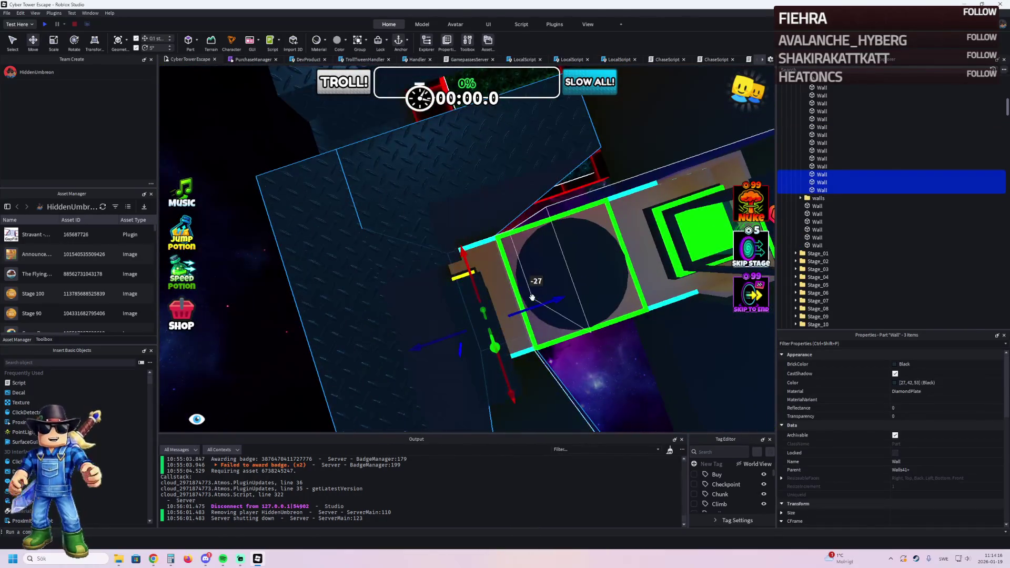
scroll(568, 312, up, 5)
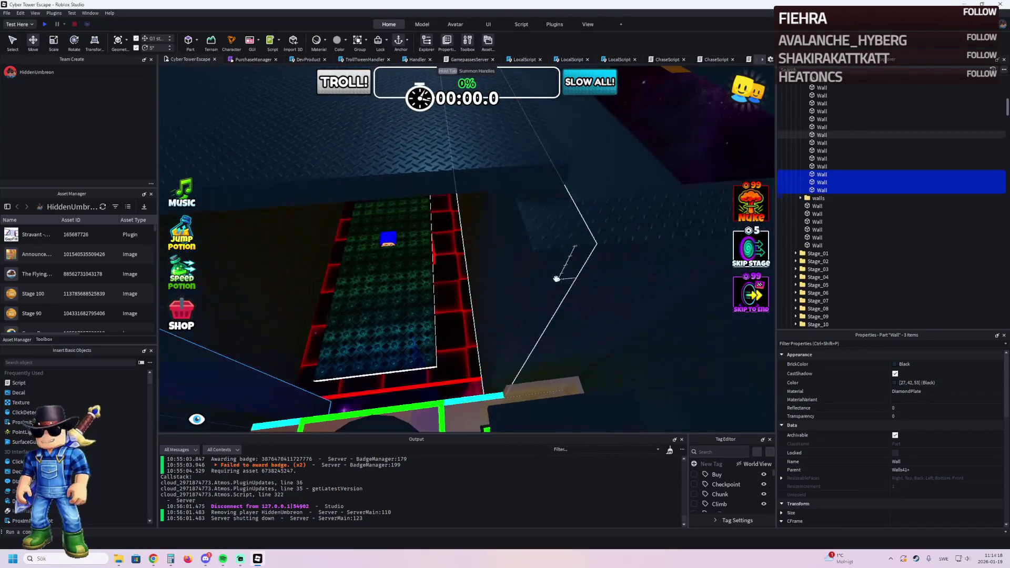
scroll(537, 260, down, 5)
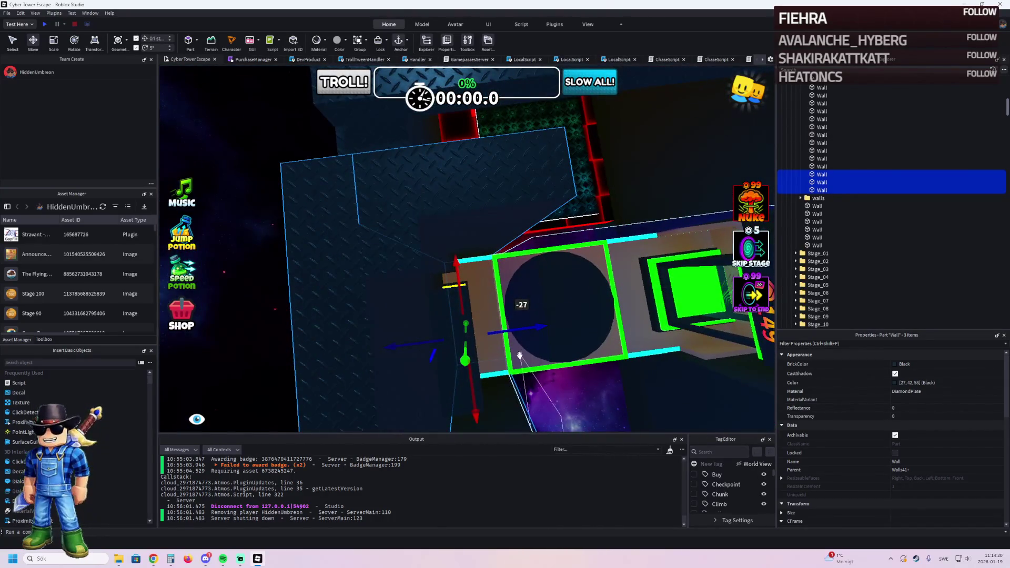
scroll(525, 335, up, 3)
mouse_move(506, 339)
mouse_down()
mouse_move(492, 343)
mouse_move(496, 243)
mouse_up()
Step: Trim the long wall from 310 to 308.7, then view the Double Jump pad
click(504, 222)
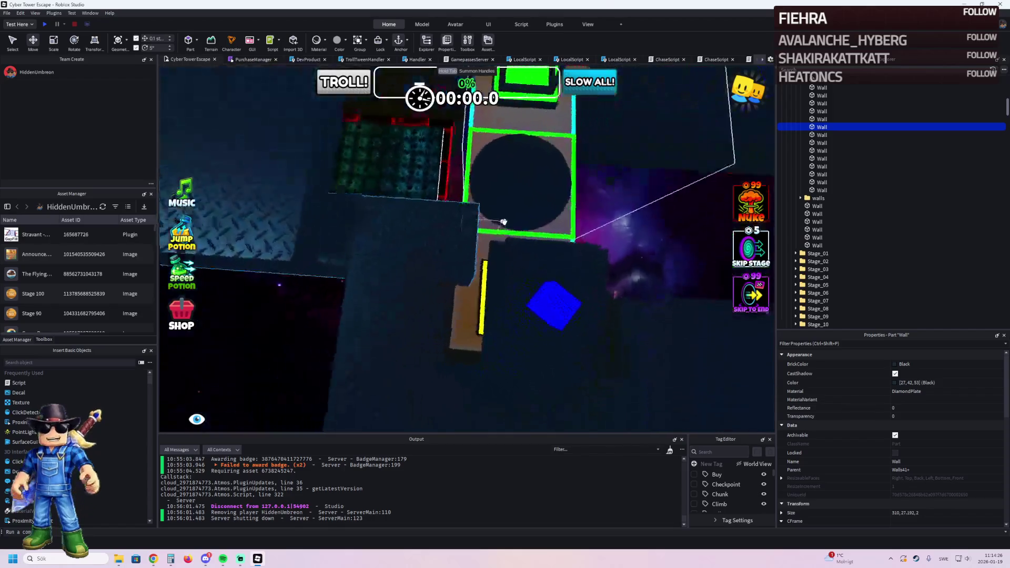
drag(485, 261, 481, 266)
scroll(480, 258, up, 3)
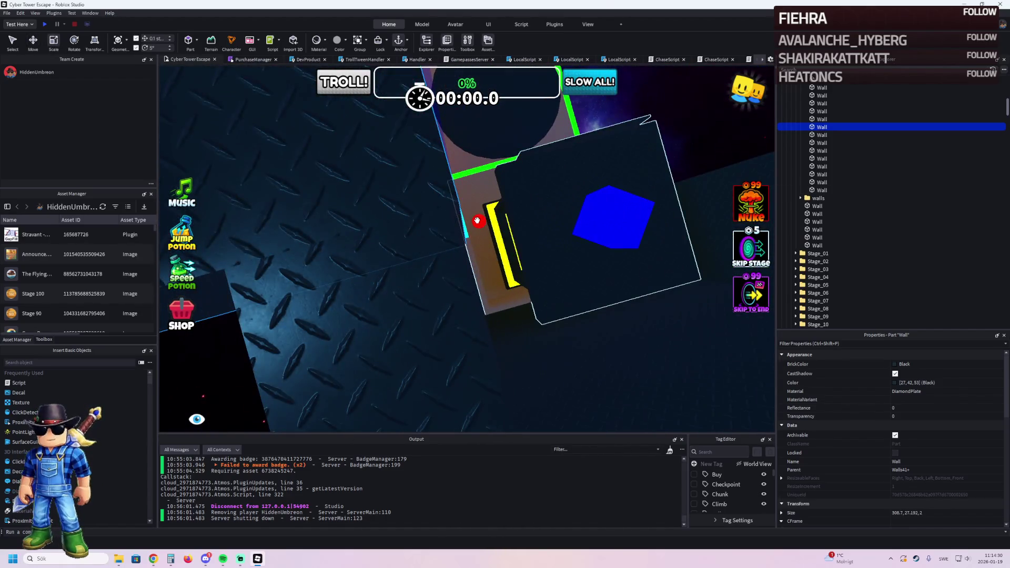
drag(477, 221, 476, 221)
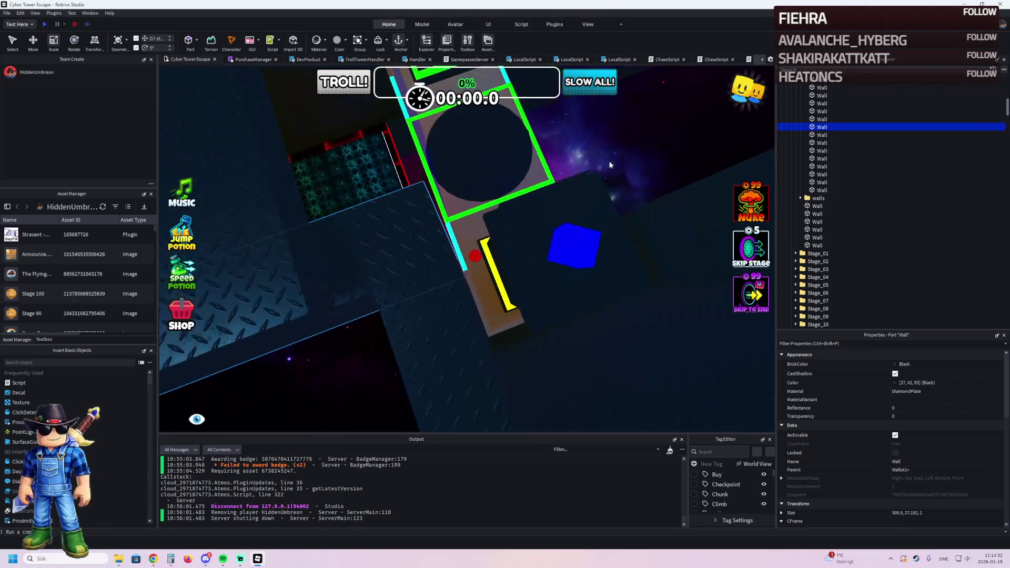
click(616, 165)
right_click(618, 162)
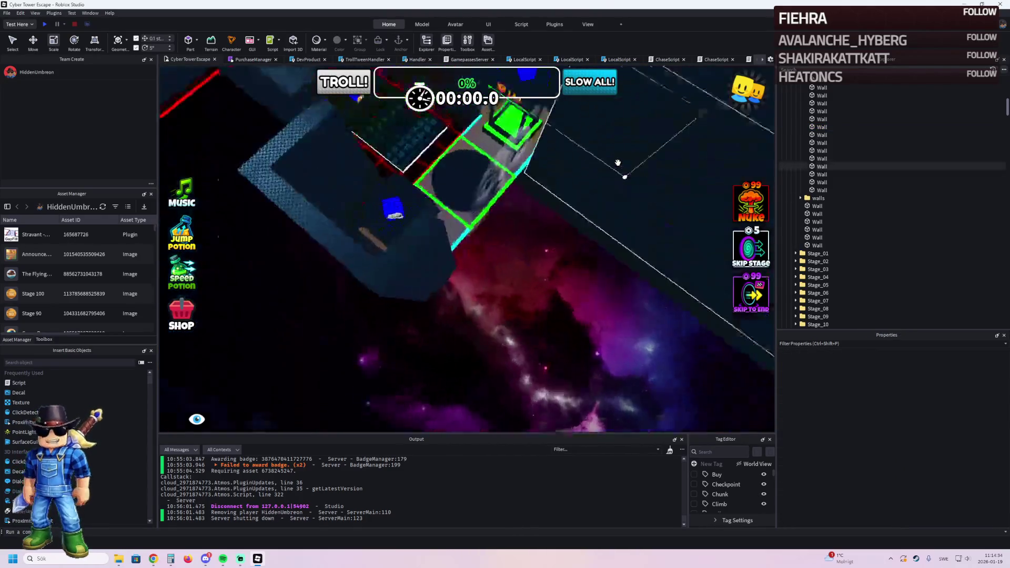
right_click(618, 163)
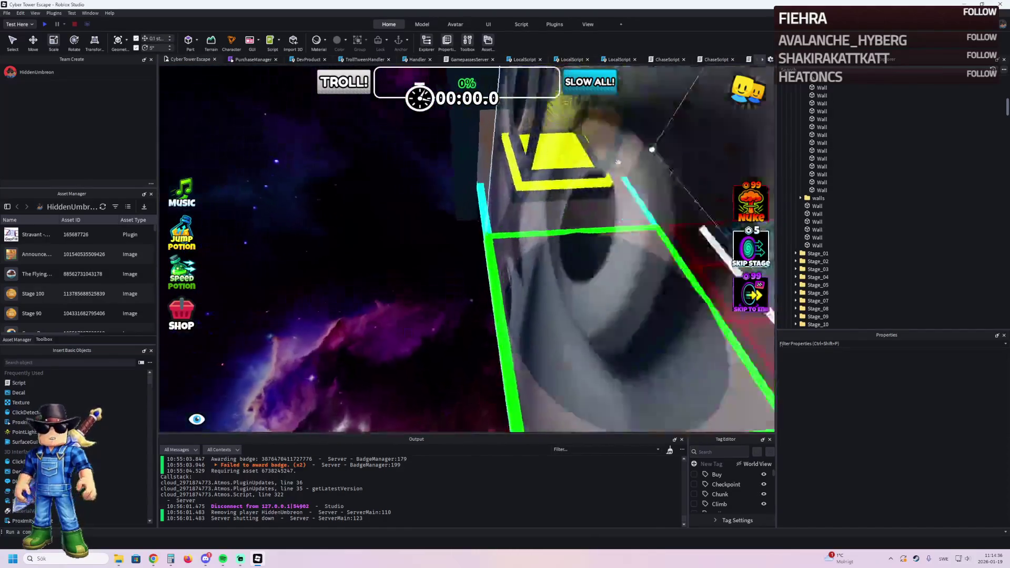
right_click(618, 163)
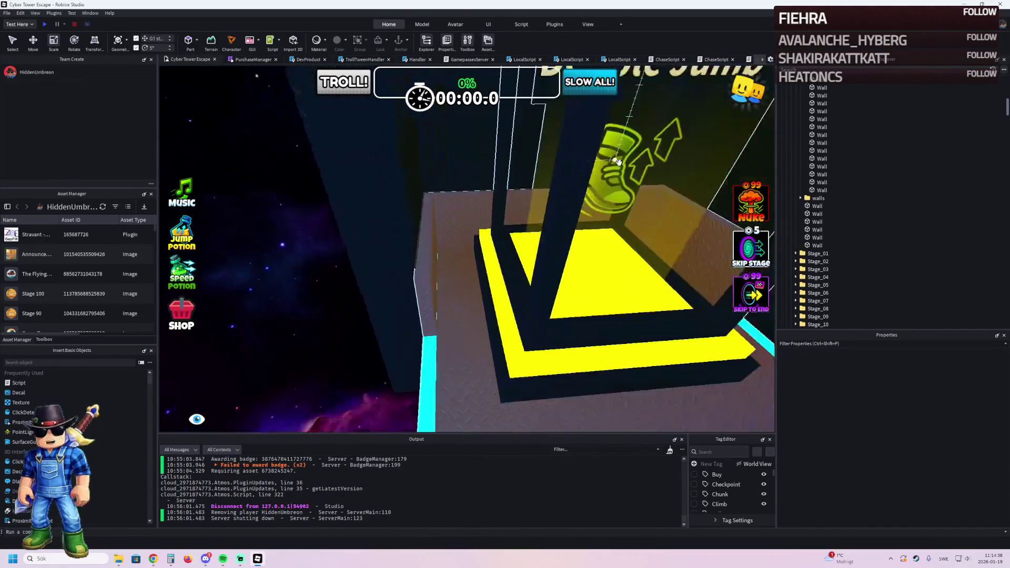
right_click(618, 162)
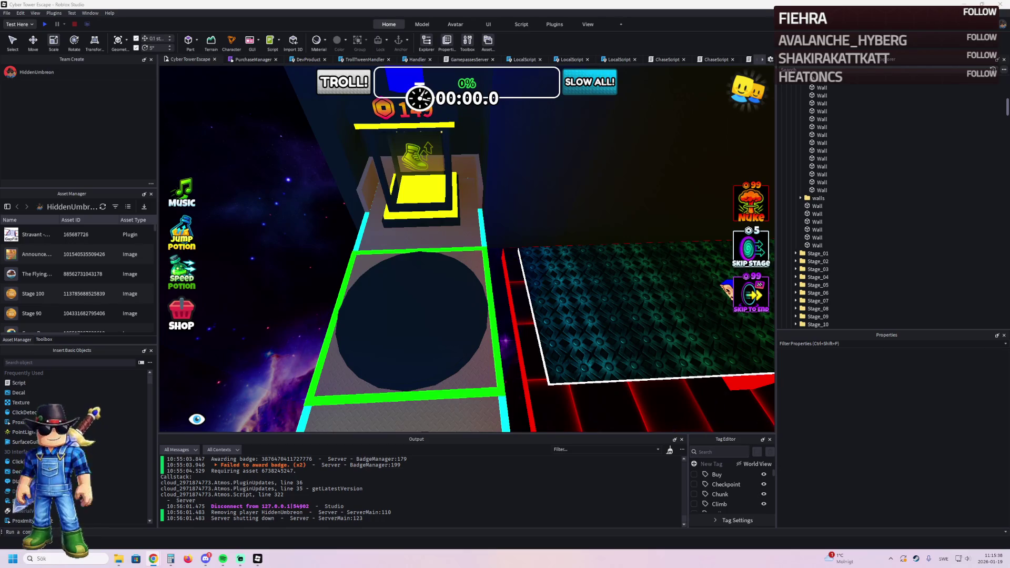
scroll(341, 269, down, 5)
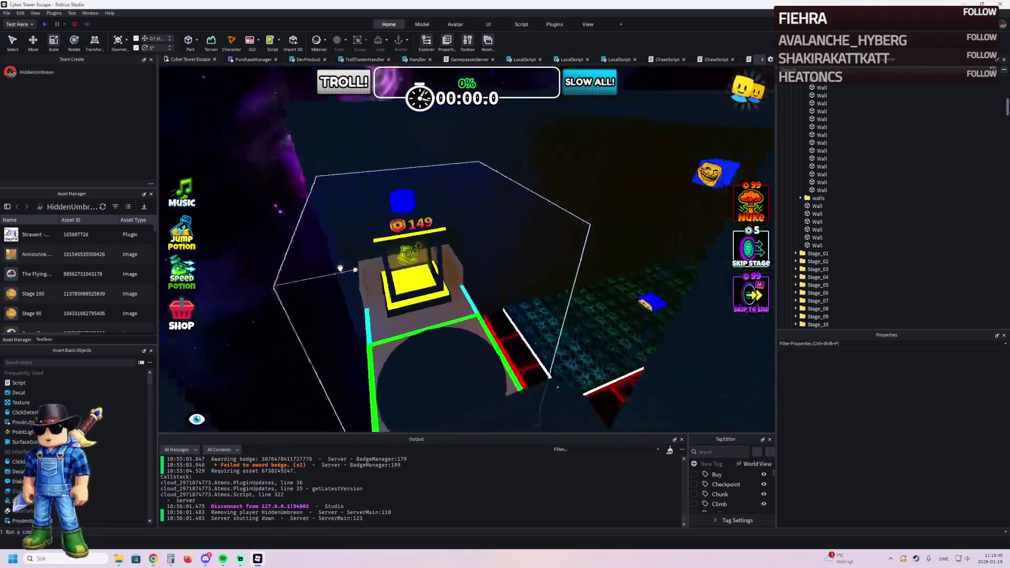
scroll(340, 269, up, 5)
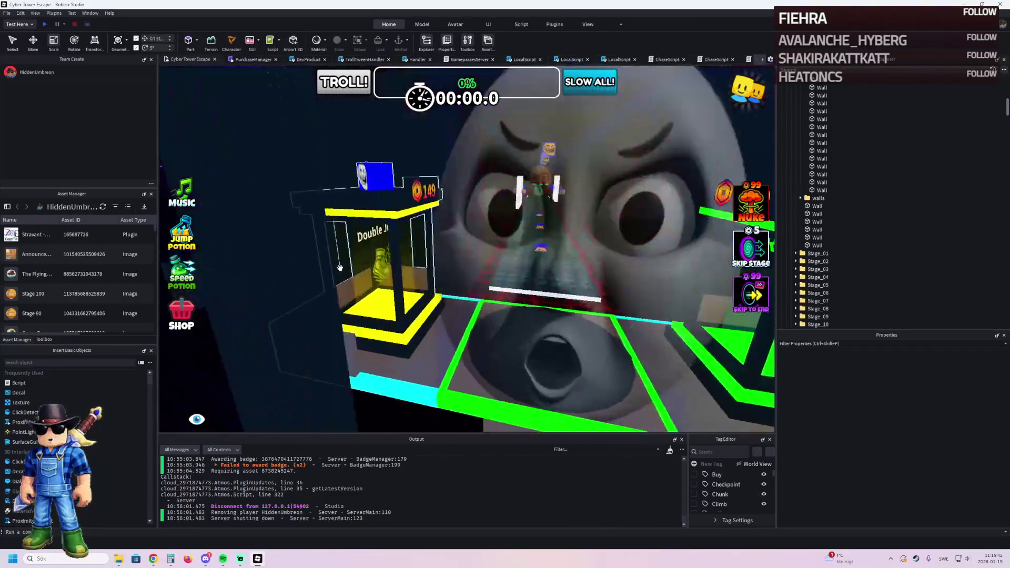
scroll(340, 269, down, 5)
click(489, 255)
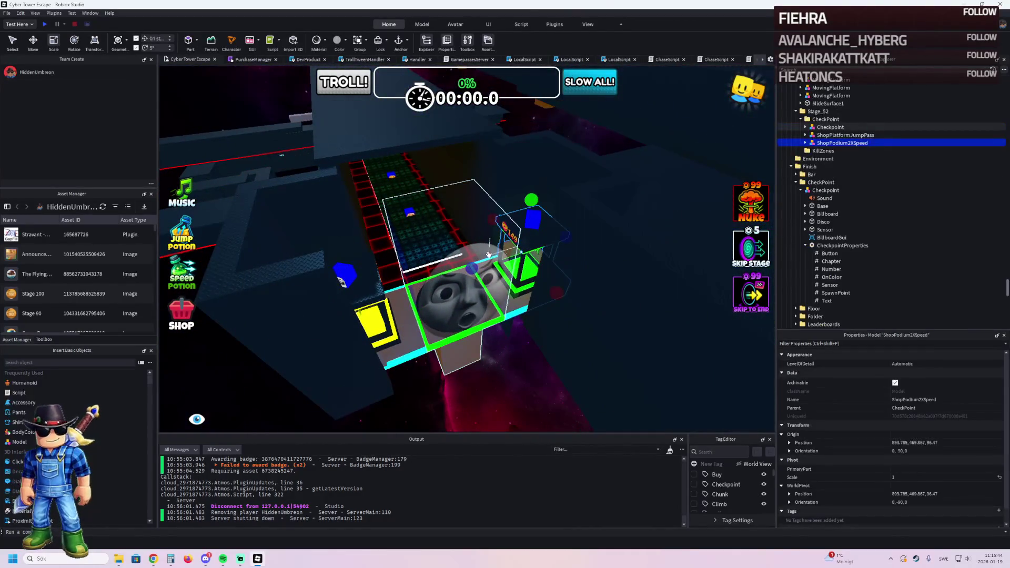
scroll(574, 242, up, 2)
drag(586, 253, 557, 244)
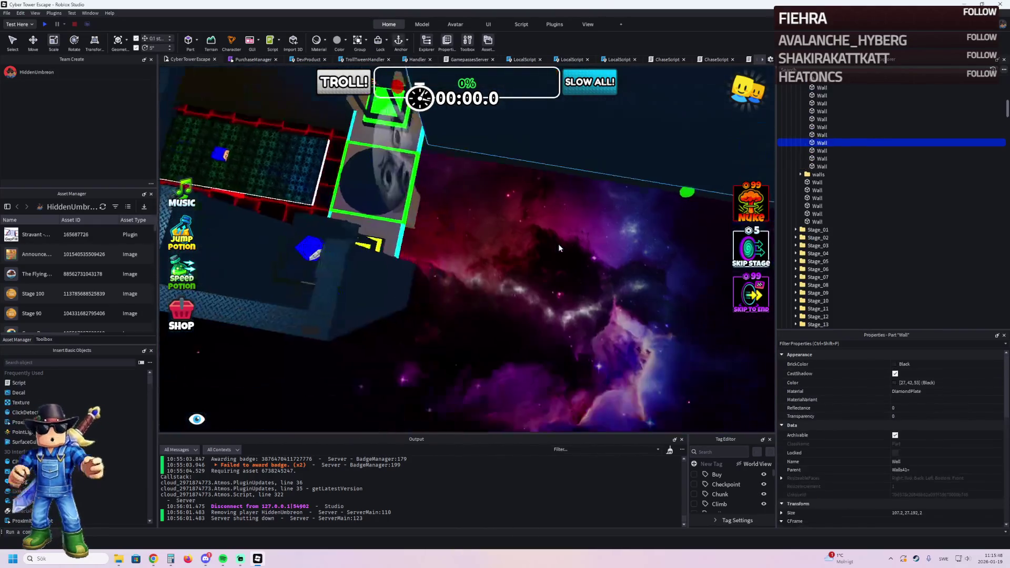
Step: Duplicate the dark wall beside the shop platform and shift the copy about 9 studs sideways
click(559, 244)
key(ctrl+2)
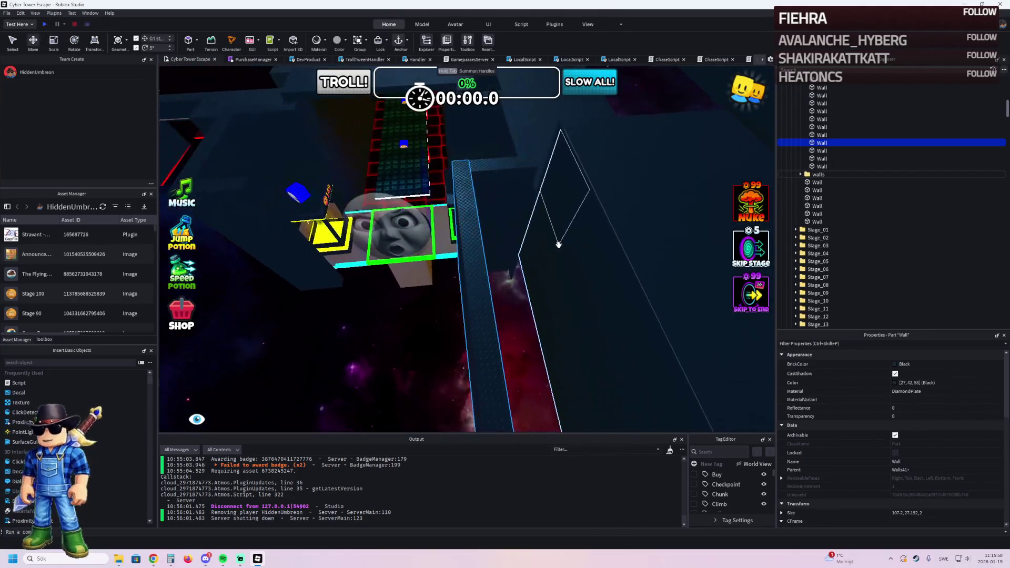
key(f)
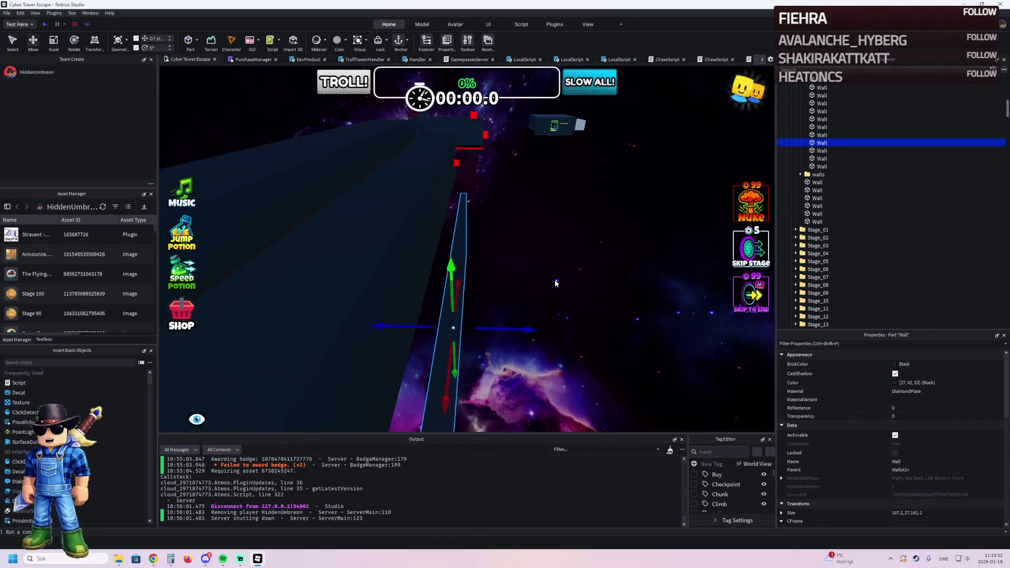
key(ctrl+d)
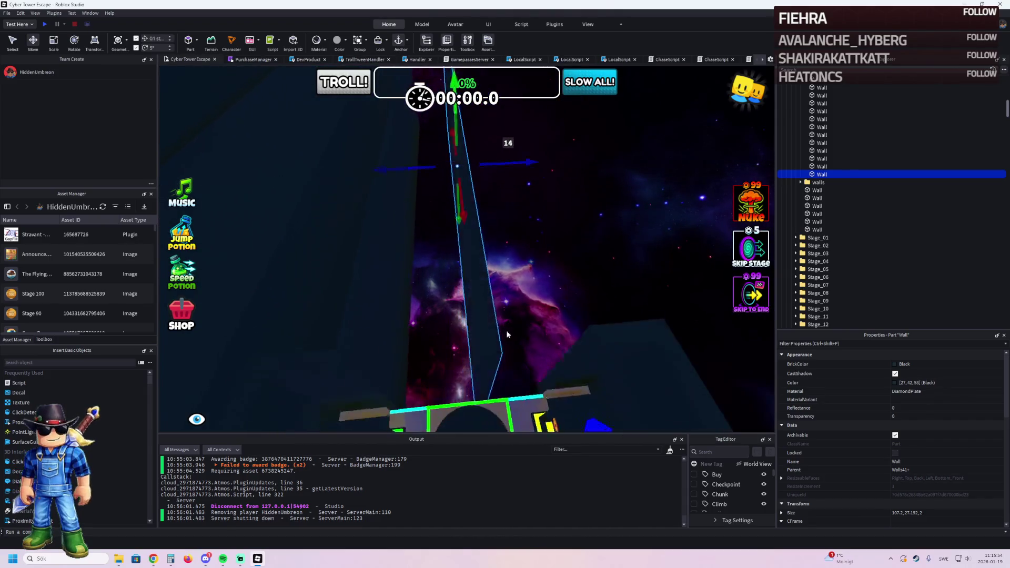
scroll(497, 198, up, 5)
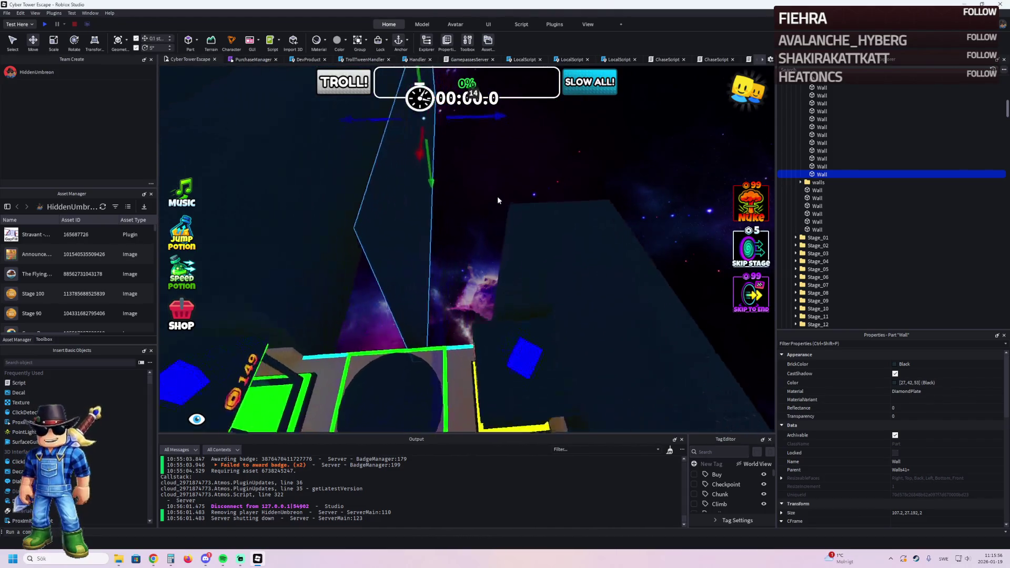
drag(468, 124, 527, 137)
scroll(526, 136, up, 5)
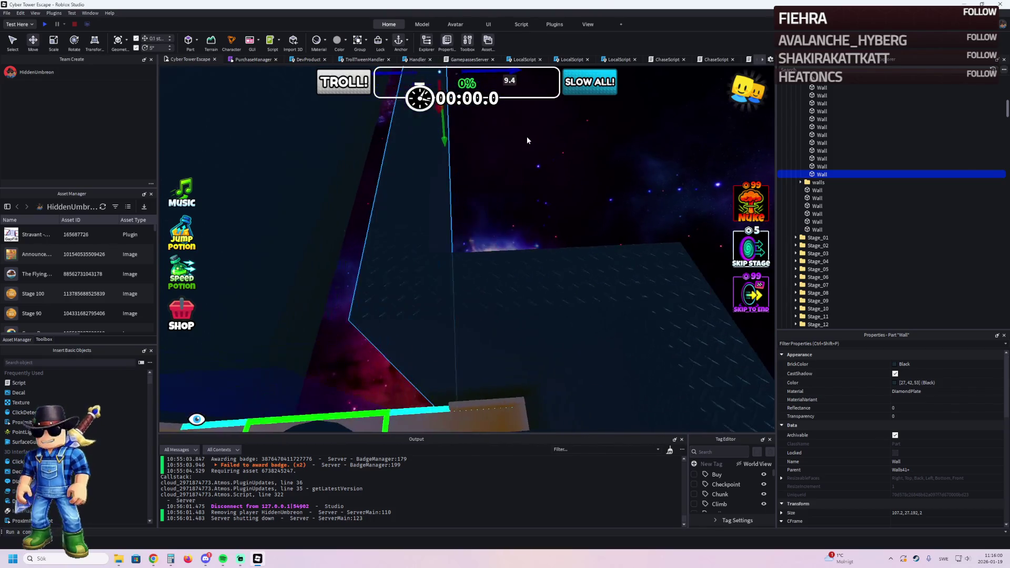
click(516, 206)
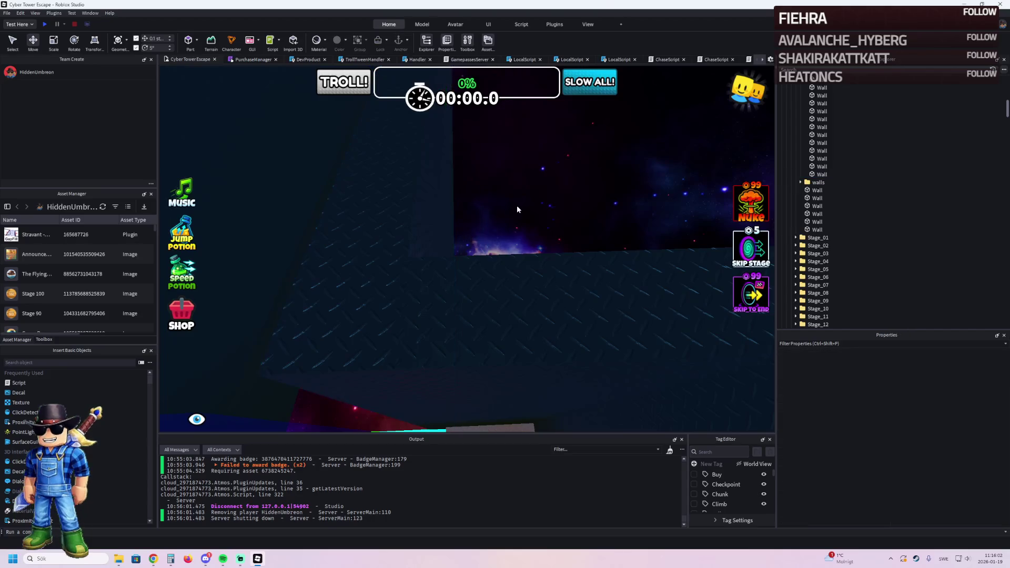
Step: Fly the camera over the level to inspect the neon obby path and walls
key(d)
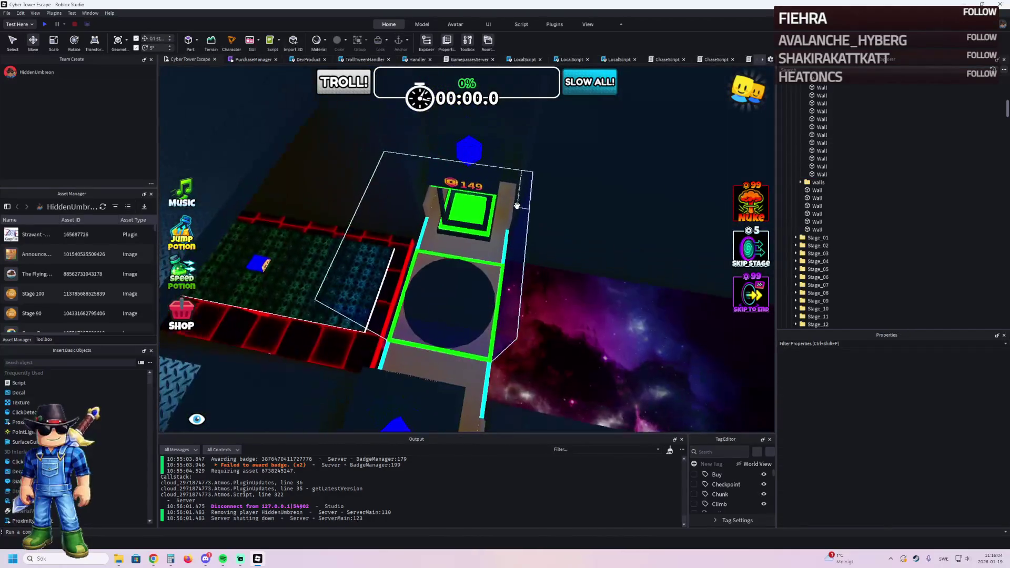
key(s)
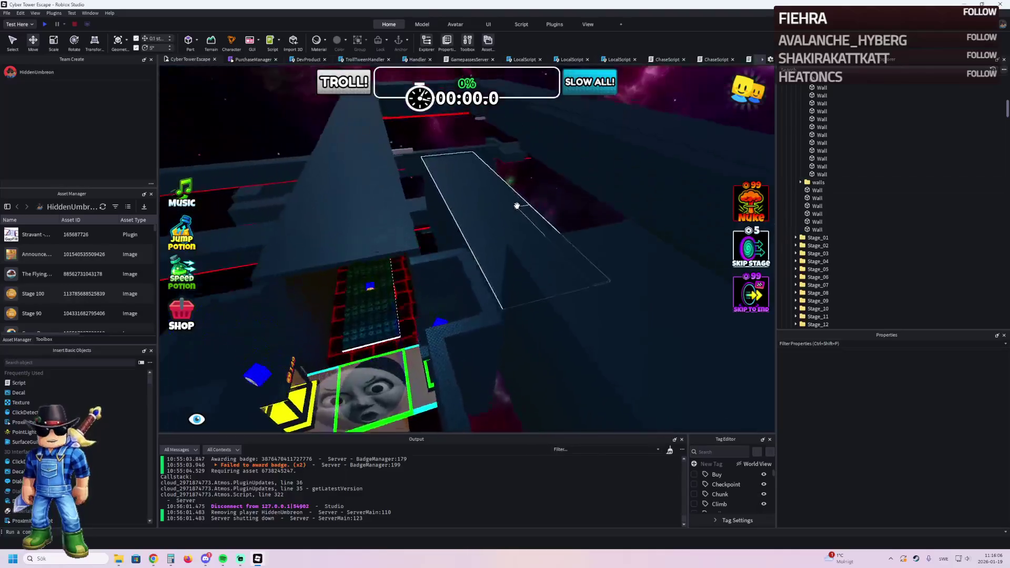
key(e)
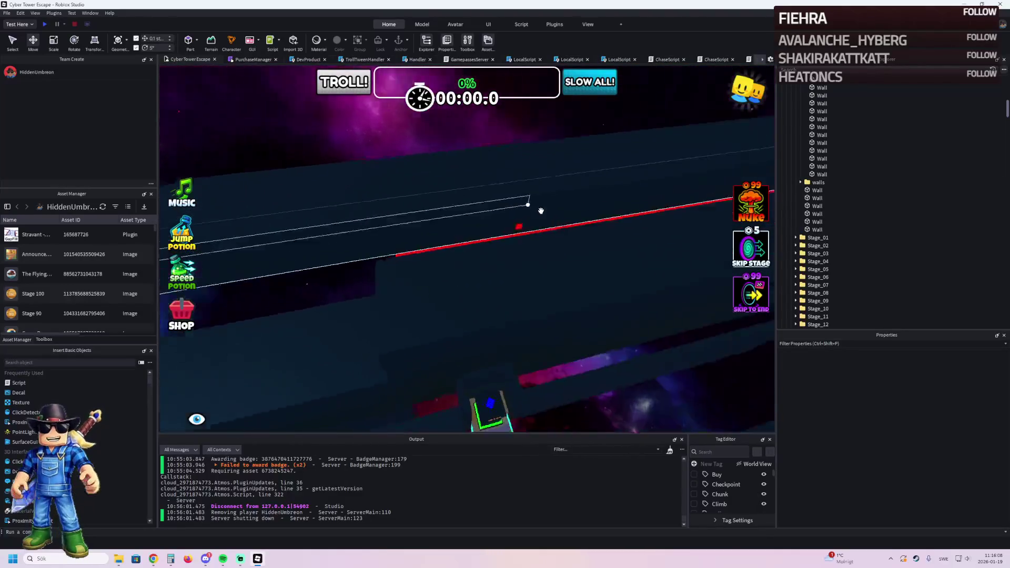
key(w)
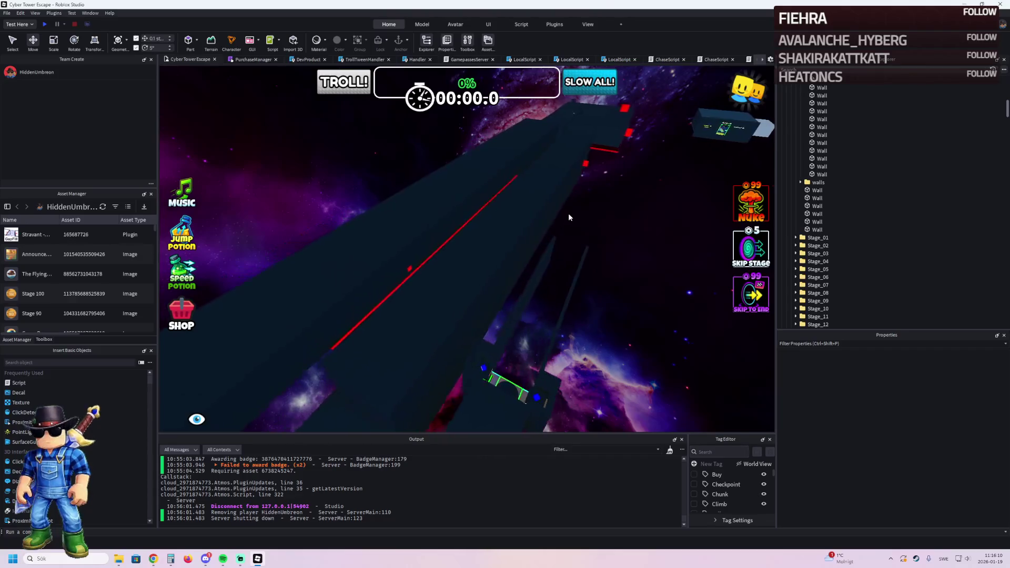
key(s)
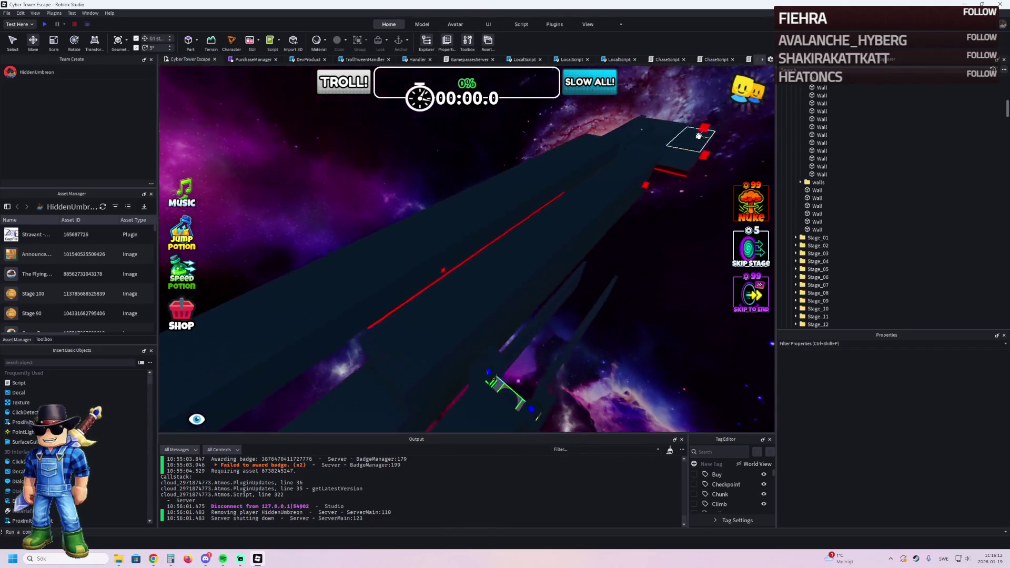
key(w)
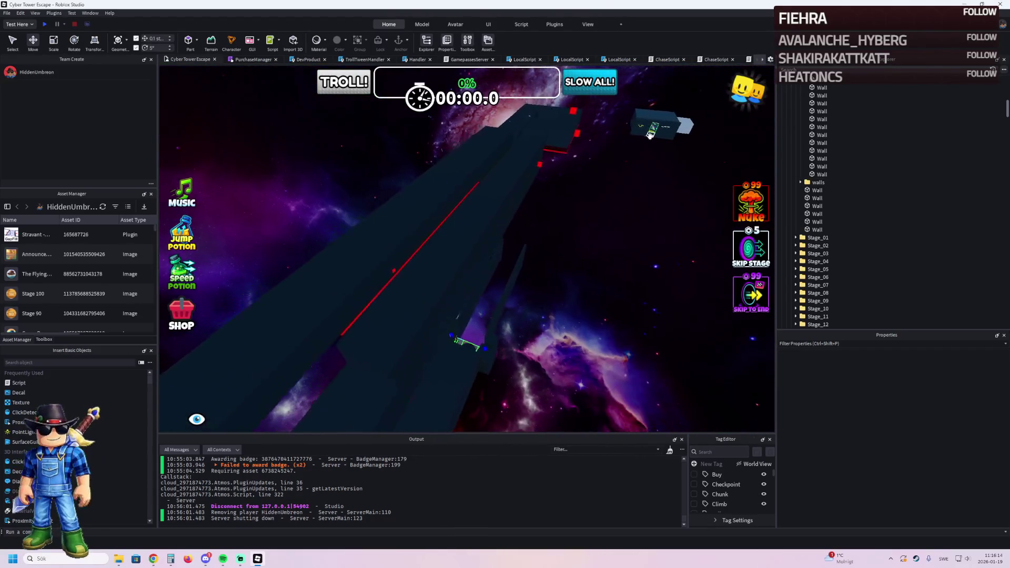
key(s)
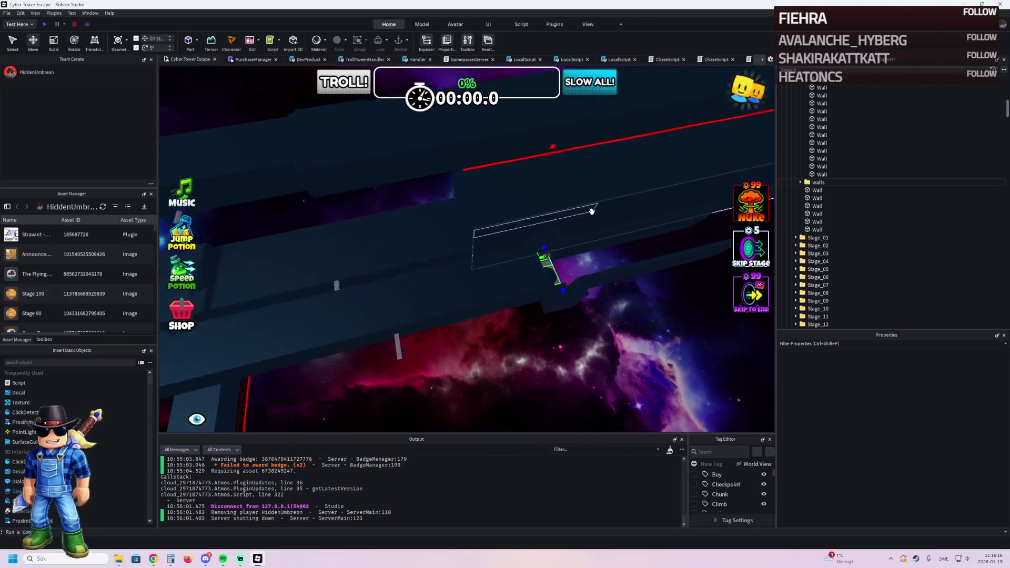
key(w)
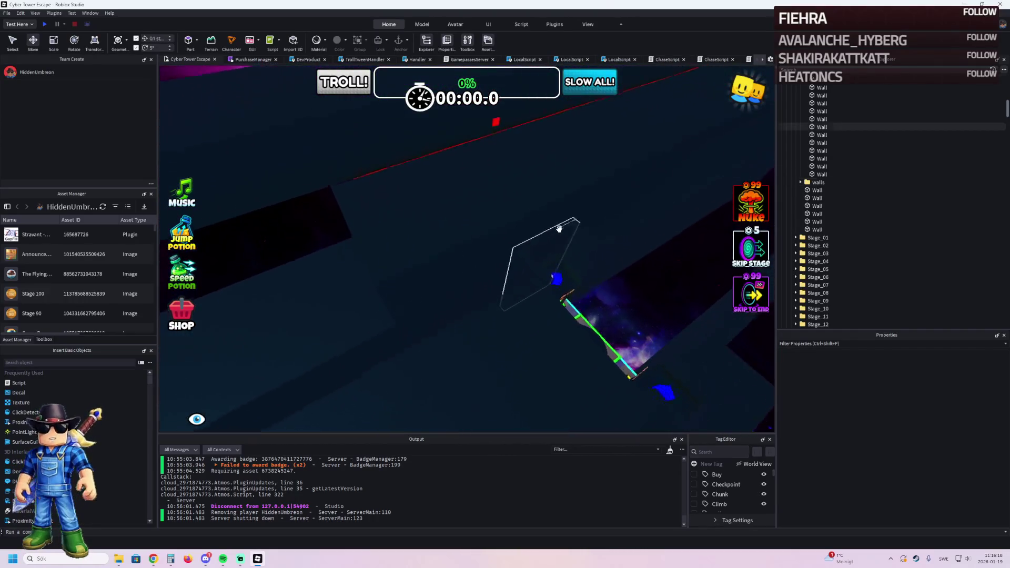
key(s)
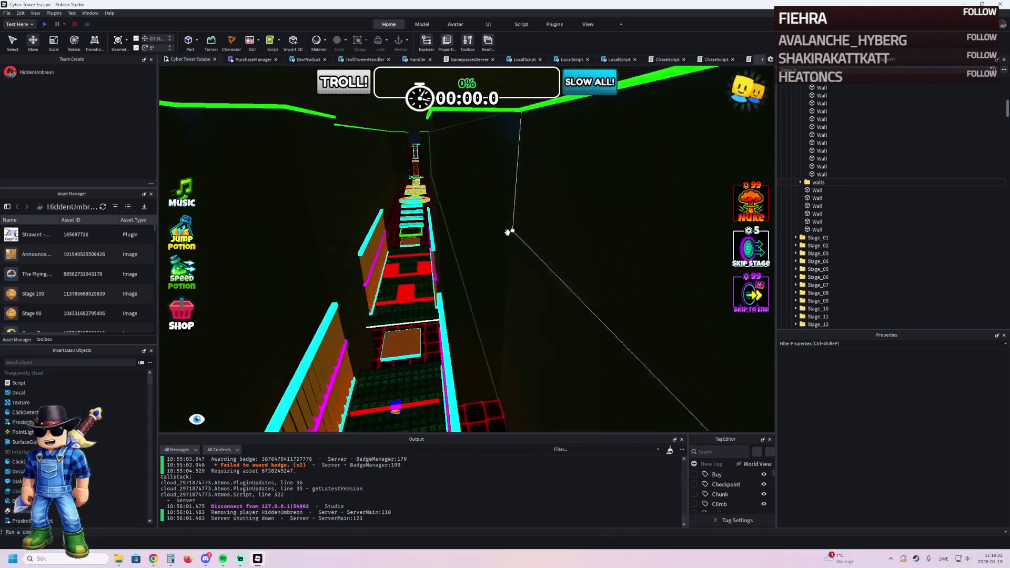
key(s)
key(s)
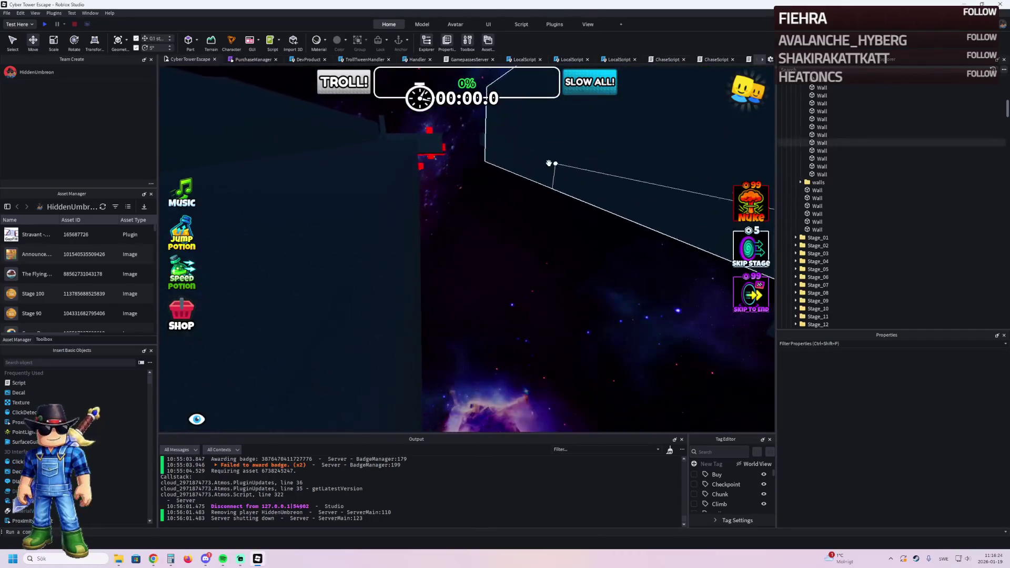
key(s)
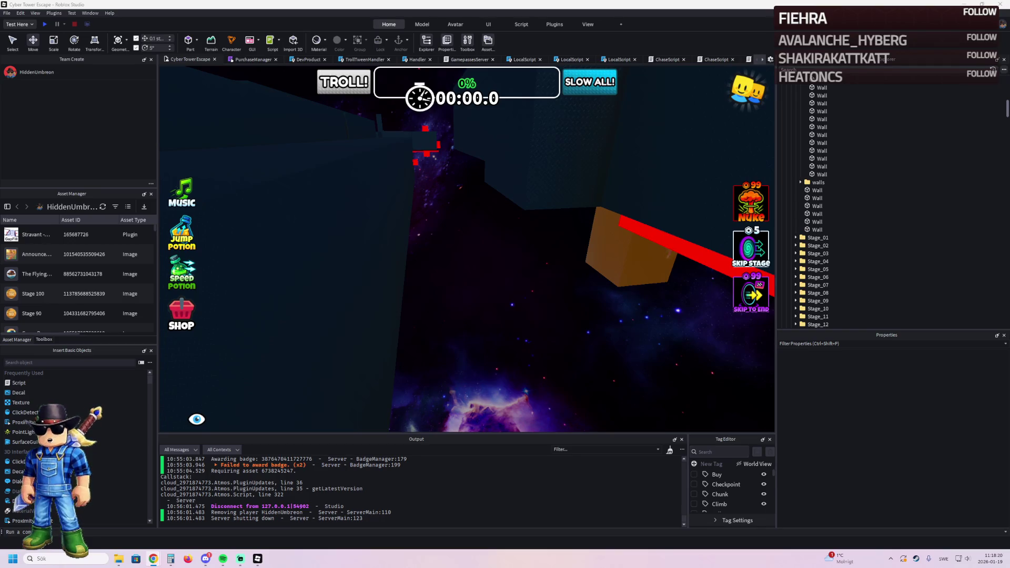
Step: Select the roof panel over the stage and shorten it from 274.132 to 160.932
key(w)
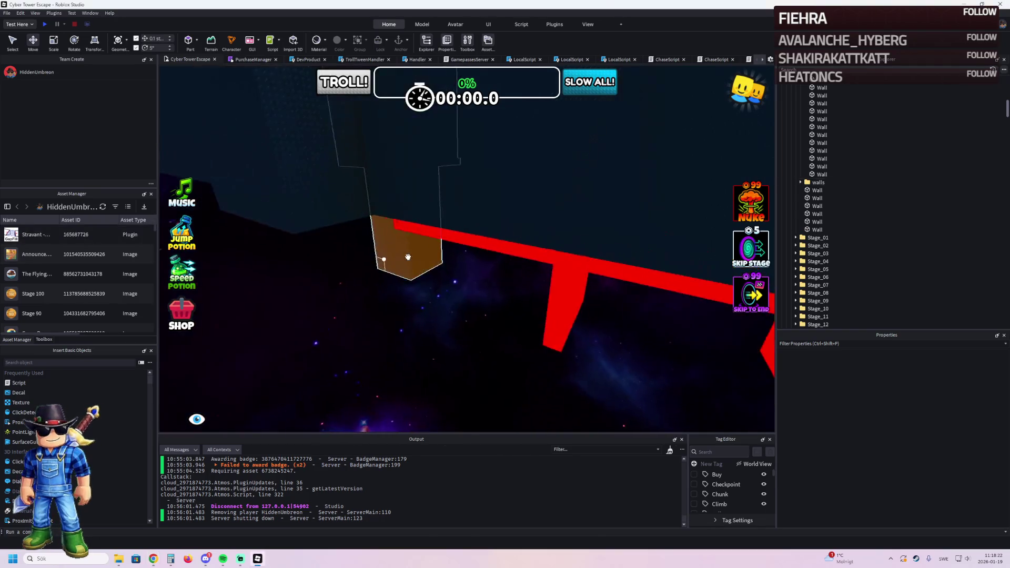
key(s)
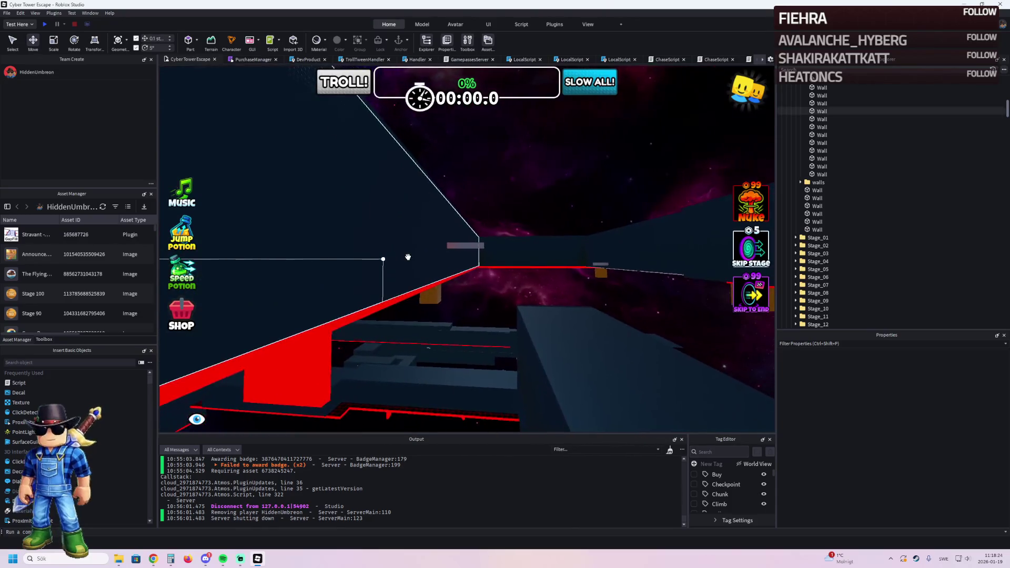
key(w)
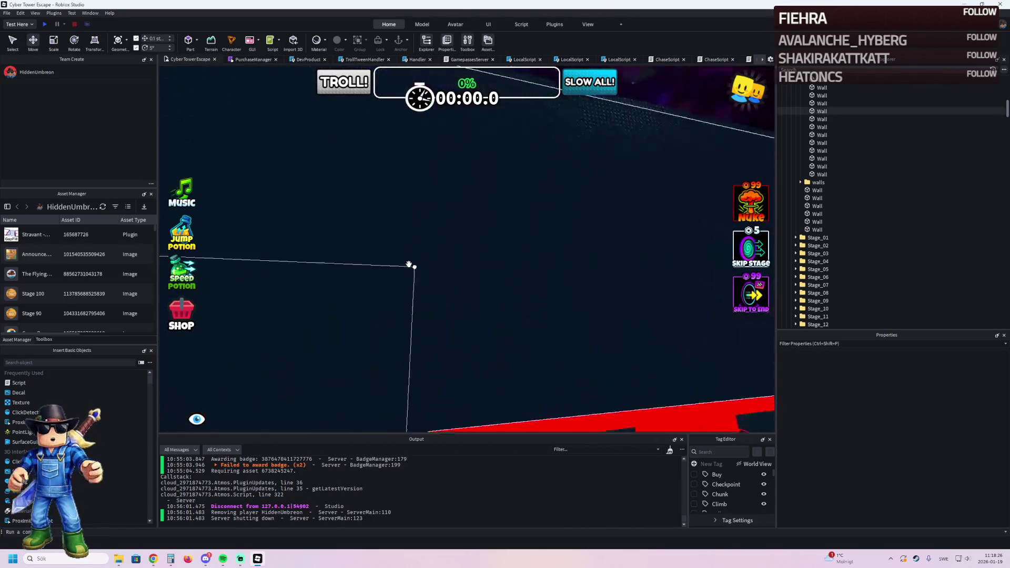
key(s)
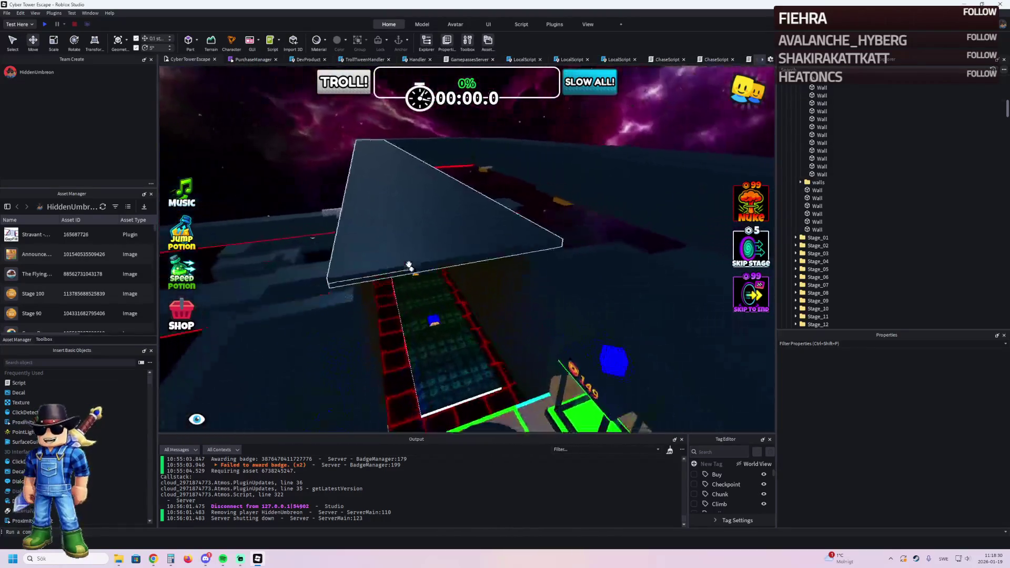
click(411, 265)
key(q)
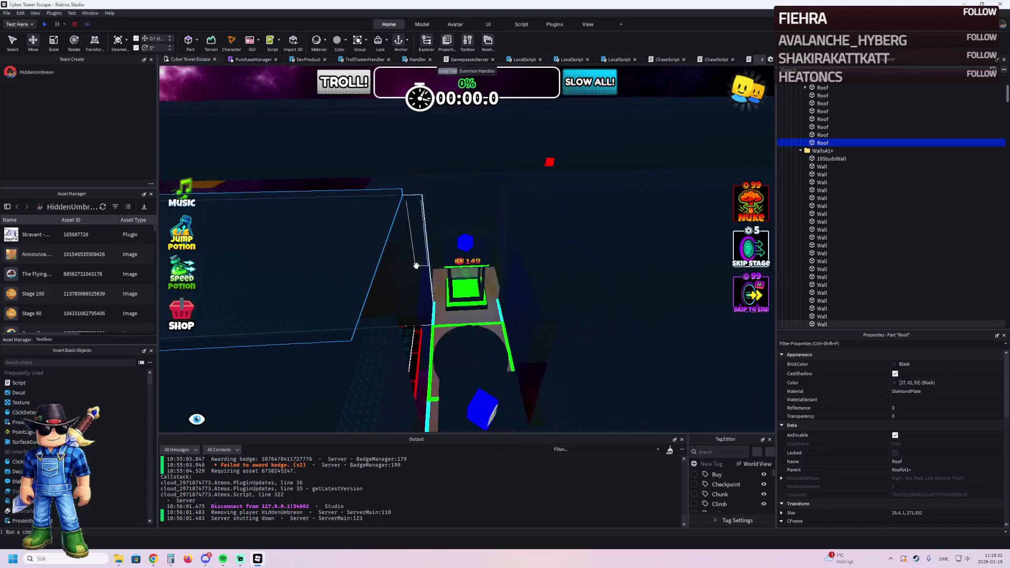
click(416, 264)
key(a)
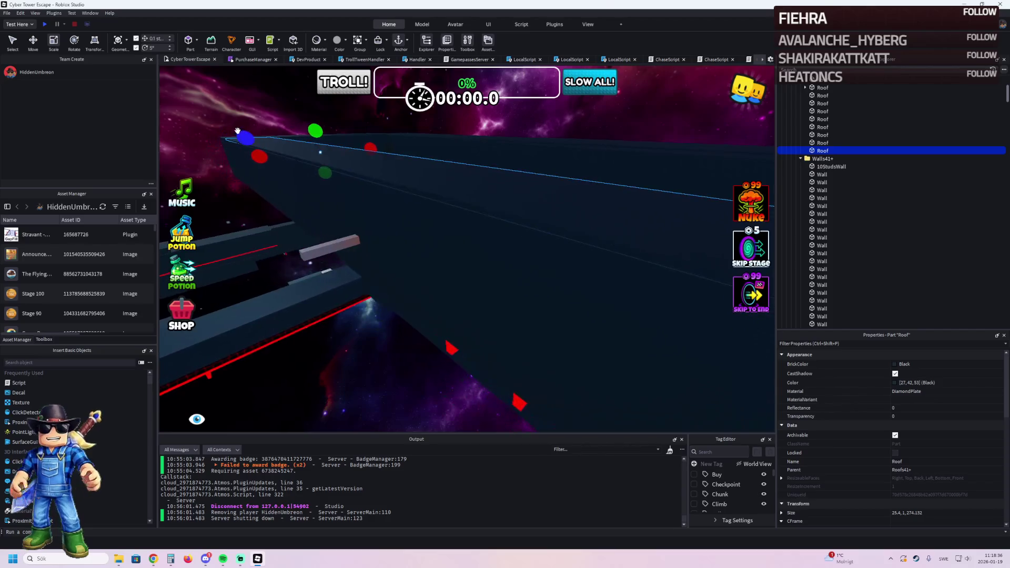
mouse_move(242, 133)
mouse_down()
mouse_move(299, 144)
mouse_move(280, 160)
mouse_move(342, 158)
mouse_move(410, 207)
mouse_move(463, 203)
mouse_move(447, 202)
mouse_up()
Step: Fine-tune the roof panel's length and widen it from 33.4 to 34.6
mouse_move(390, 188)
mouse_down()
mouse_move(415, 197)
mouse_move(398, 180)
mouse_move(425, 176)
mouse_move(502, 196)
mouse_move(409, 194)
mouse_move(337, 209)
mouse_up()
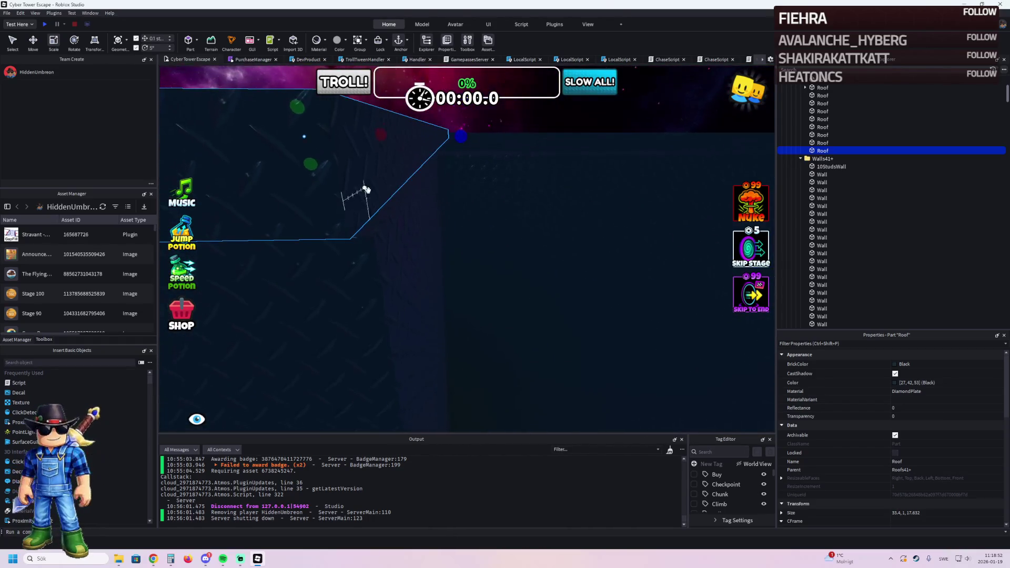
mouse_move(460, 142)
mouse_down()
mouse_move(548, 154)
mouse_move(513, 212)
mouse_move(505, 275)
mouse_move(485, 230)
mouse_move(468, 367)
mouse_move(473, 347)
mouse_move(451, 349)
mouse_move(453, 361)
mouse_move(451, 293)
mouse_move(451, 356)
mouse_move(453, 275)
mouse_move(481, 199)
mouse_up()
drag(473, 162, 458, 166)
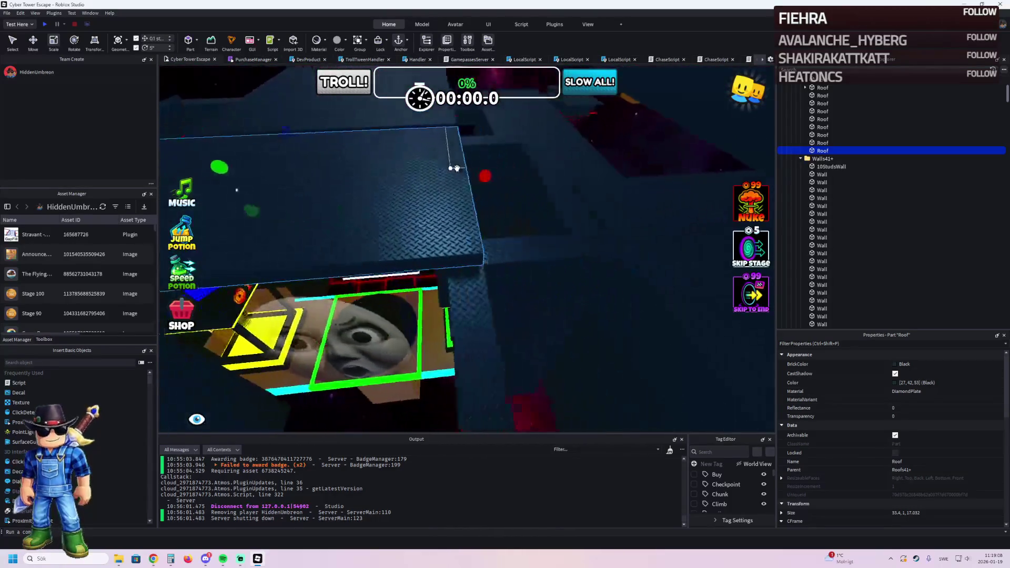
drag(399, 159, 474, 158)
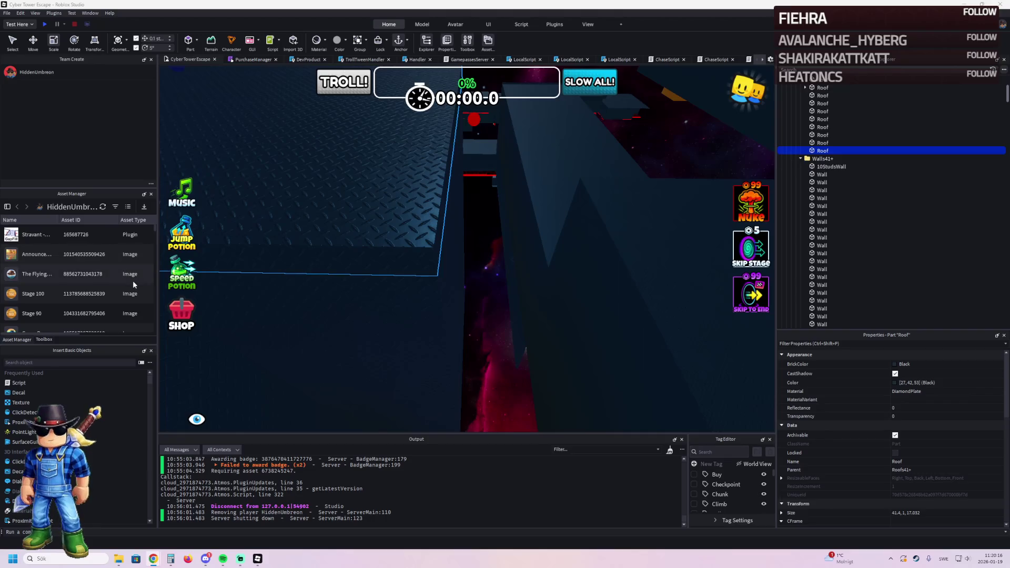
Step: Zoom the view over the roof panel, now about 41.4 × 1 × 17.033
scroll(215, 311, down, 10)
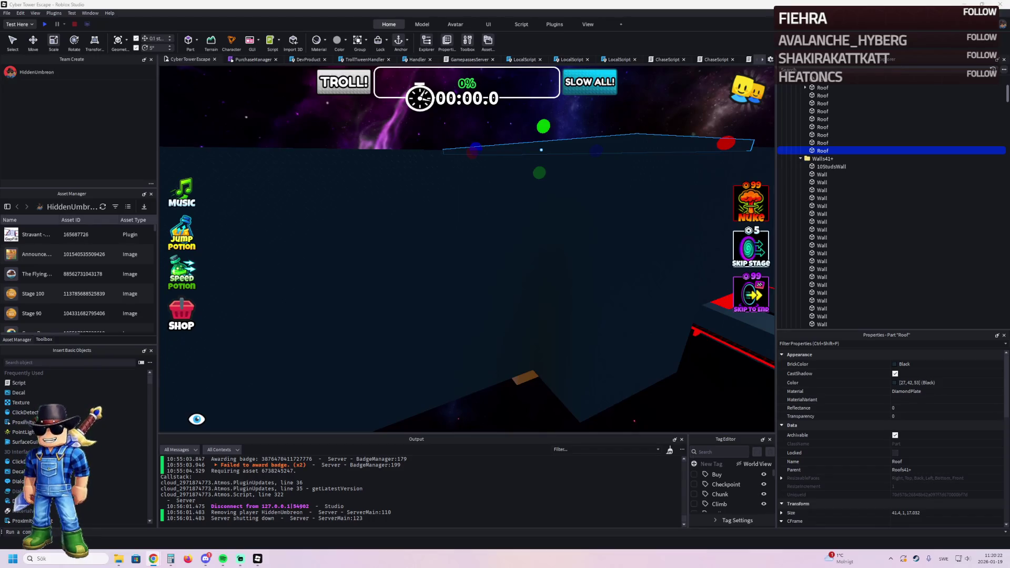
Step: Fly the camera through the walls and along the laser wall to inspect the roof
key(w)
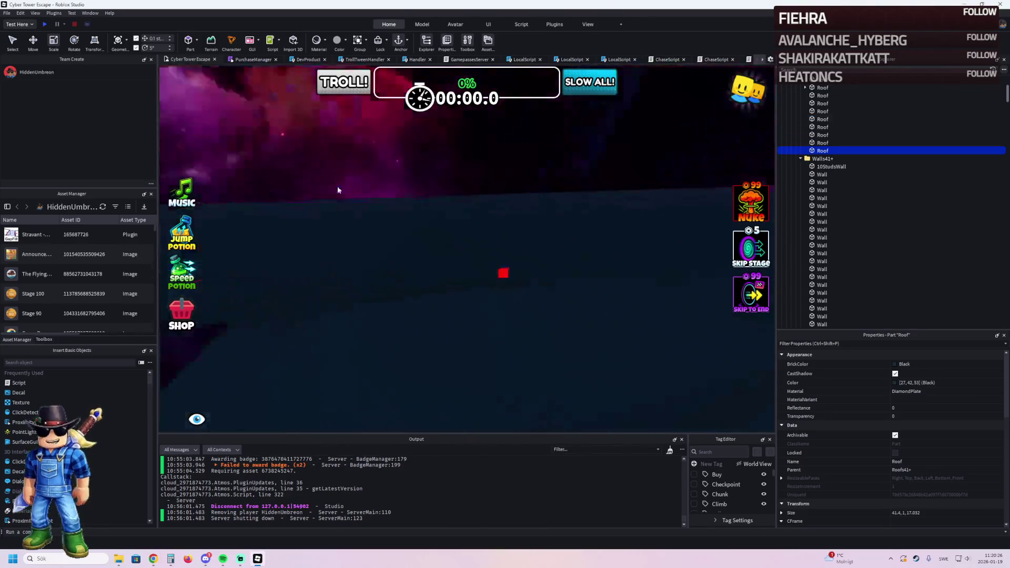
key(f)
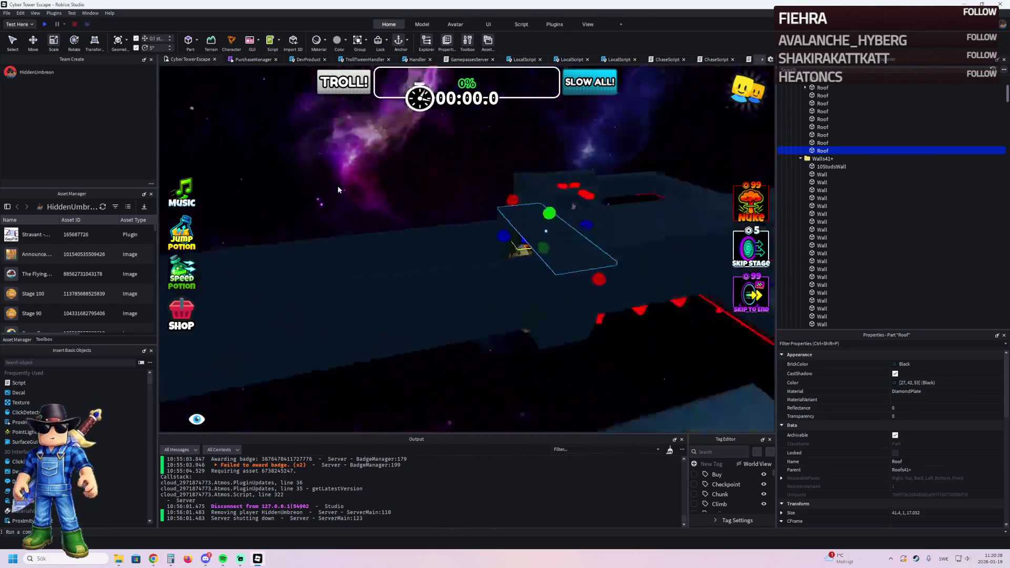
key(w)
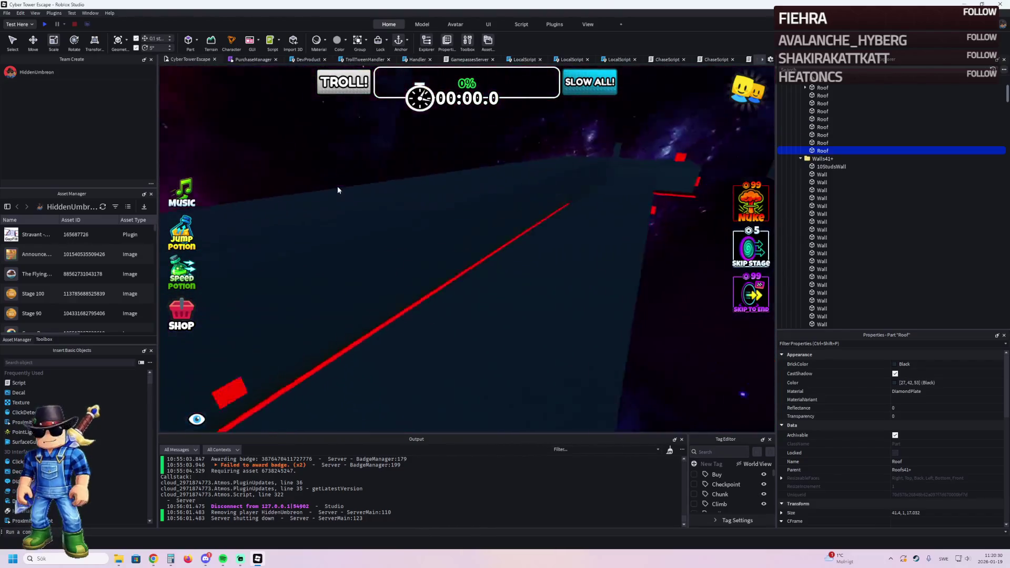
key(s)
Step: Focus on another Roof part, look along the orange path, and start a play test
click(487, 208)
key(f)
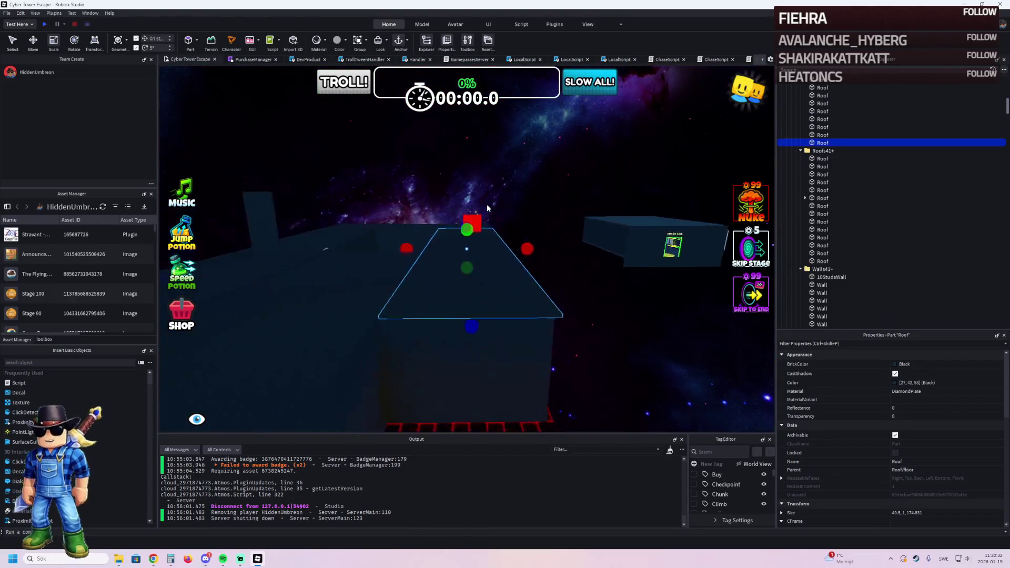
key(w)
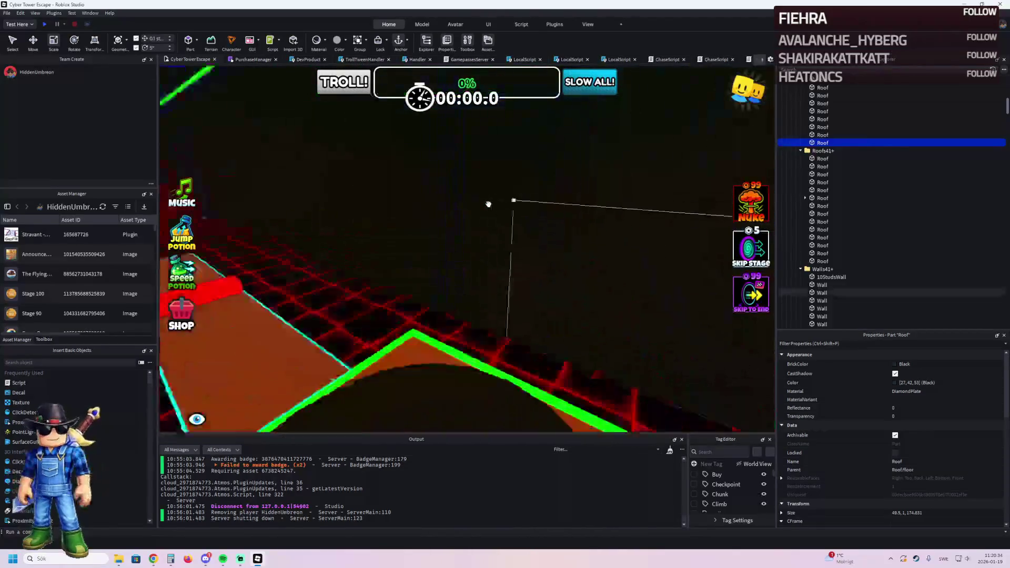
key(w)
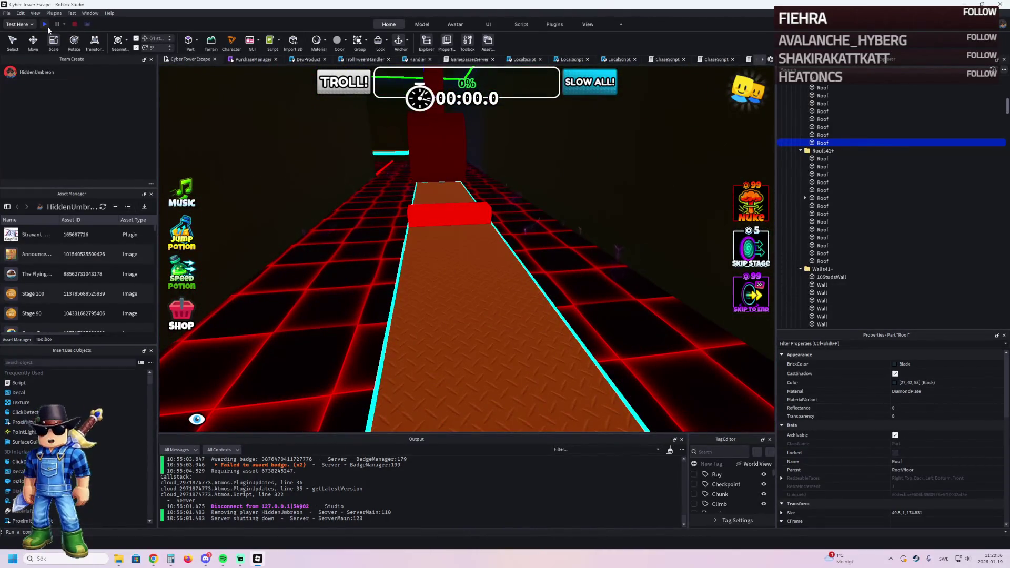
click(46, 25)
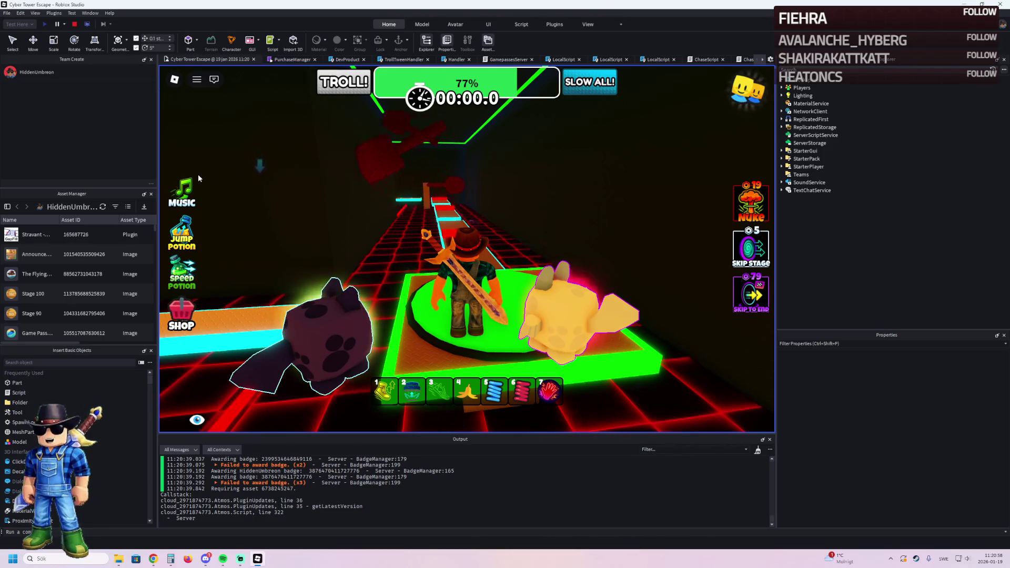
Step: Run along the neon path and jump across cyan-edged platforms to the green checkpoint pad
key(w)
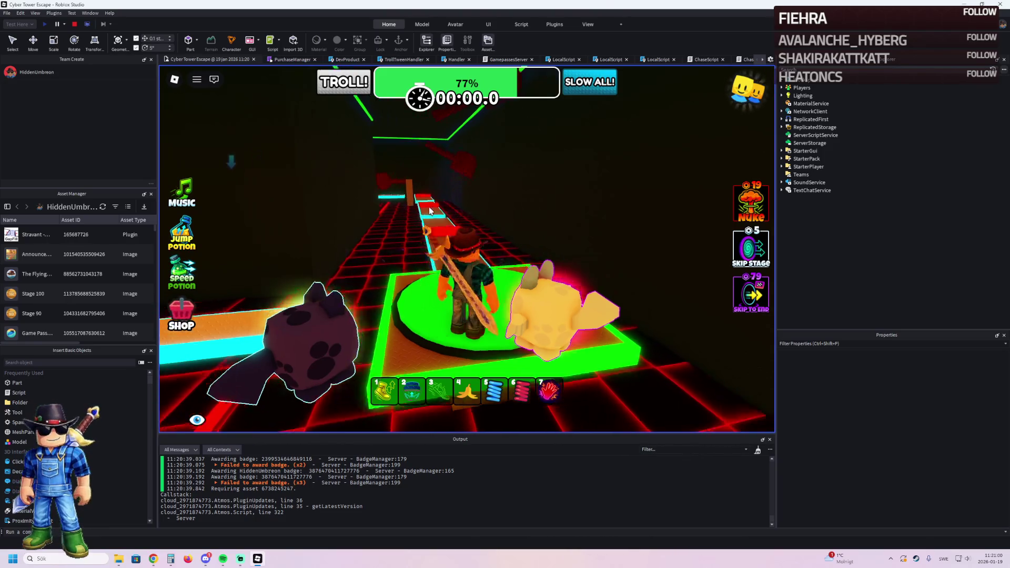
key(w)
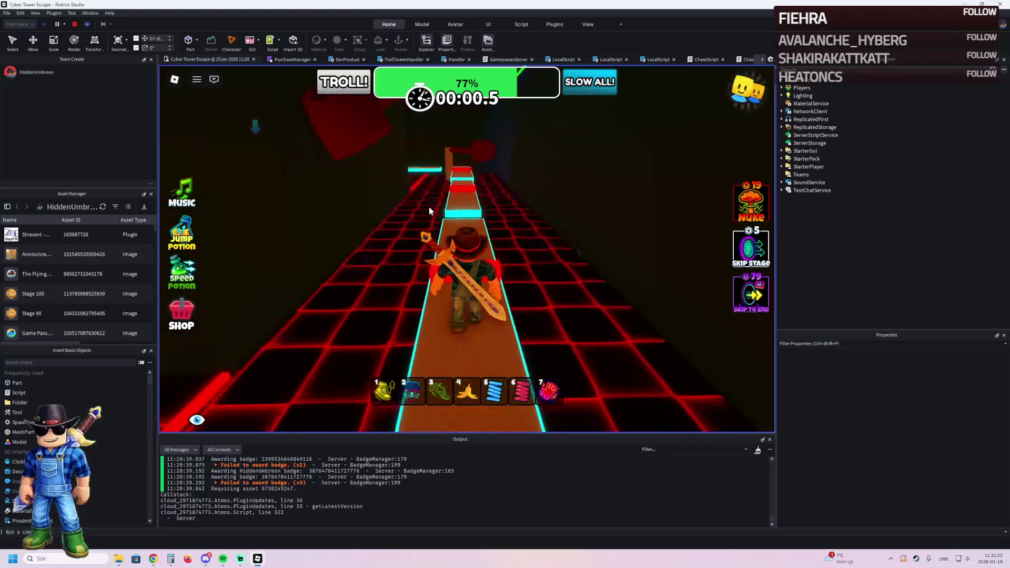
key(w)
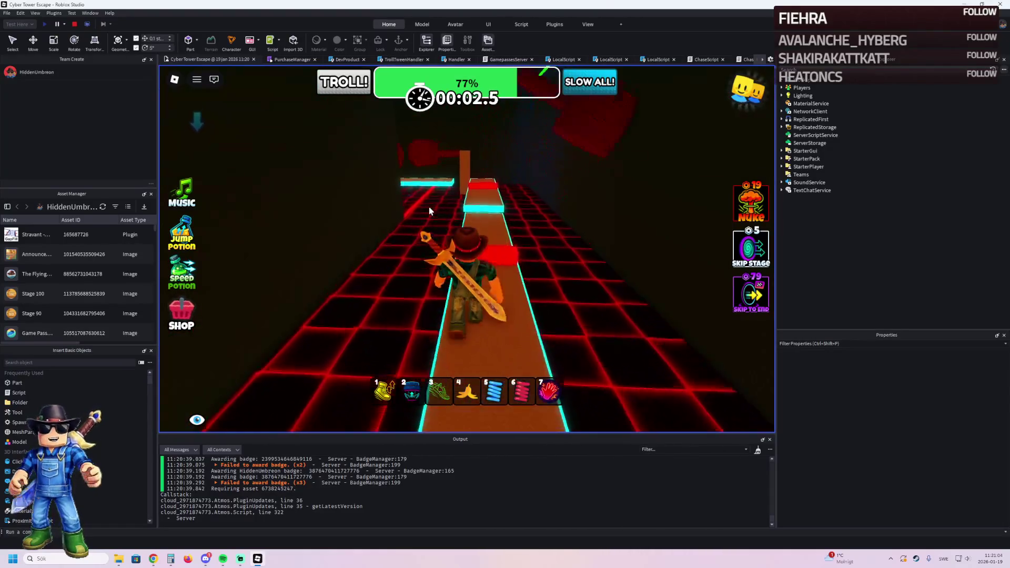
key(w)
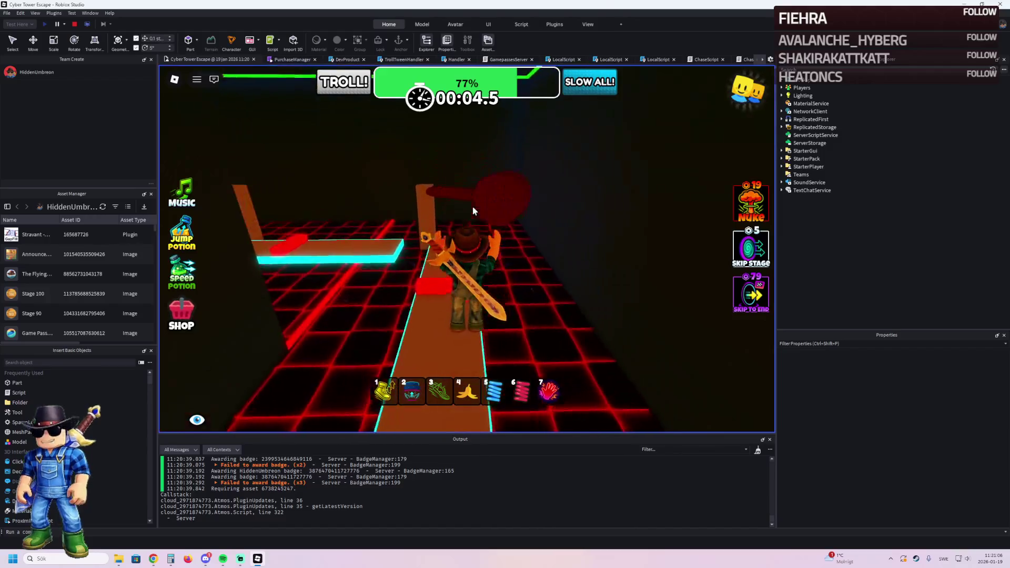
key(w)
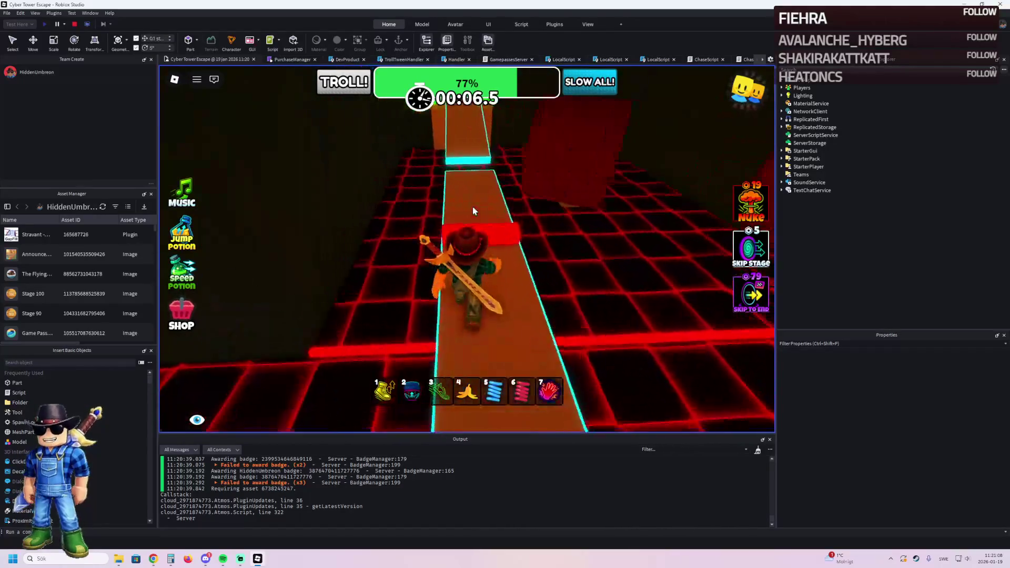
key(w)
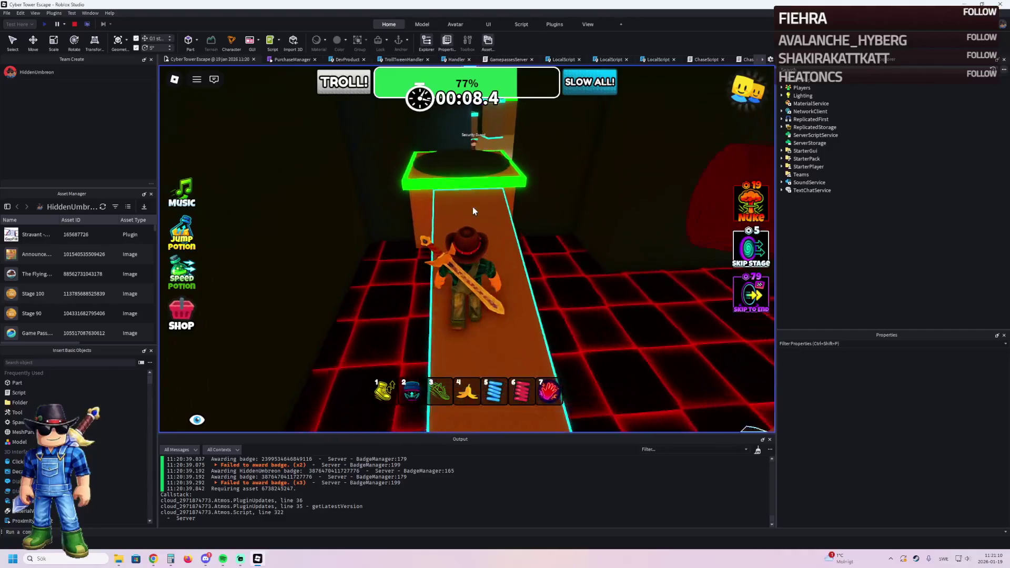
key(w)
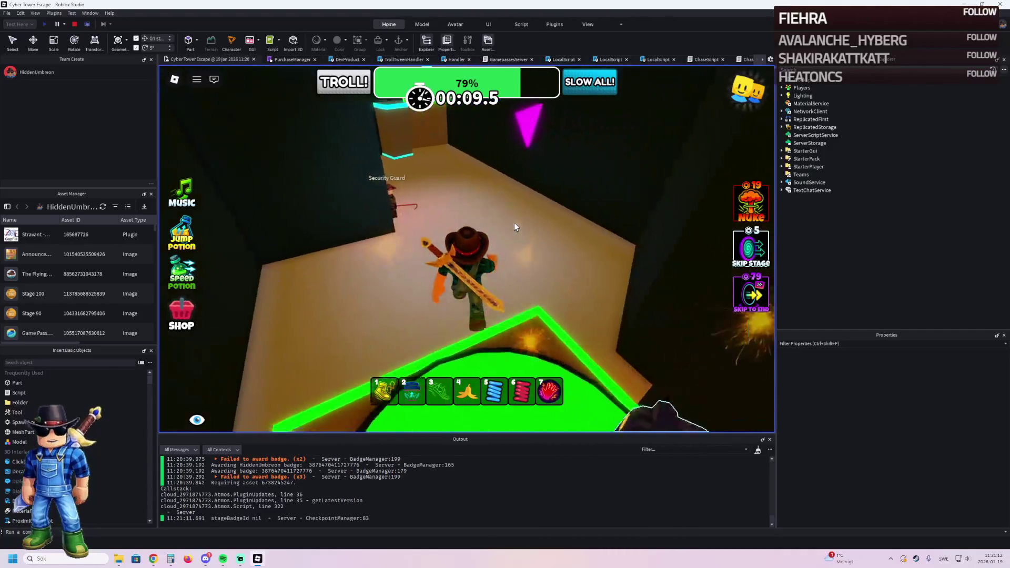
key(w)
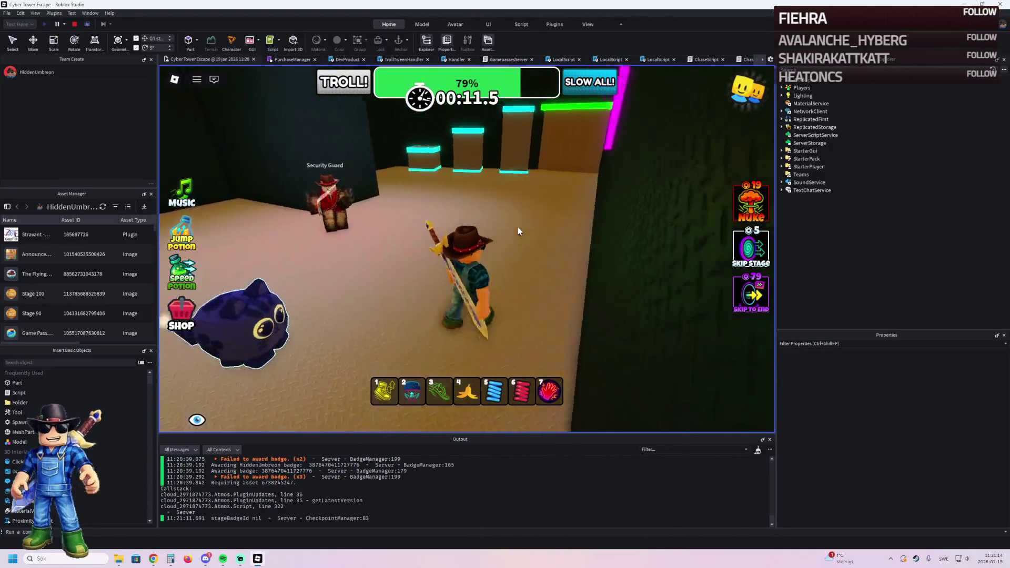
key(w)
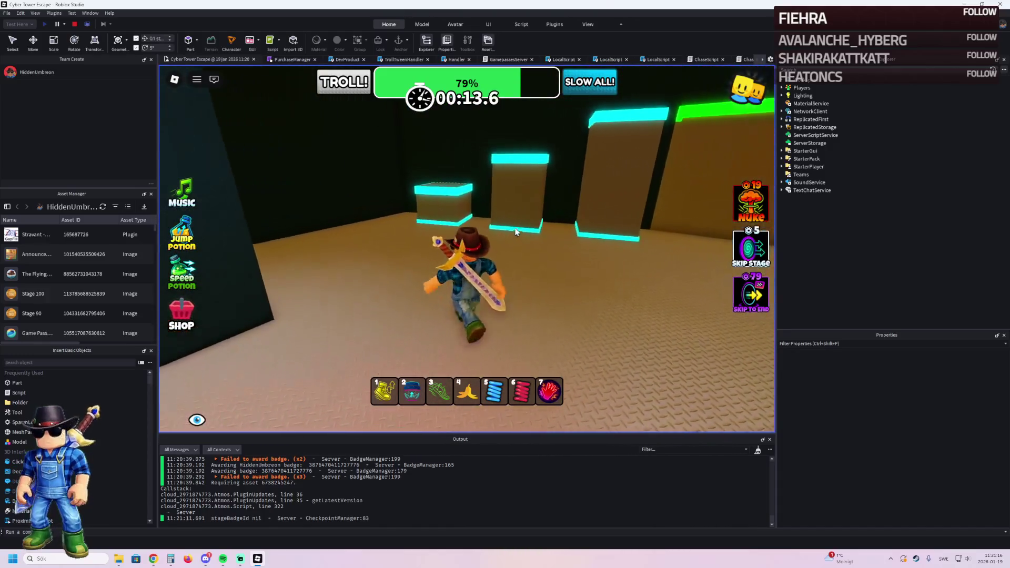
key(space)
key(w)
key(space)
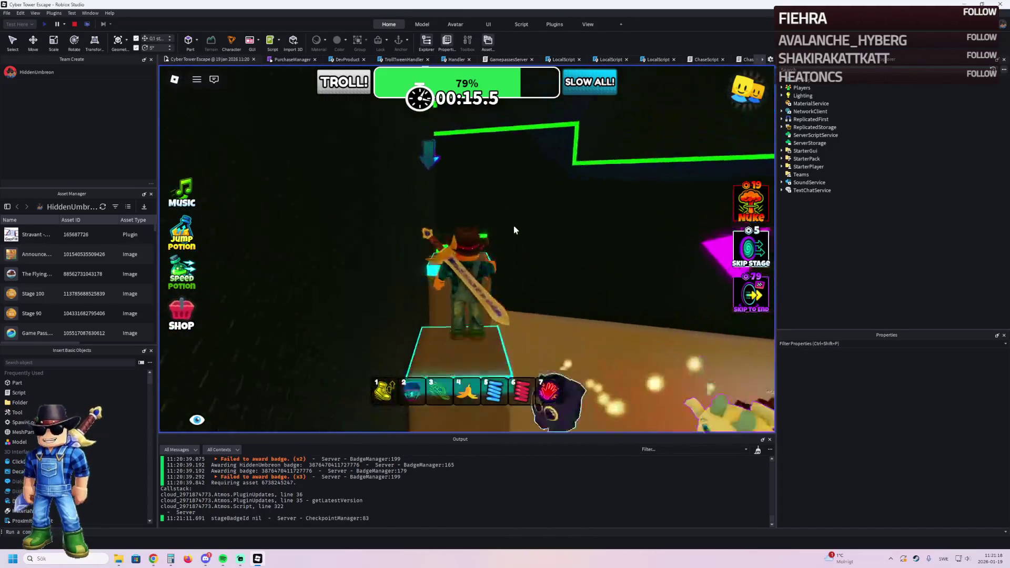
Step: Pass the Security Guard room and glowing doorway, then follow the corridor and beam path to the next checkpoint
key(w)
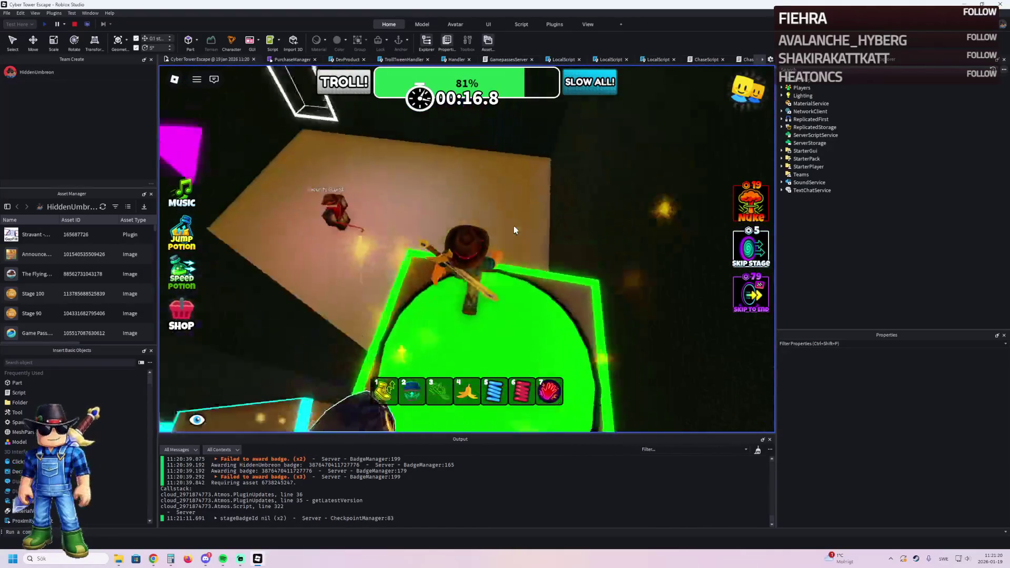
key(w)
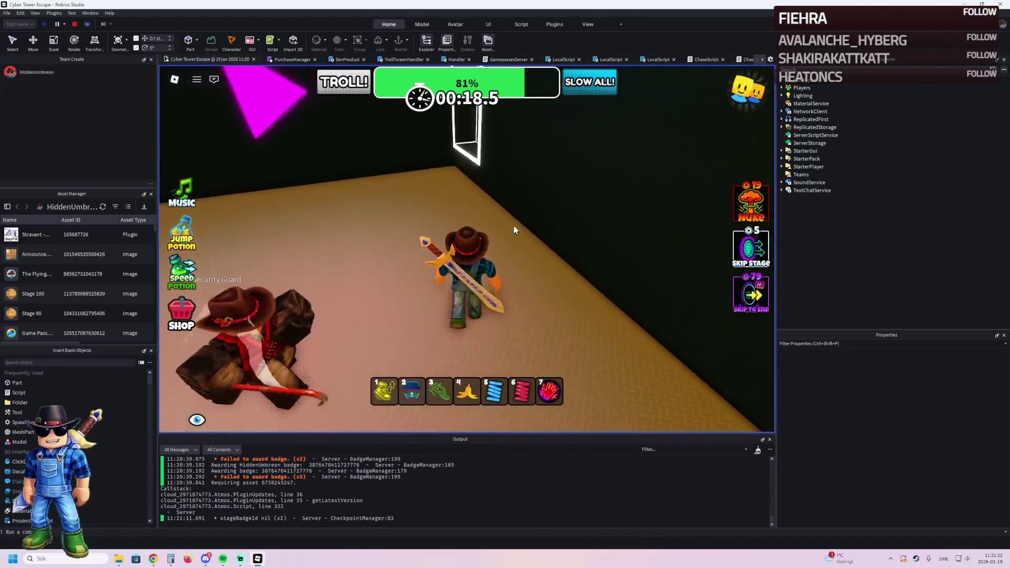
key(w)
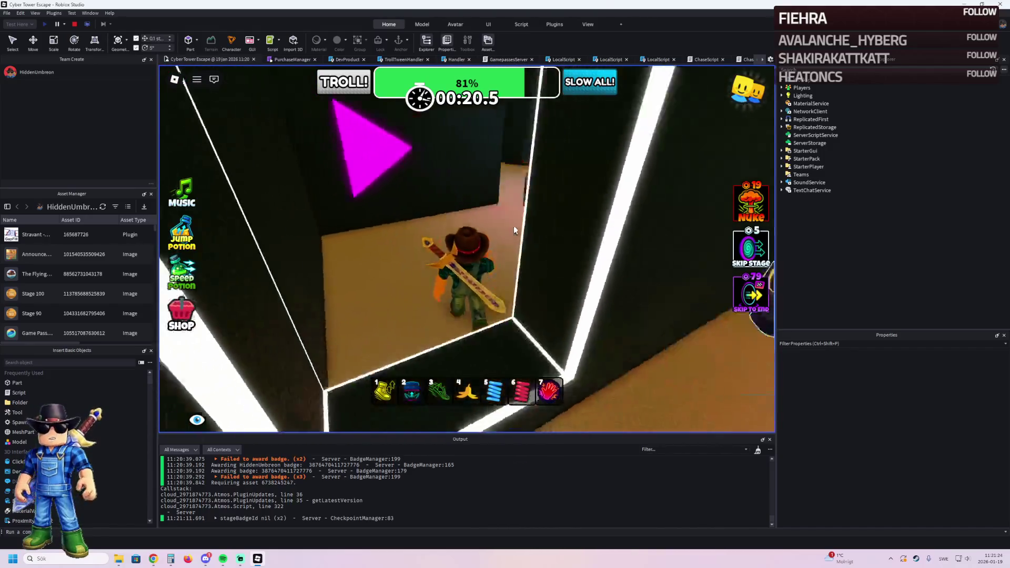
key(w)
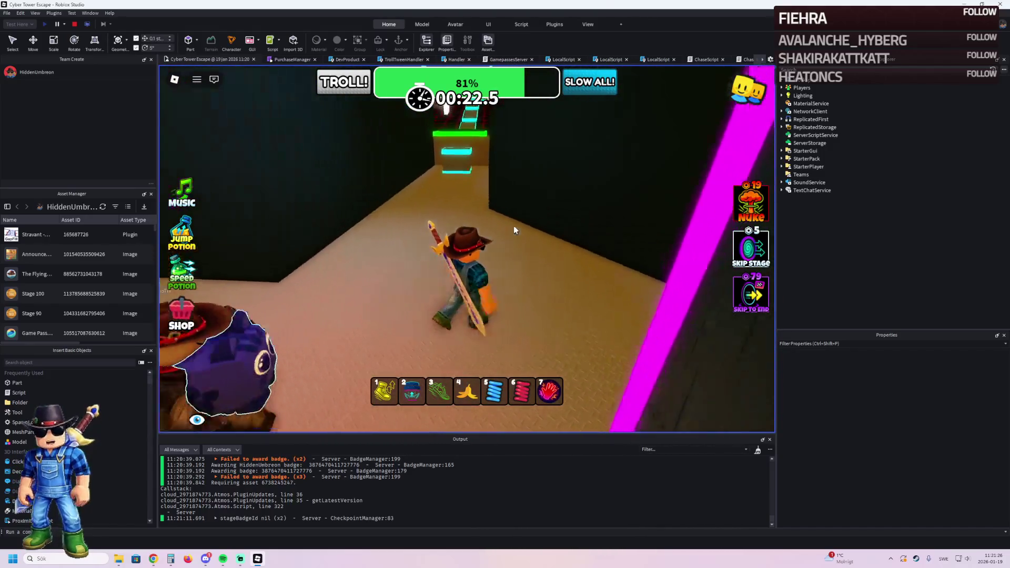
key(w)
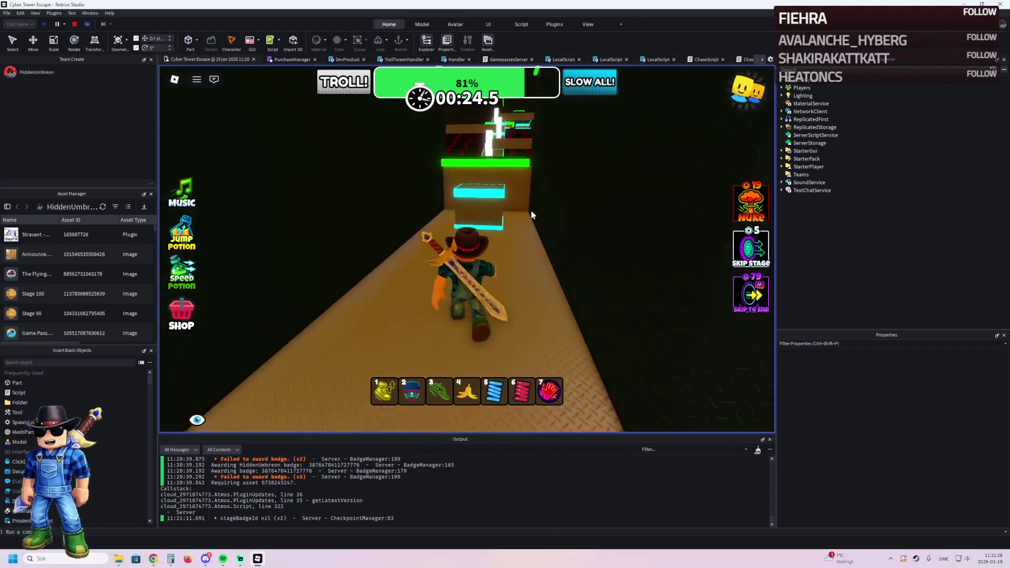
key(w)
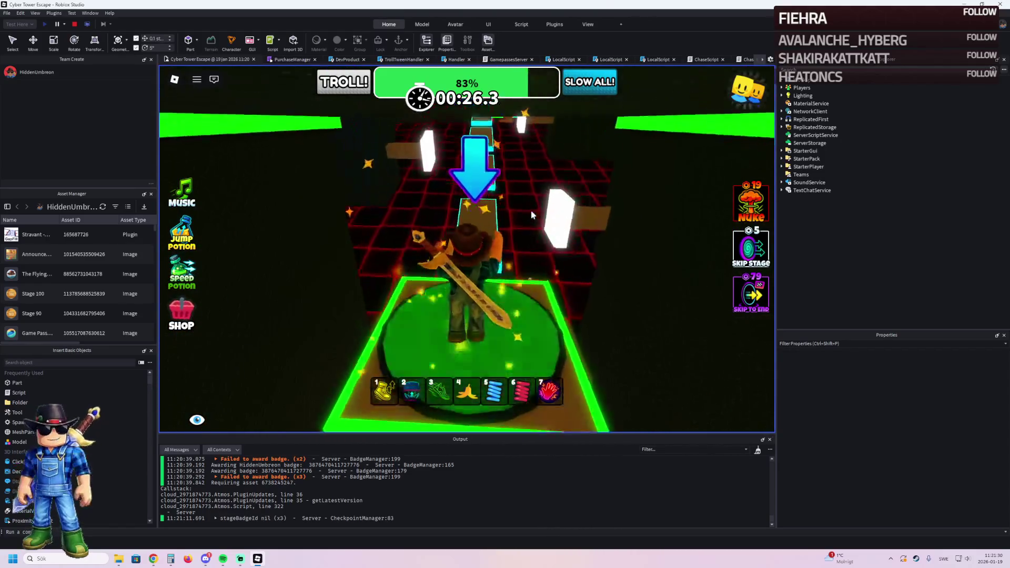
key(w)
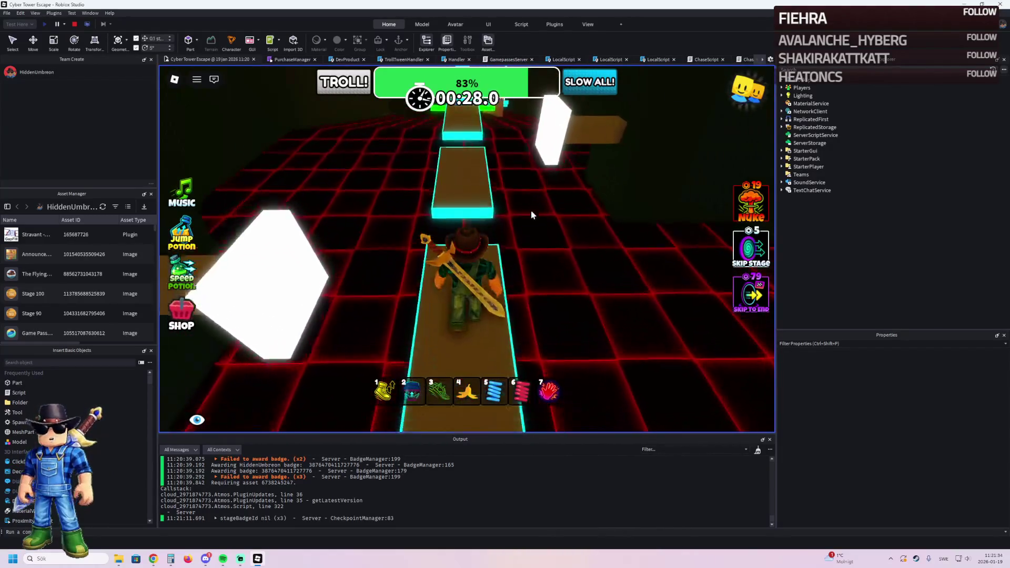
key(w)
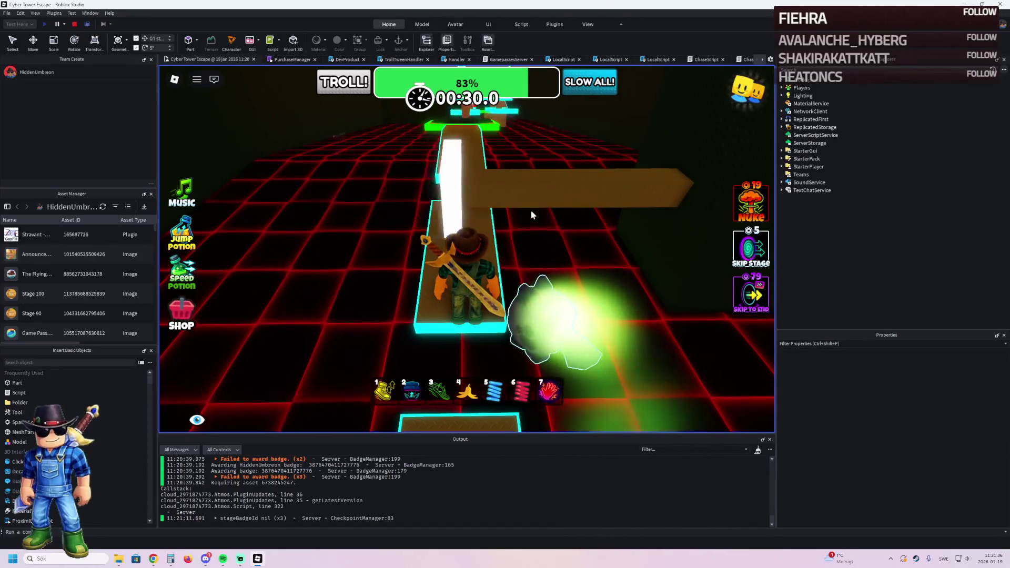
key(w)
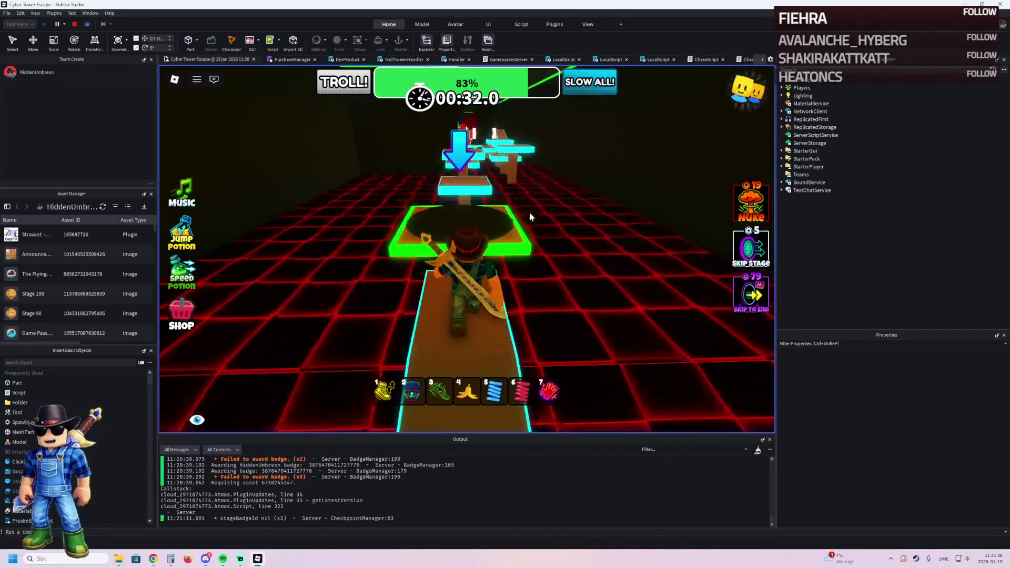
Step: Hop across the cyan platforms to the following green checkpoint
key(w)
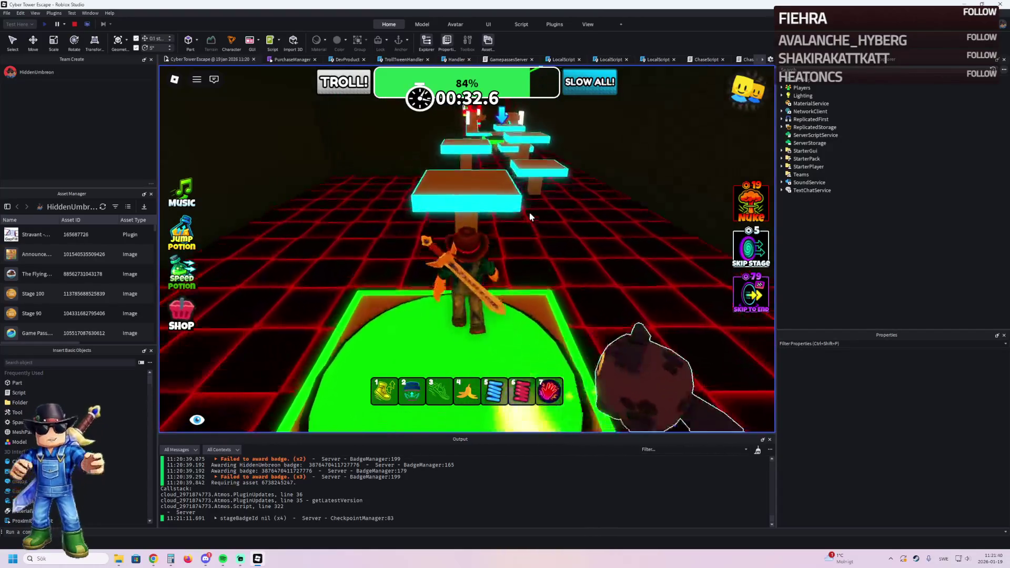
key(w)
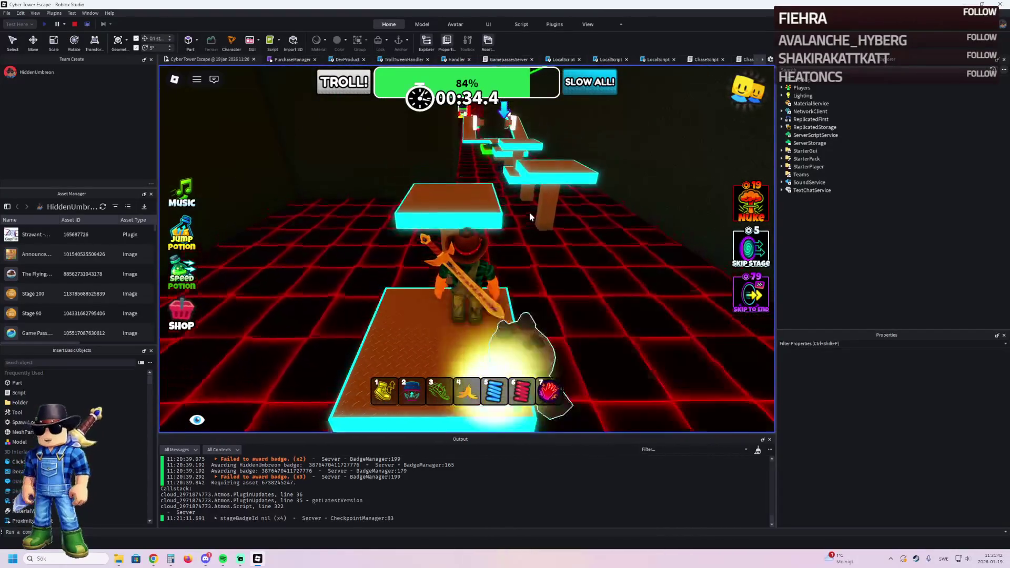
key(w)
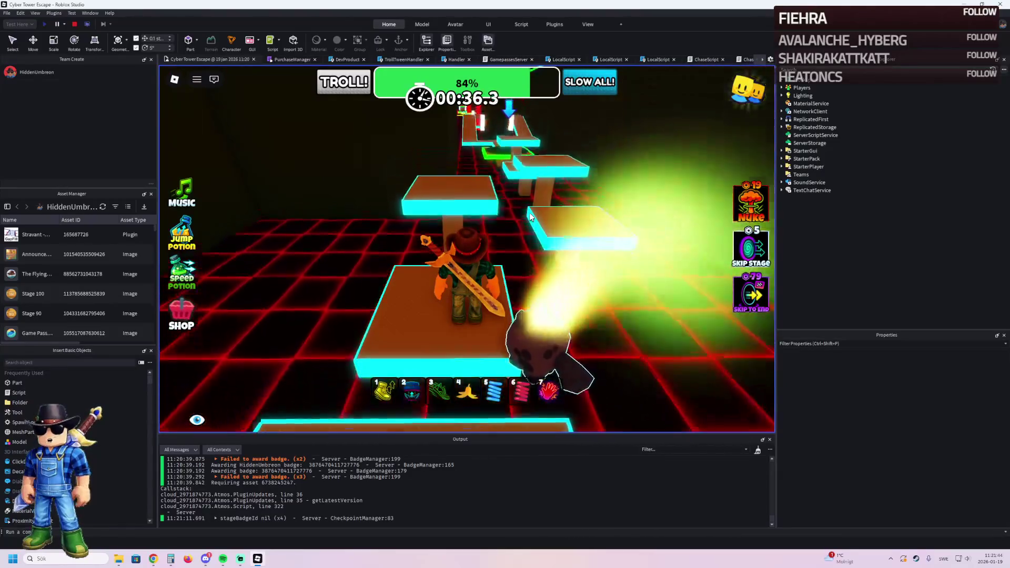
key(w)
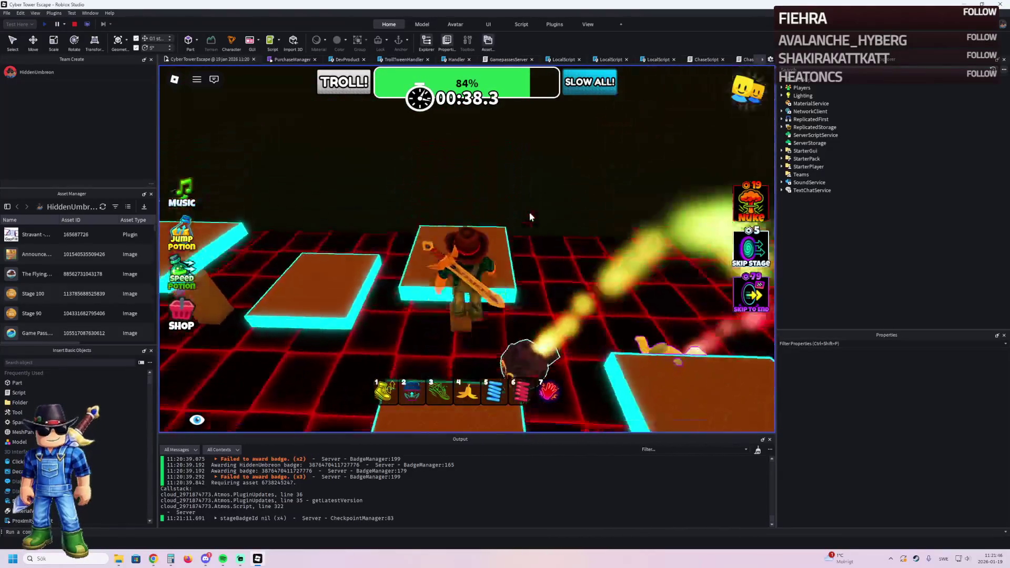
key(w)
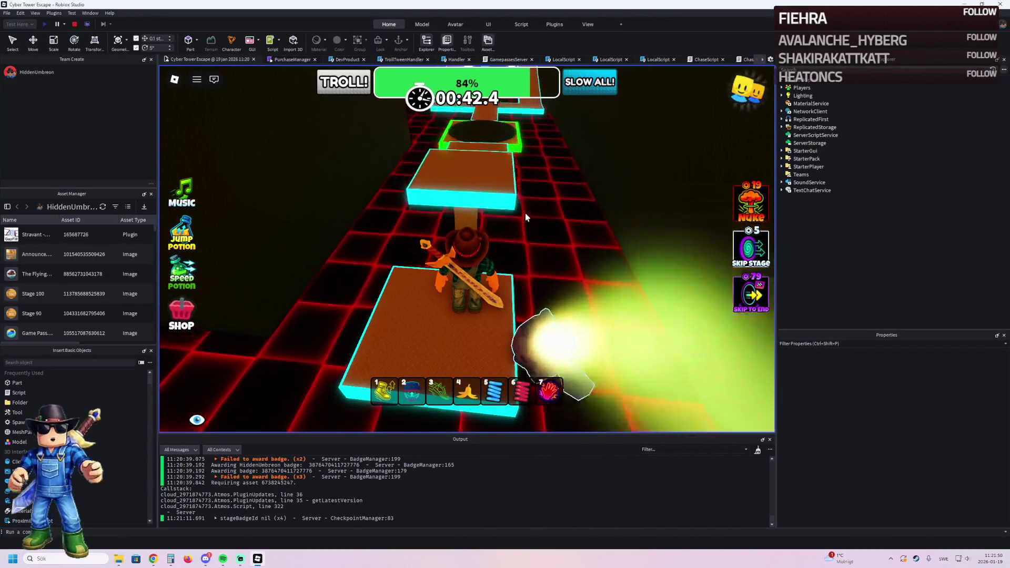
key(w)
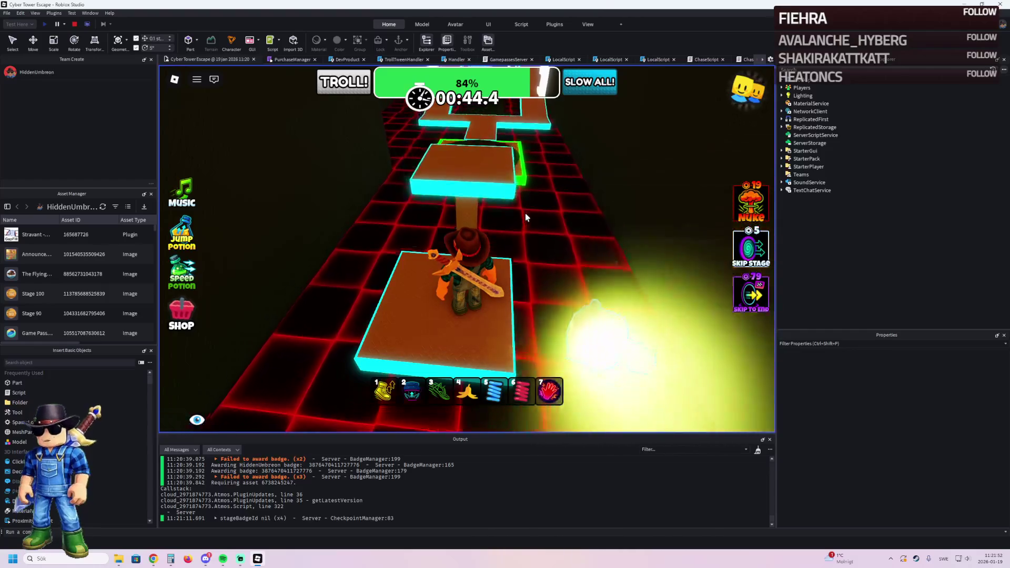
Step: Walk the narrow walkway past the spinning obstacles and red wall to the green platform
key(w)
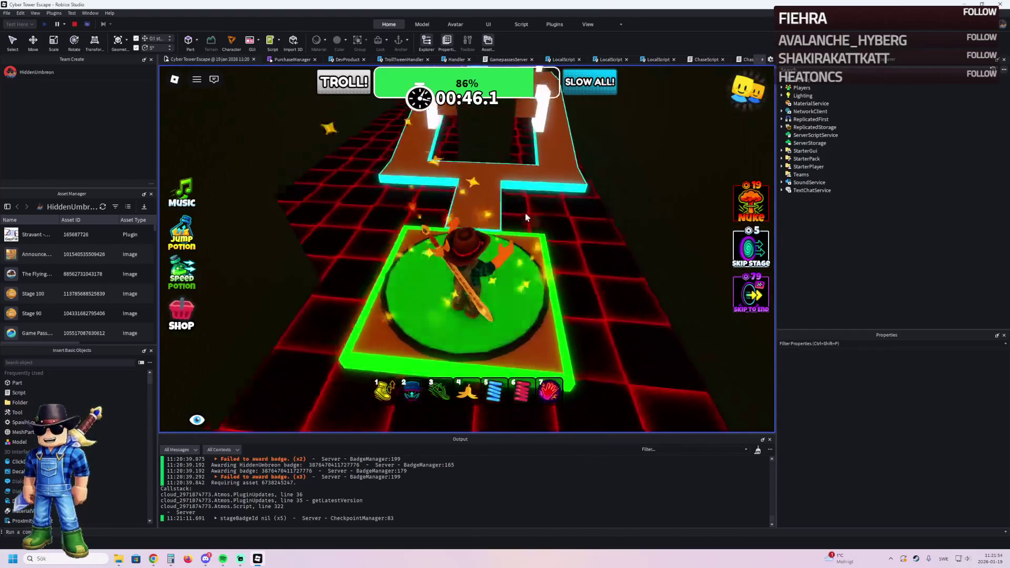
key(w)
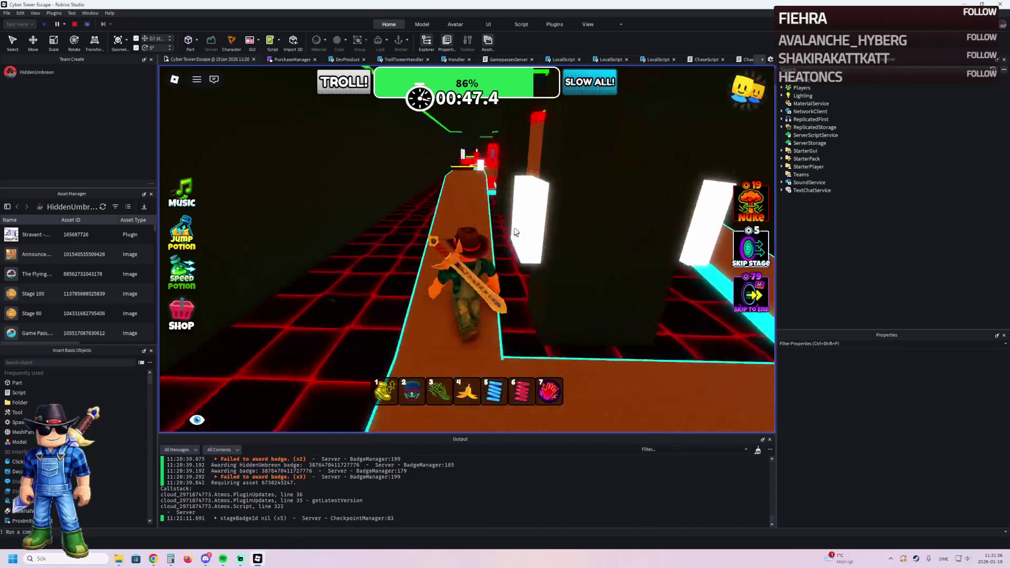
key(w)
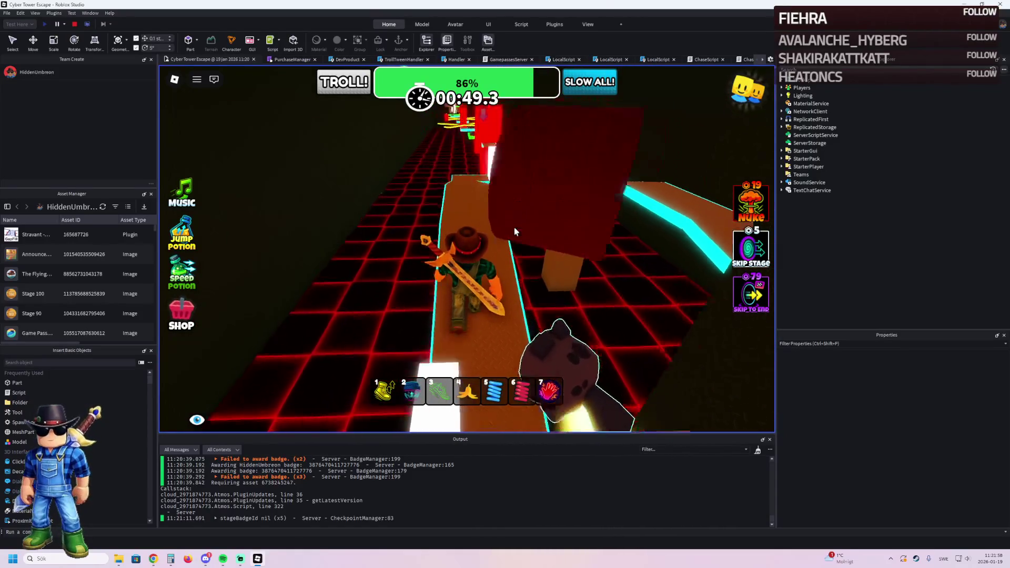
key(w)
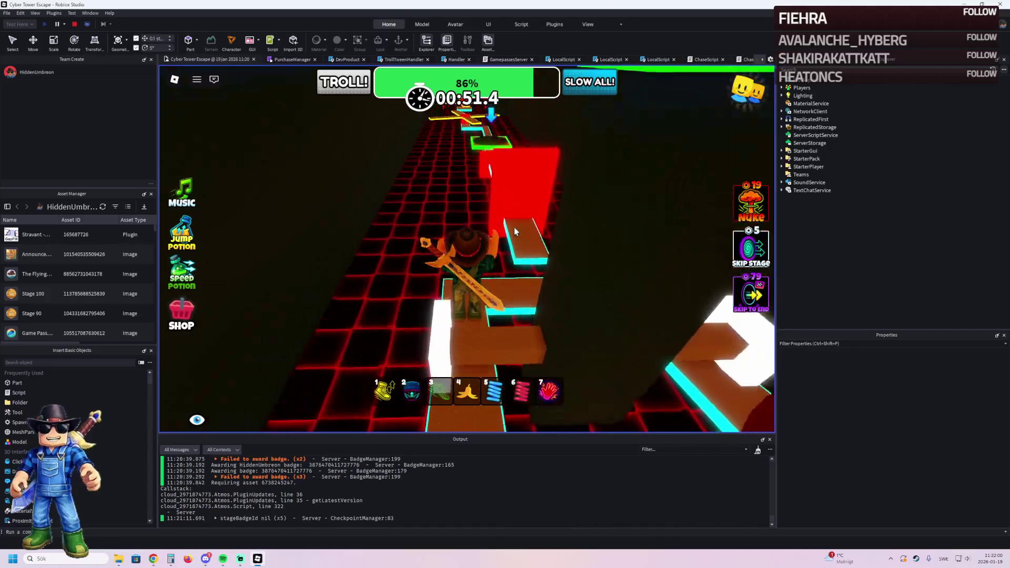
key(w)
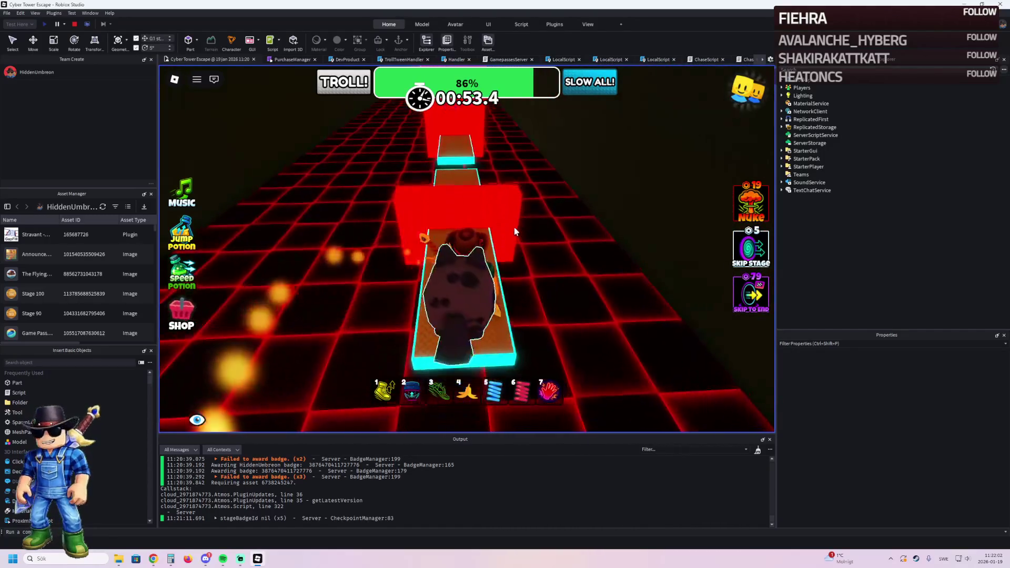
key(w)
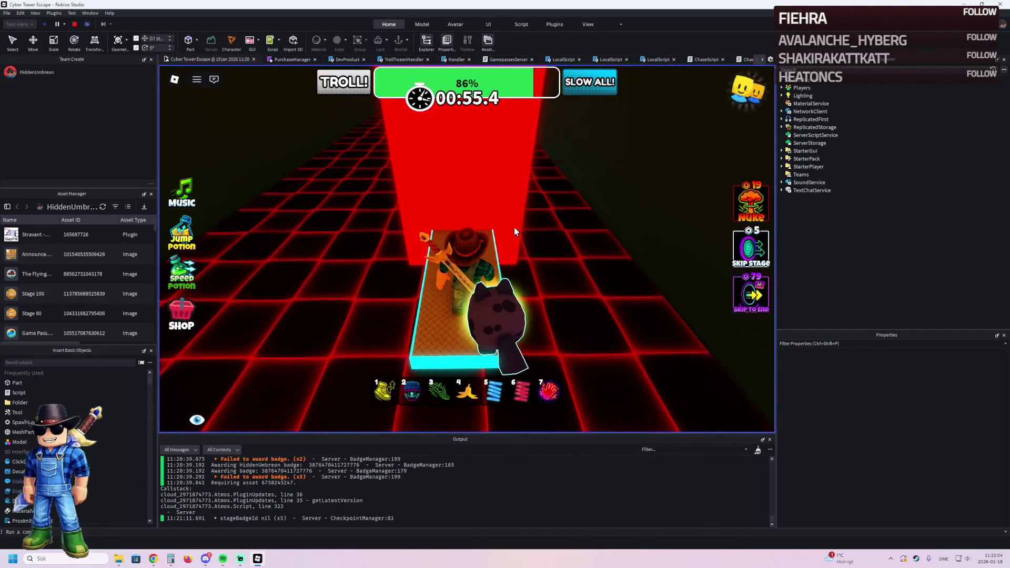
key(w)
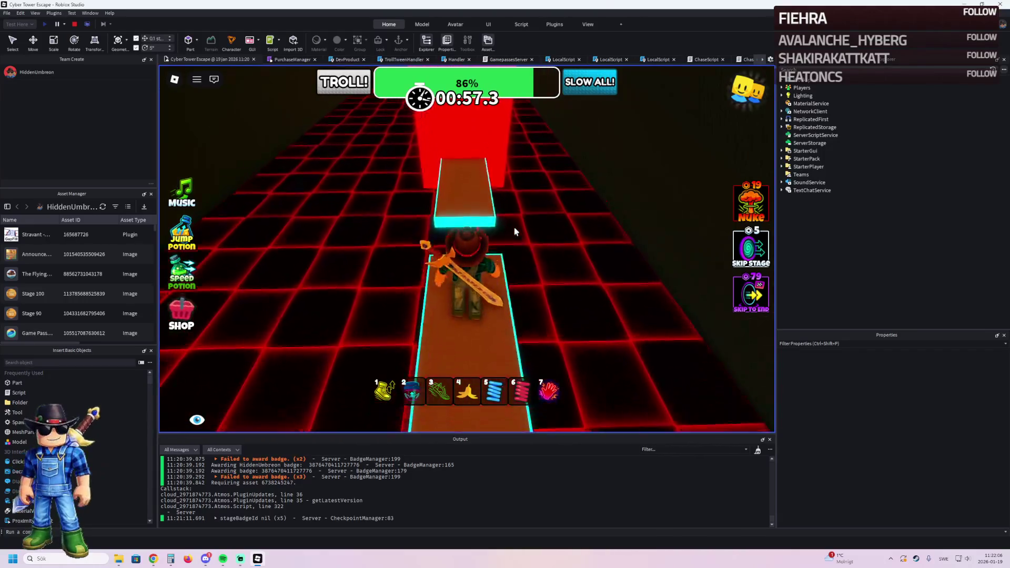
key(w)
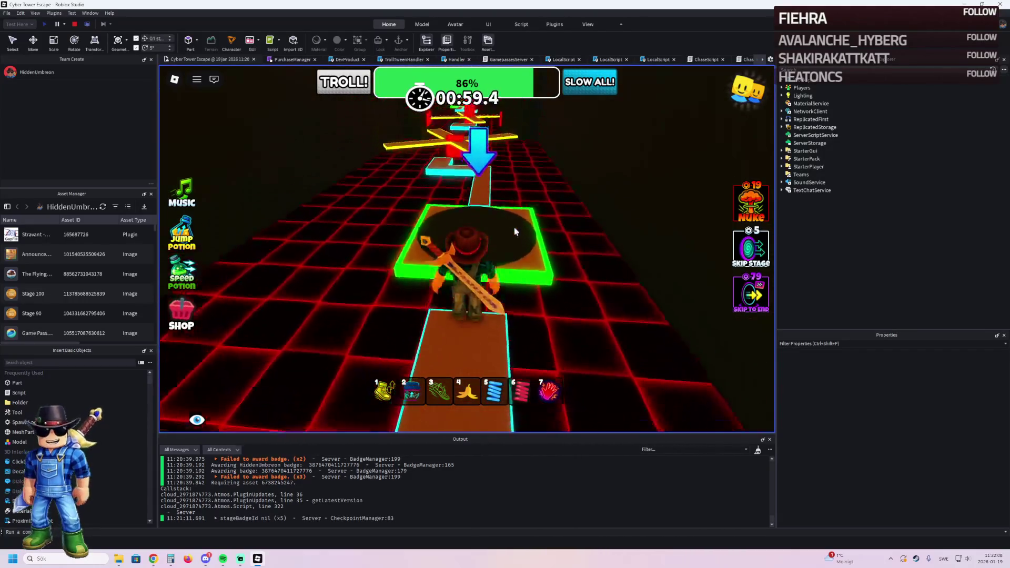
Step: Follow the yellow walkways and cyan zigzag platform to the checkpoint at 90% progress
key(w)
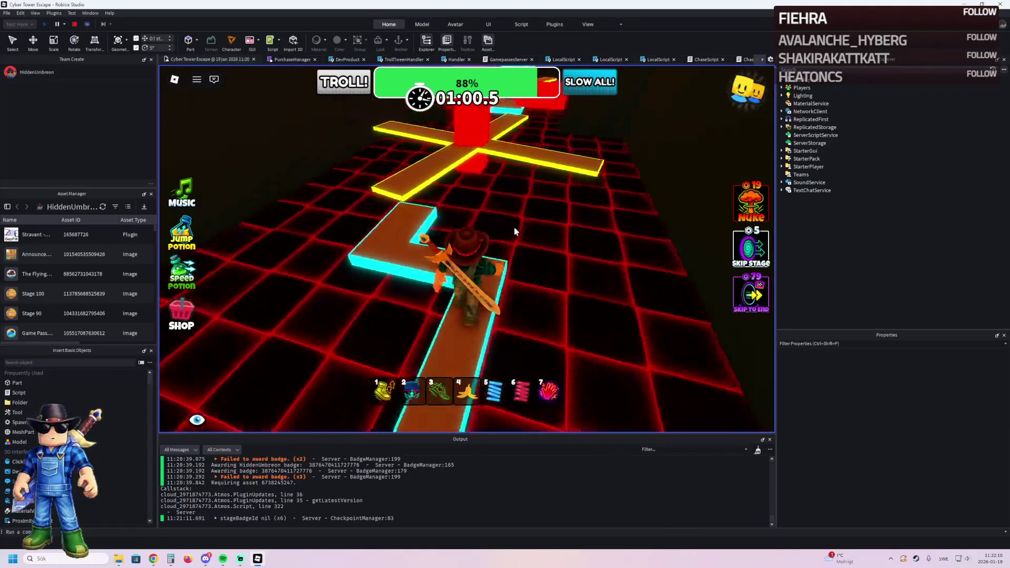
key(w)
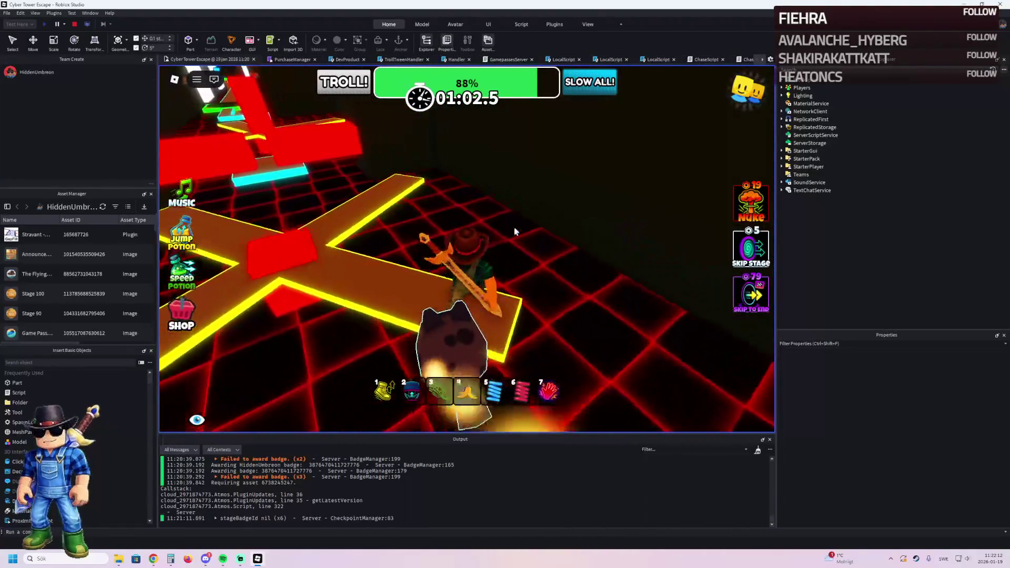
key(a)
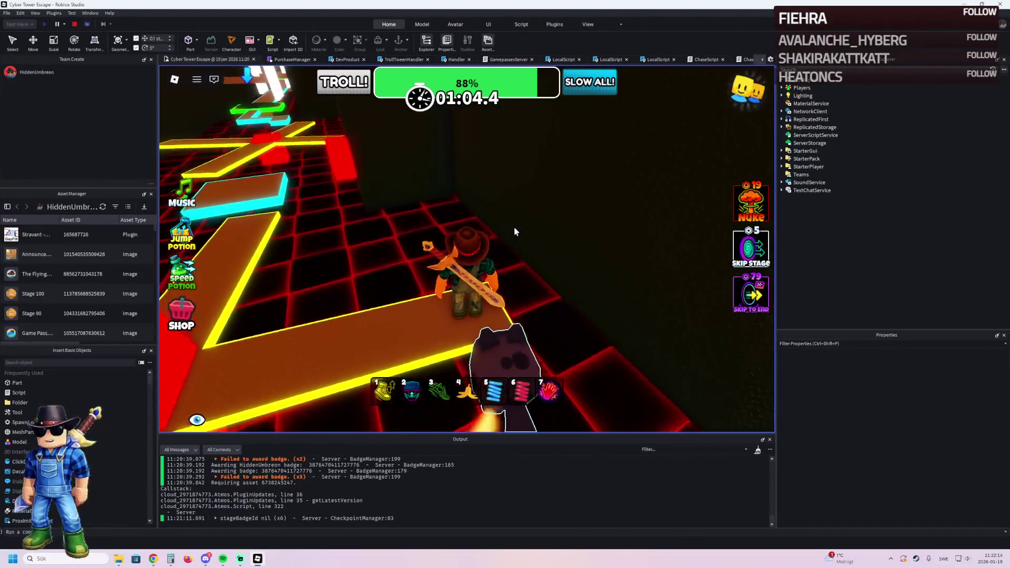
key(w)
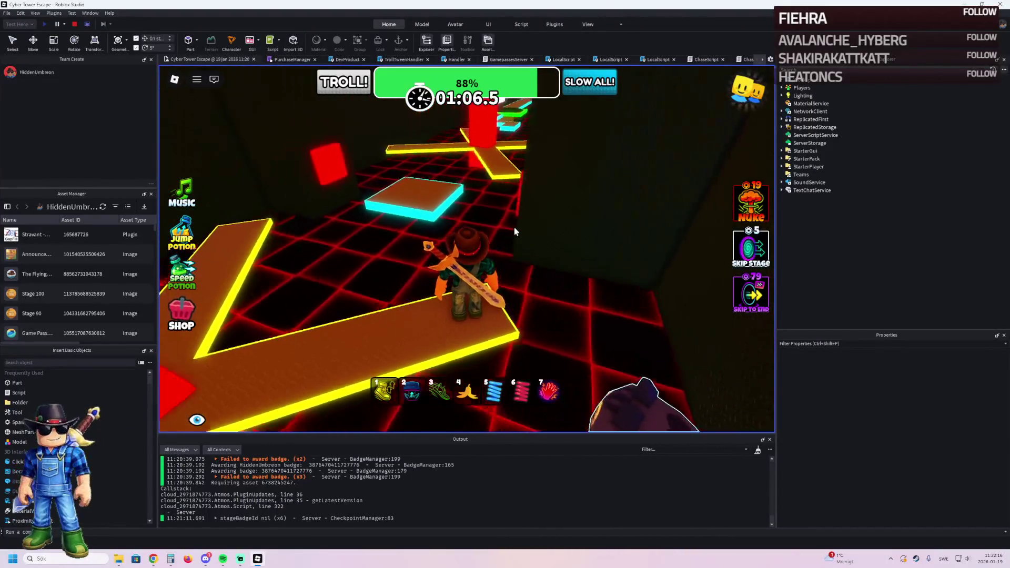
key(w)
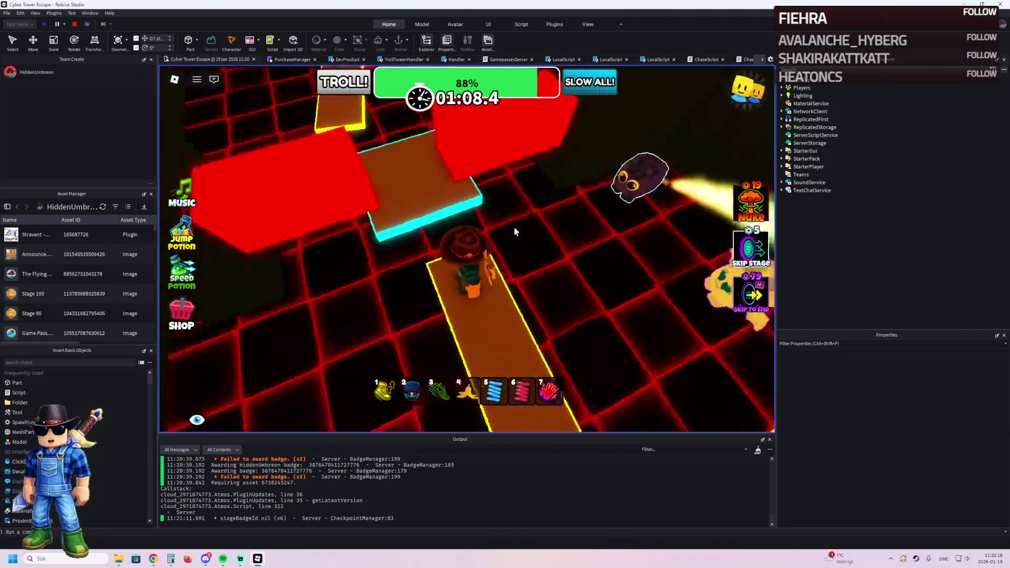
key(w)
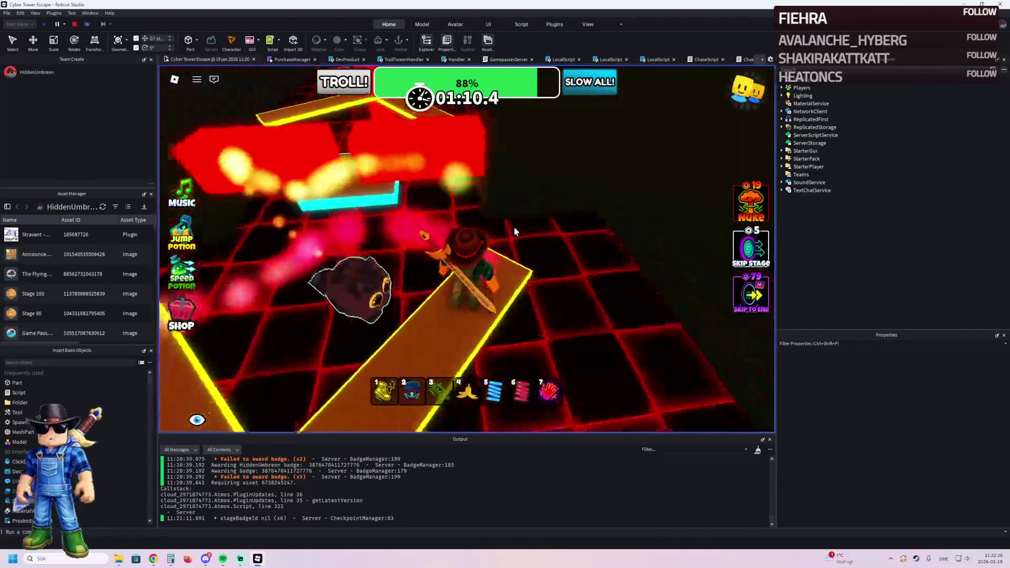
key(w)
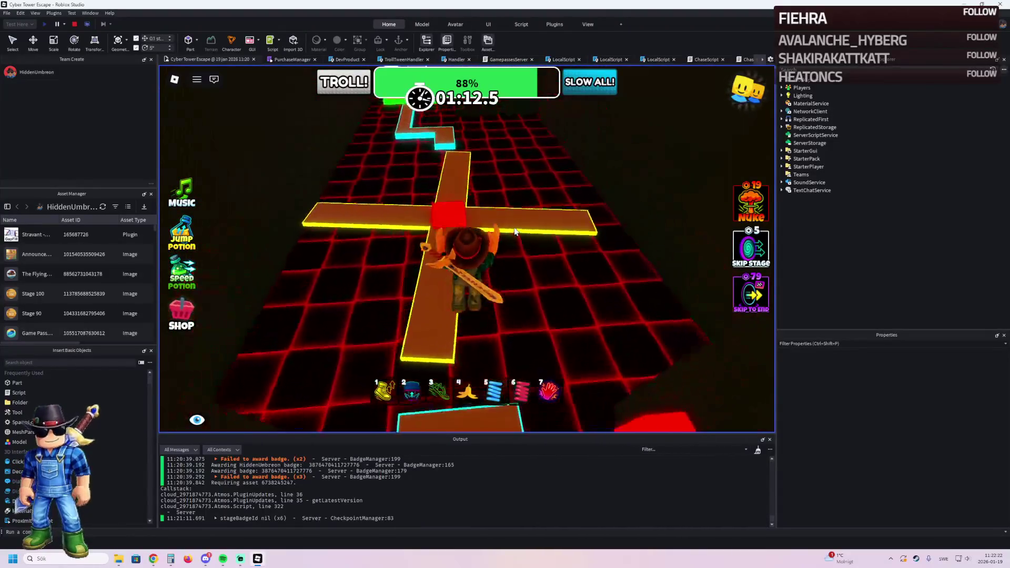
key(w)
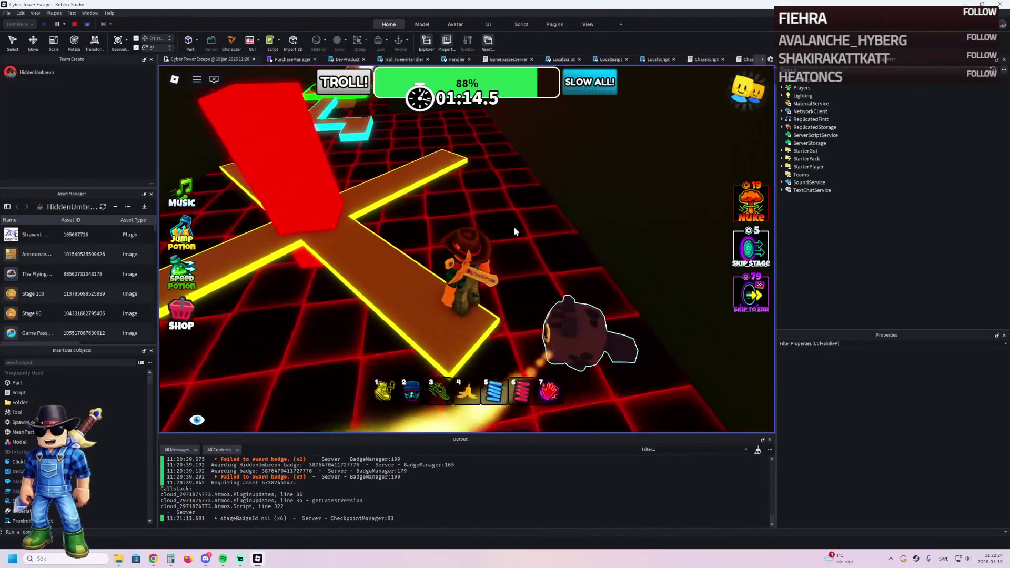
key(w)
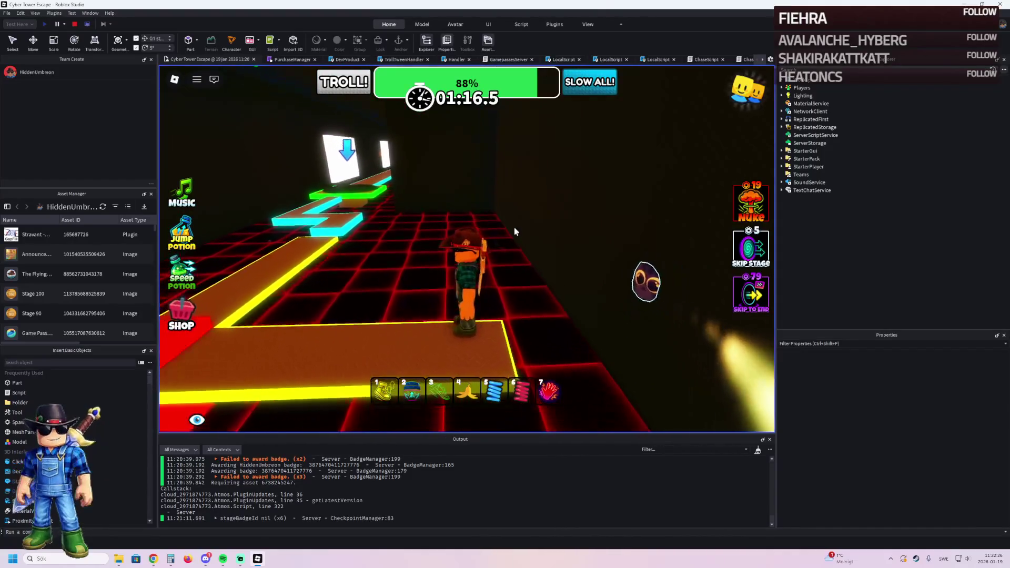
key(w)
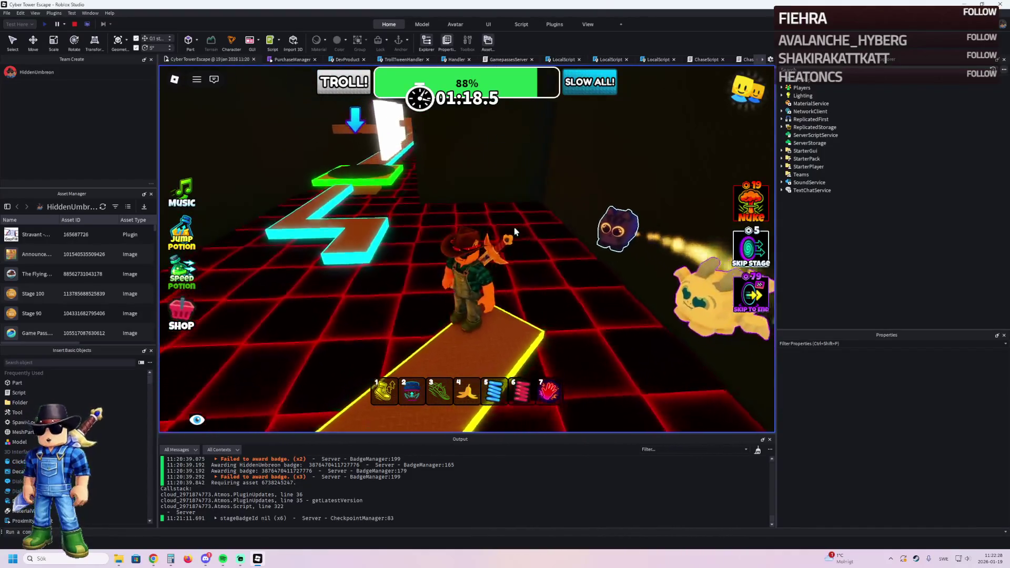
key(w)
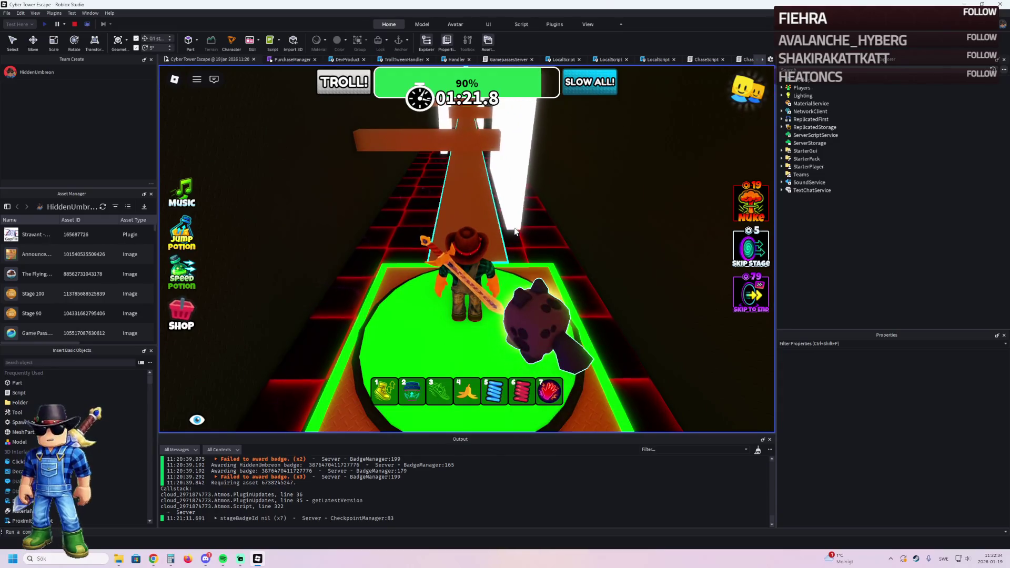
Step: Run the character along the orange path to the green checkpoint, raising progress to 92%
key(w)
key(w)
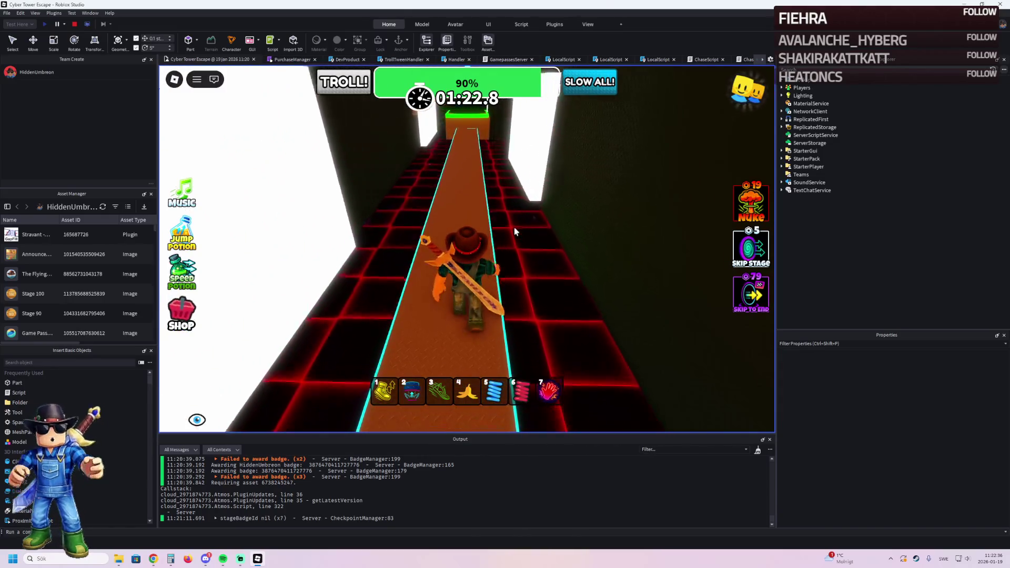
key(w)
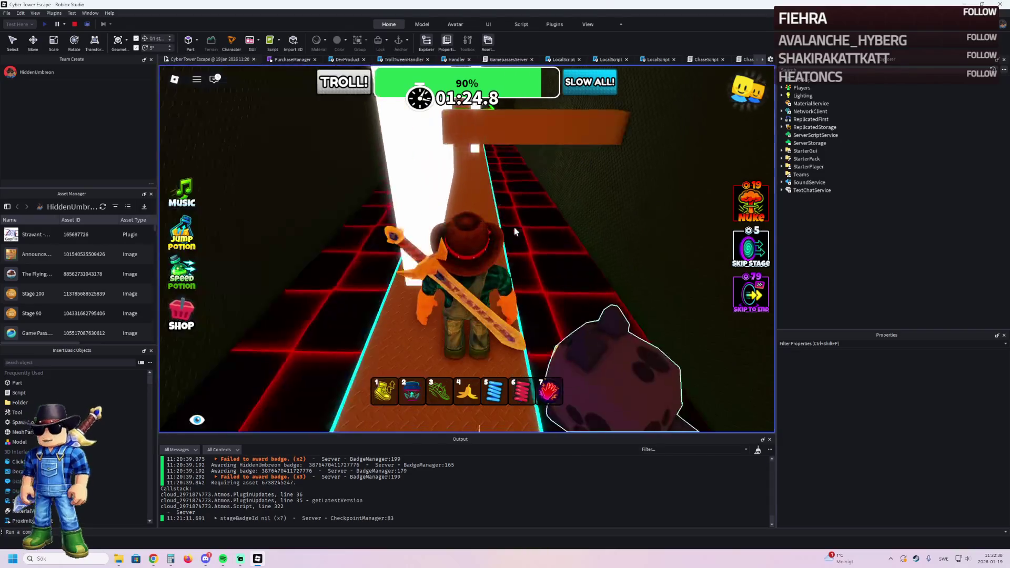
key(w)
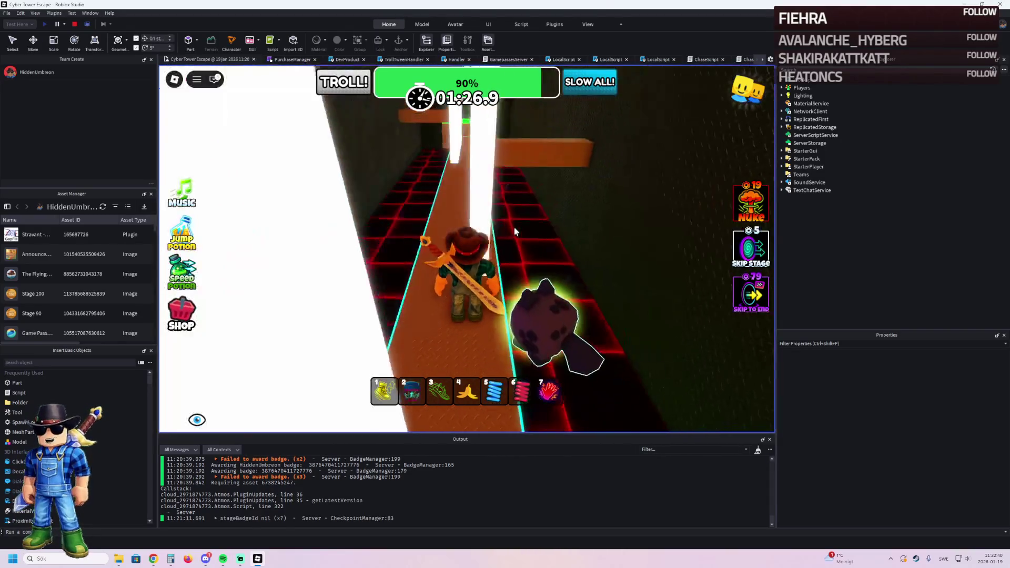
key(w)
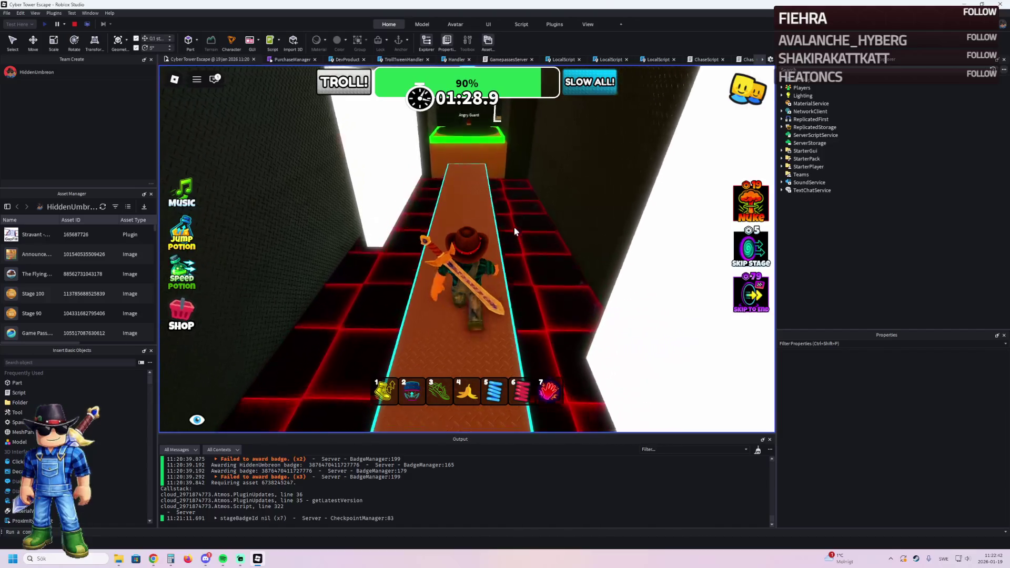
key(w)
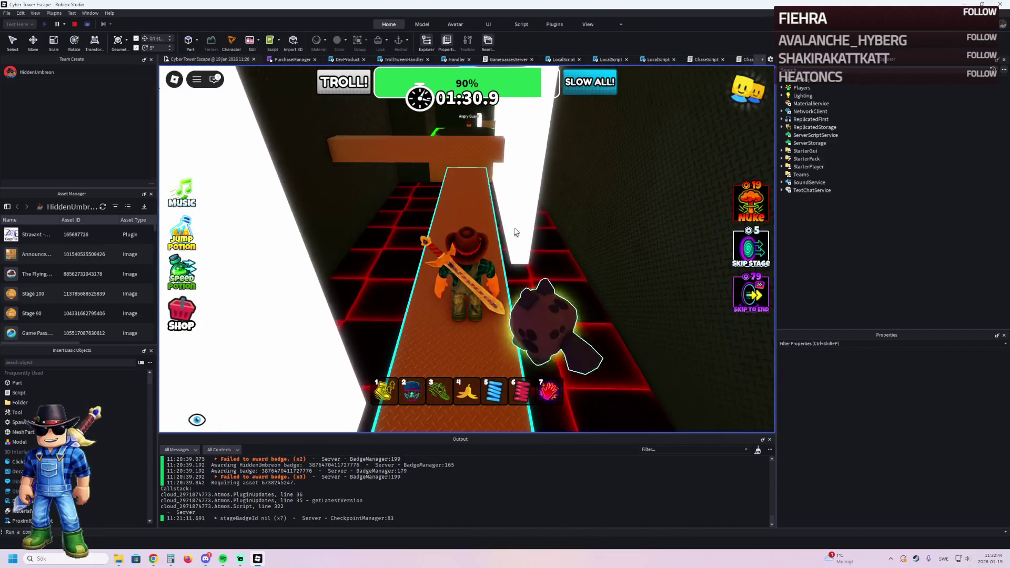
key(w)
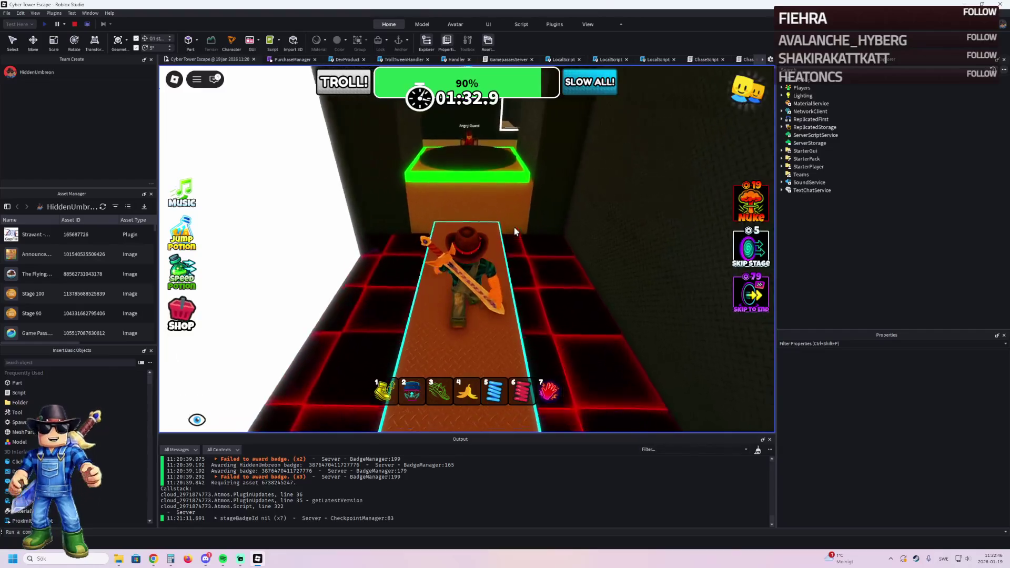
Step: Go through the glowing doorway past the Angry Guard and jump up the glowing green shaft
key(w)
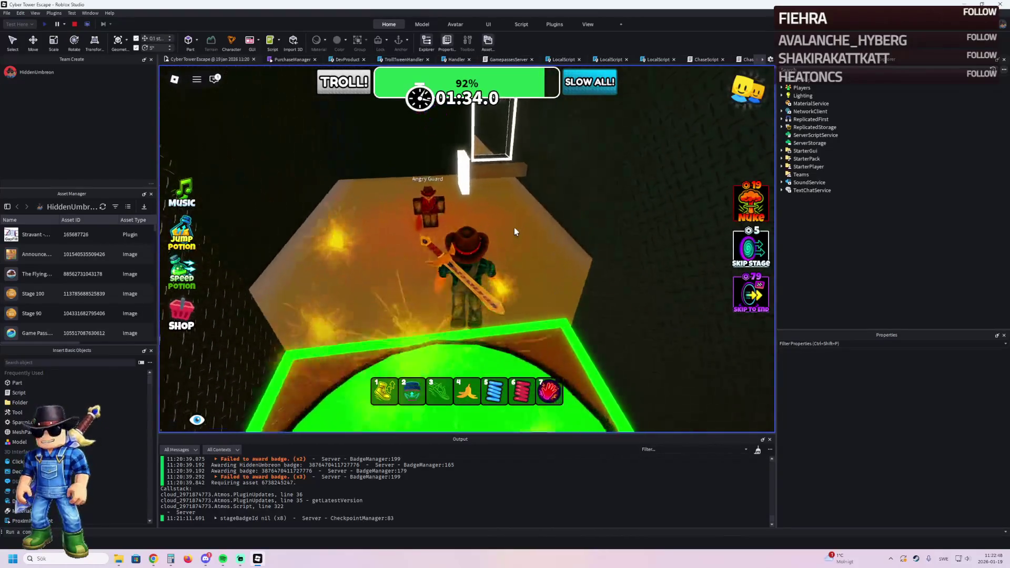
key(w)
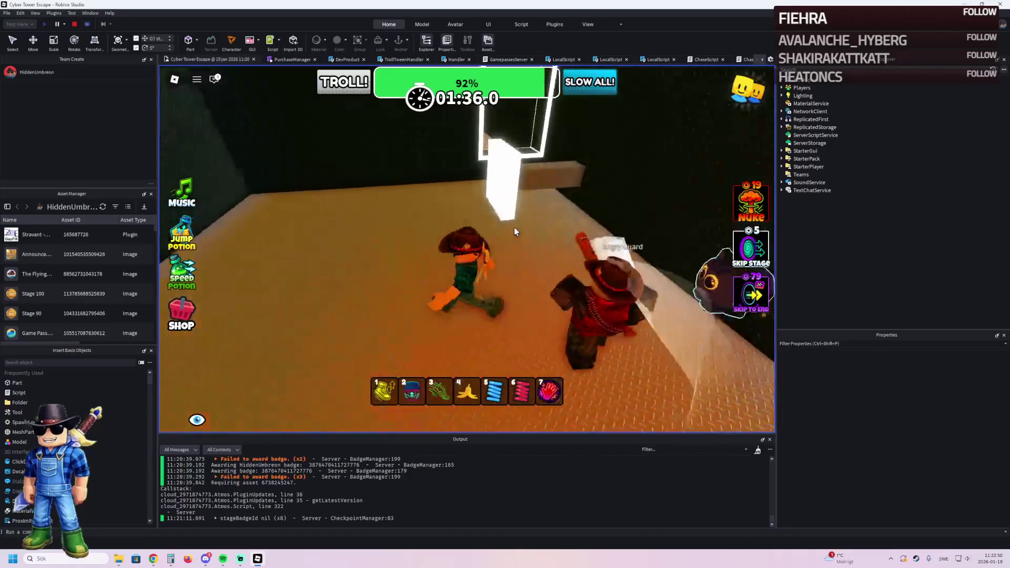
key(w)
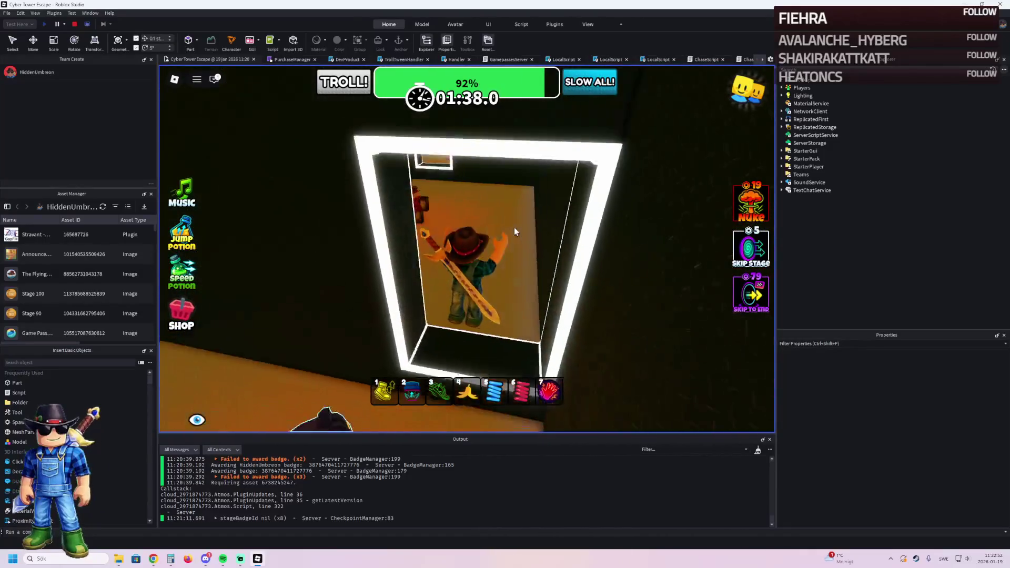
key(s)
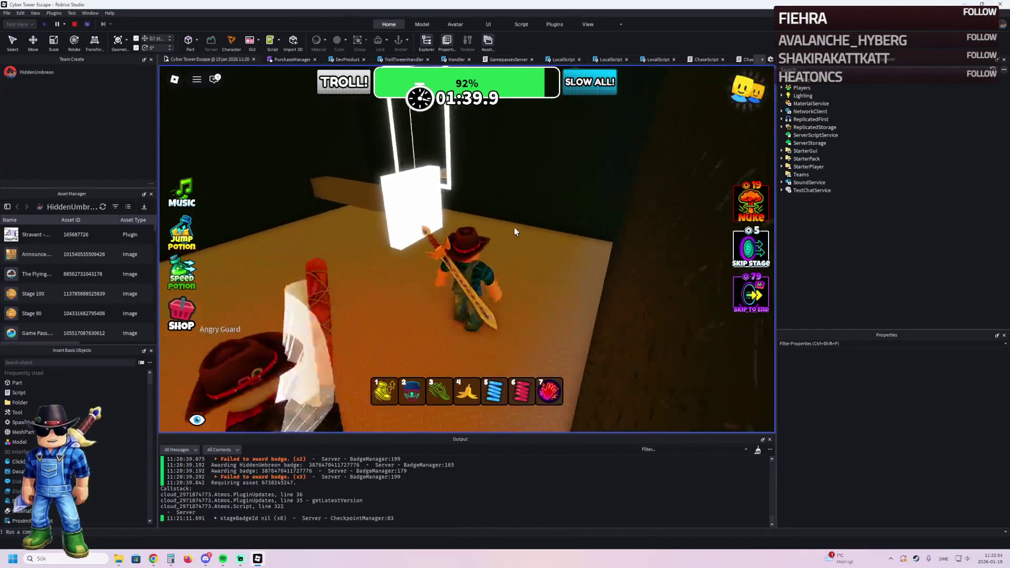
key(w)
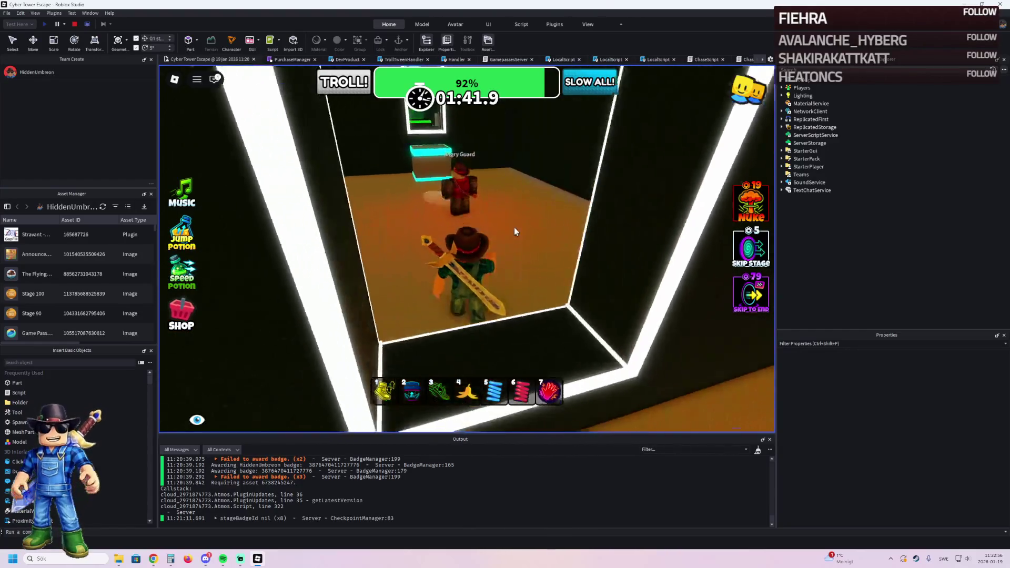
key(w)
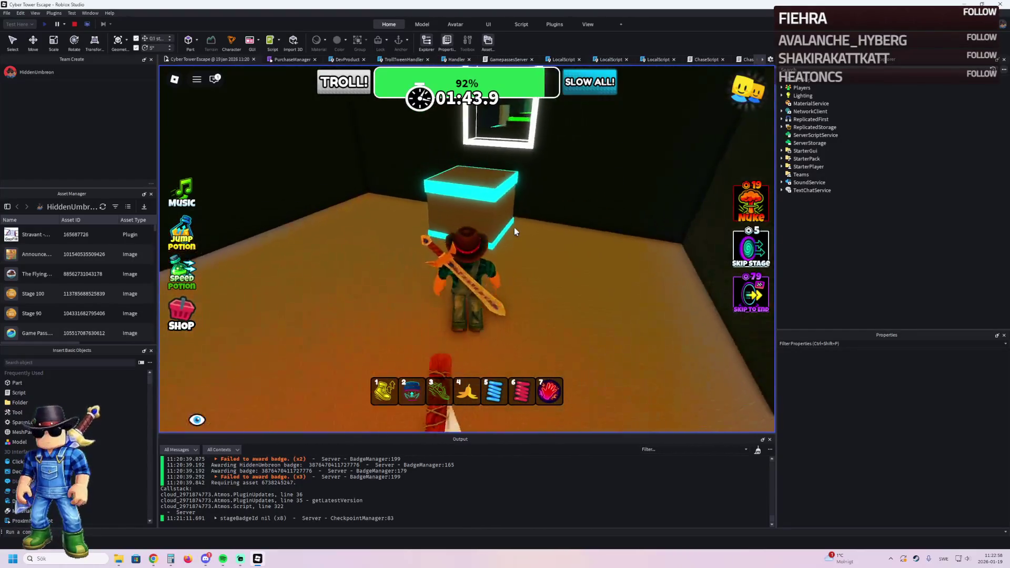
key(space)
Step: Climb the cyan stairs and run the narrow cyan path onto the green checkpoint platform
key(w)
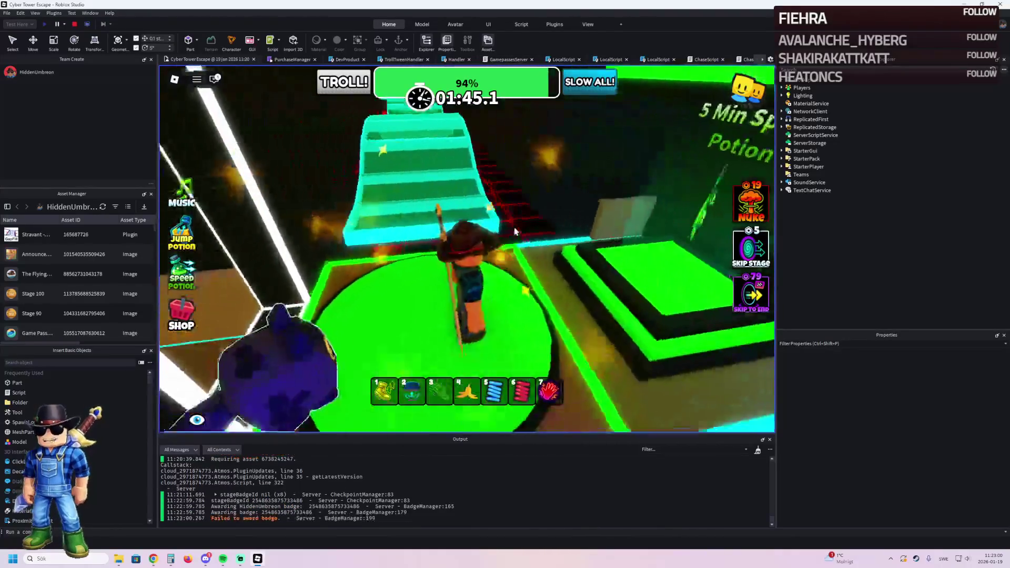
key(w)
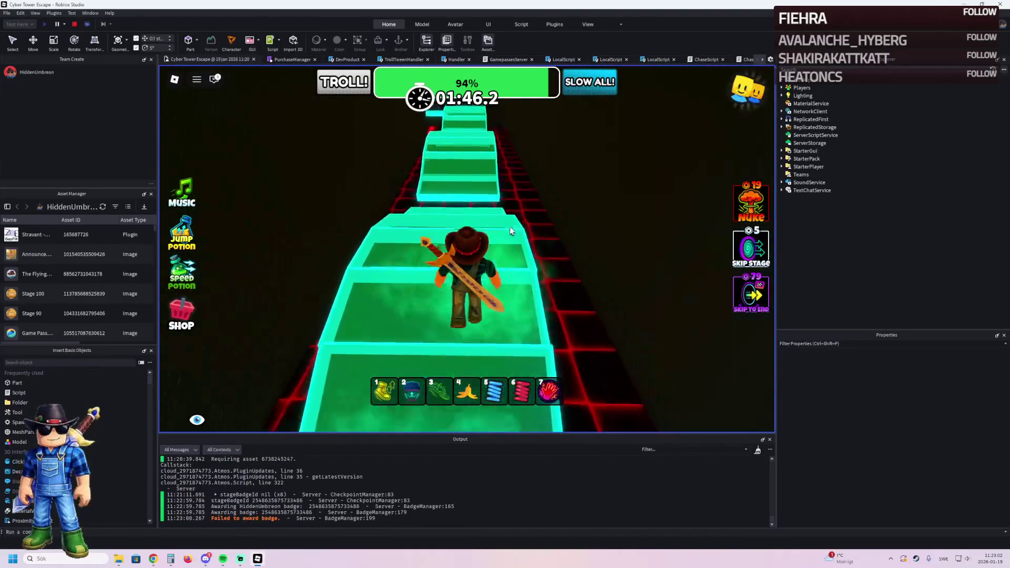
key(w)
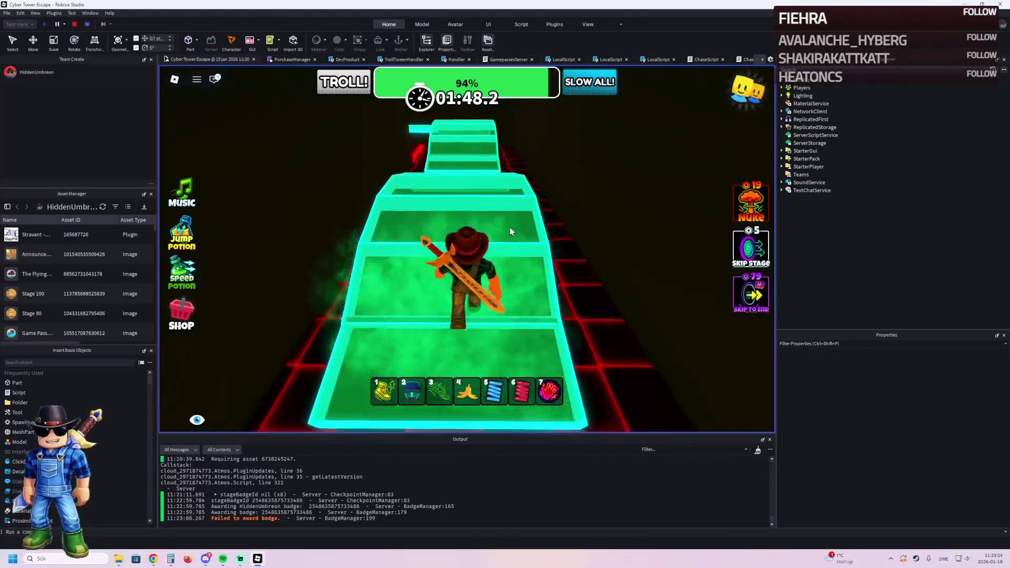
key(w)
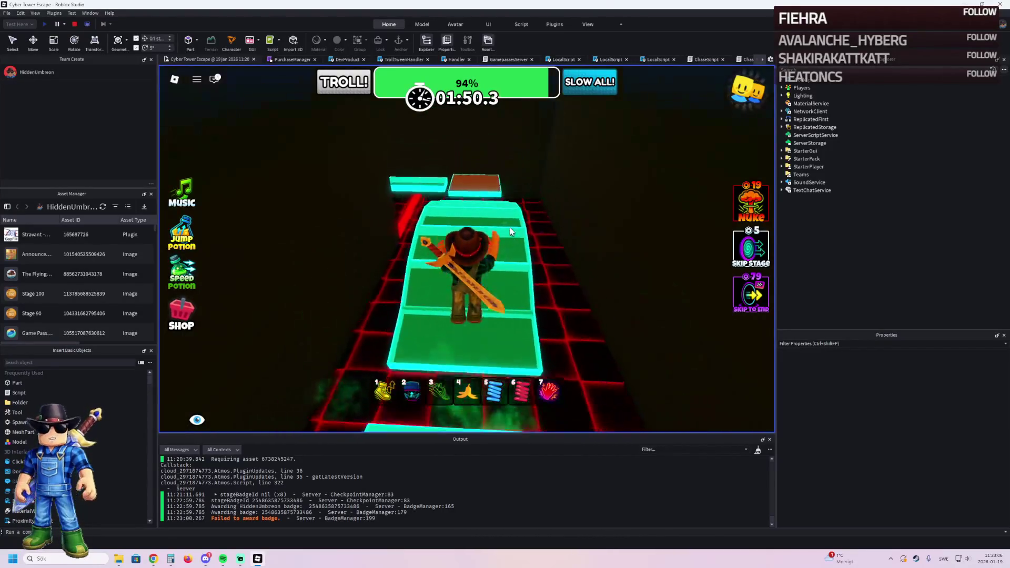
key(w)
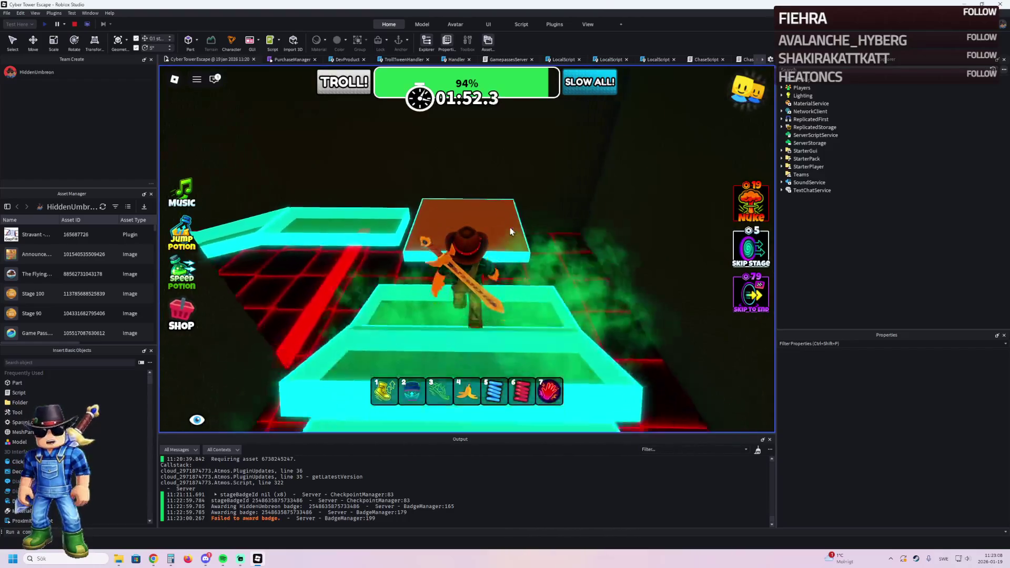
key(w)
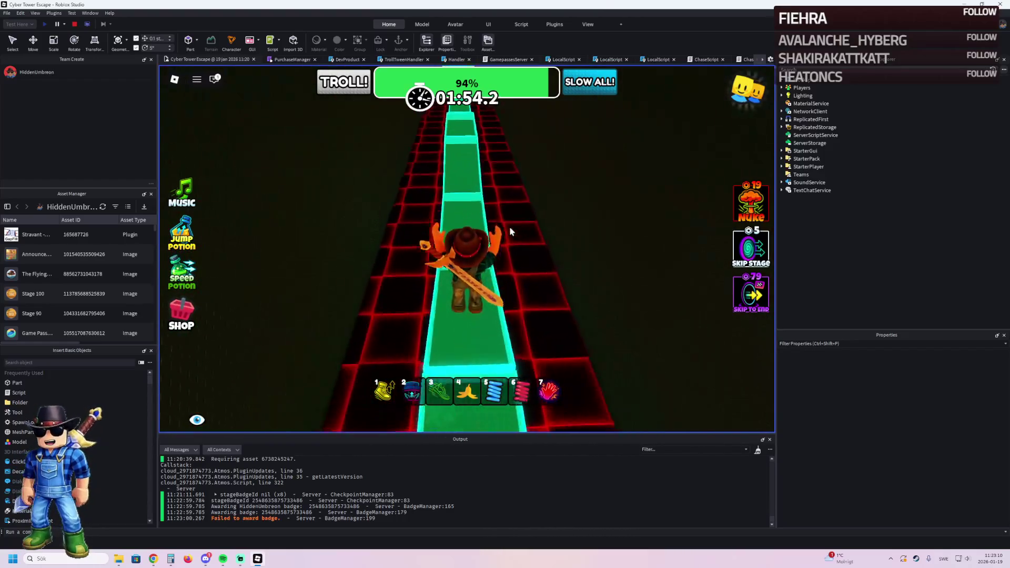
key(w)
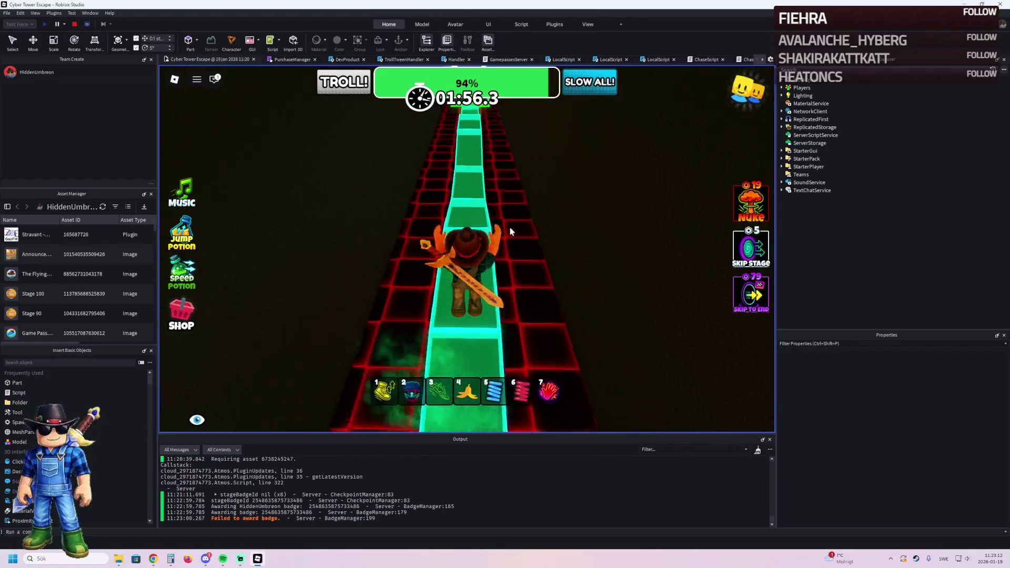
key(w)
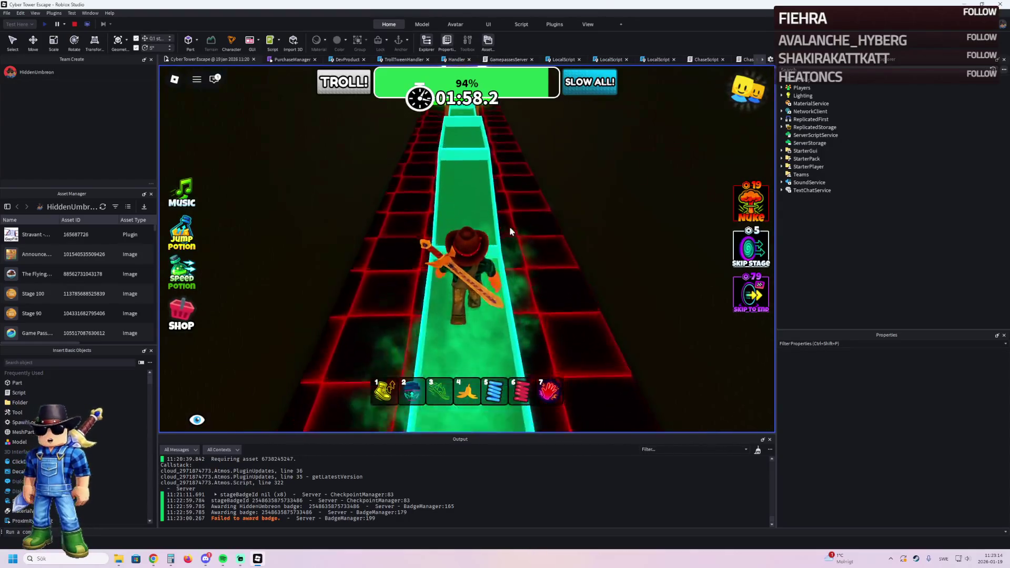
key(w)
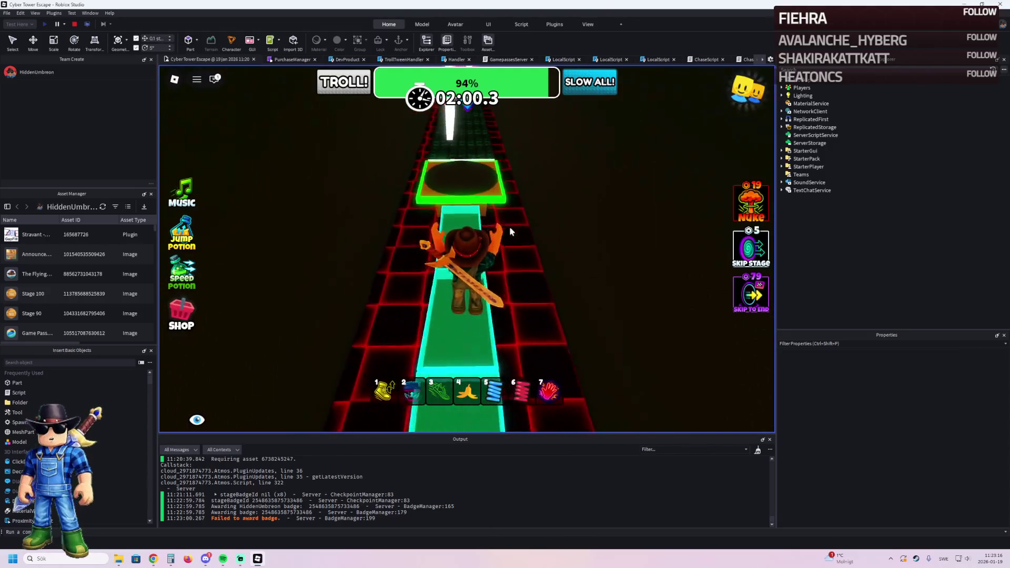
Step: Cross the green platform and walk down the dark green-floored corridor, switching the held hotbar item
key(w)
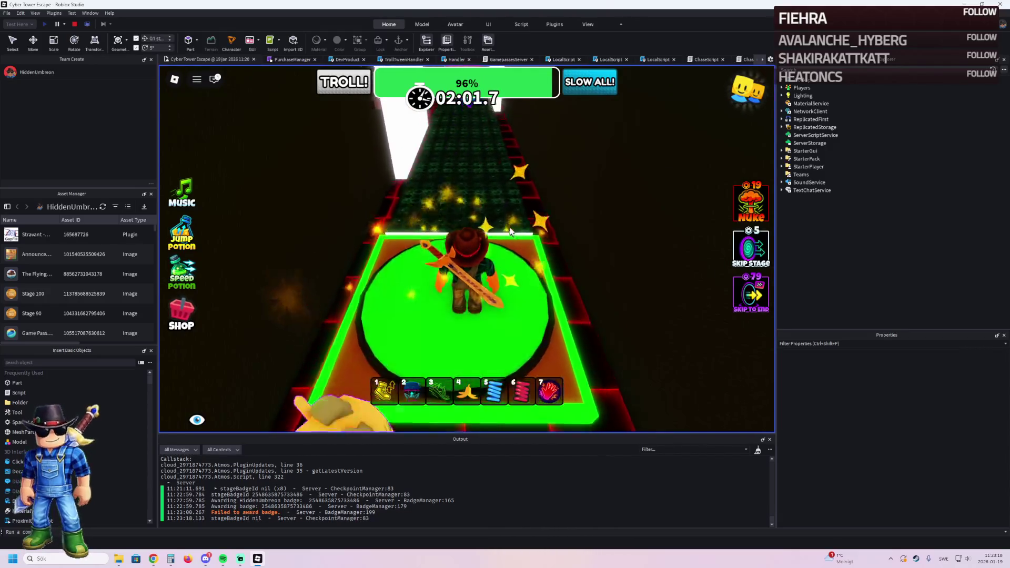
key(w)
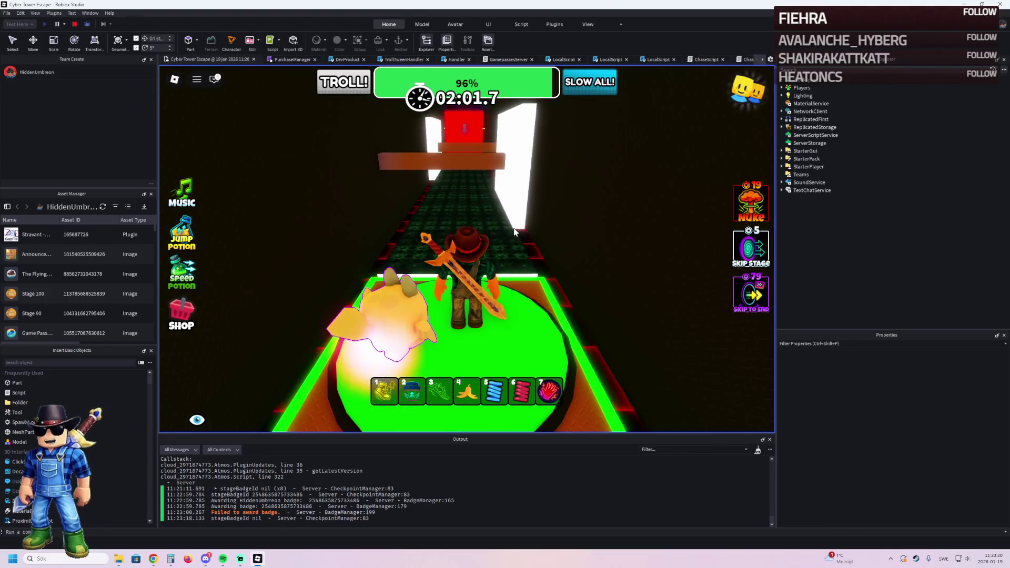
key(w)
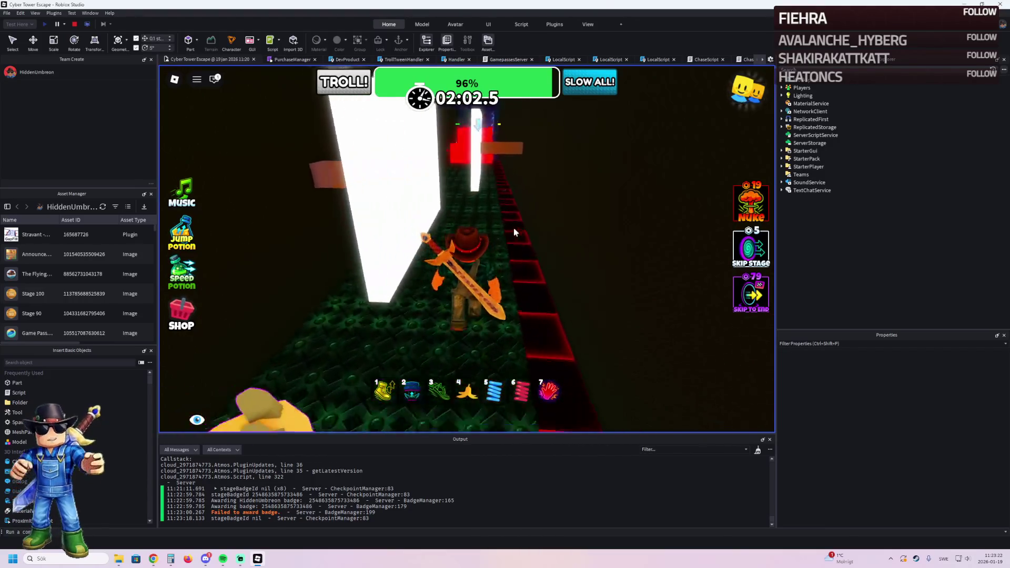
key(w)
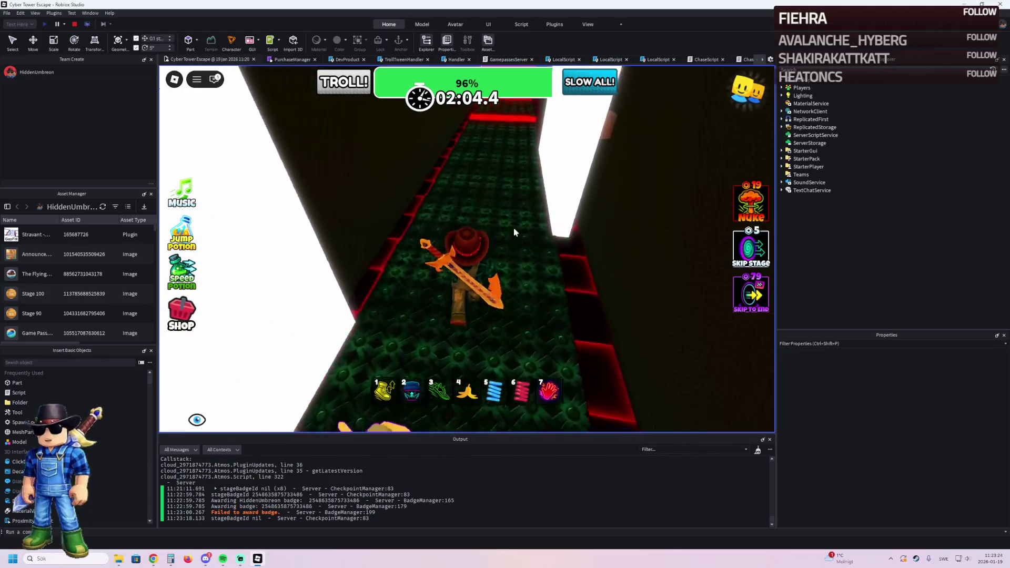
key(w)
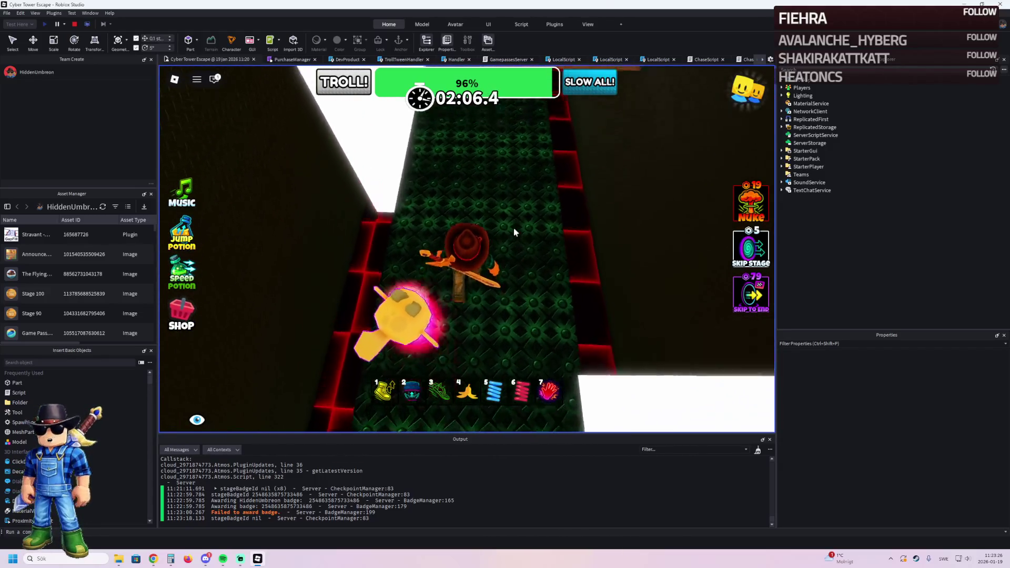
key(6)
key(w)
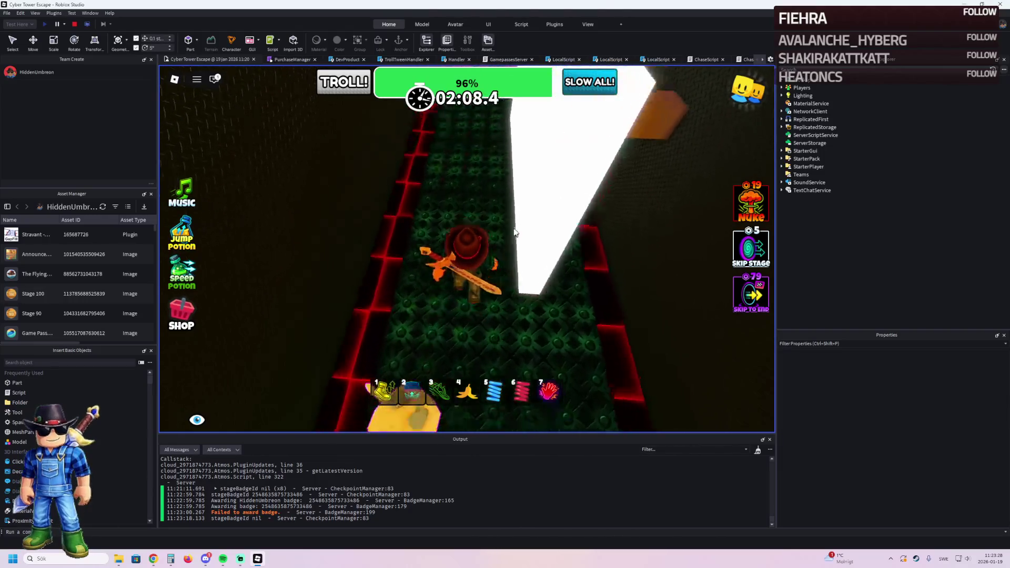
key(w)
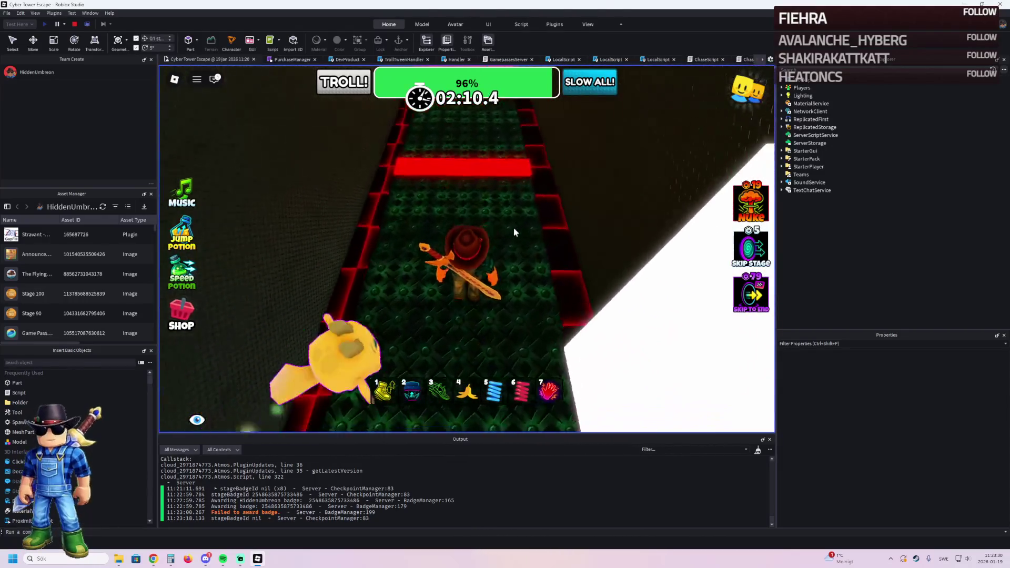
Step: Pass the dropped red wall onto the green checkpoint at 98%, then stop the playtest
key(2)
key(a)
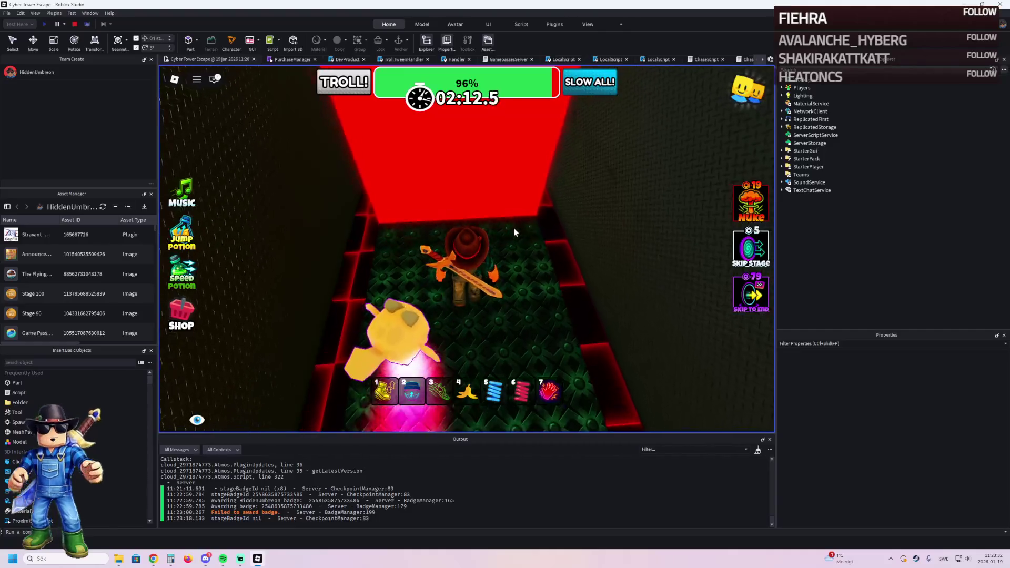
key(1)
key(w)
key(1)
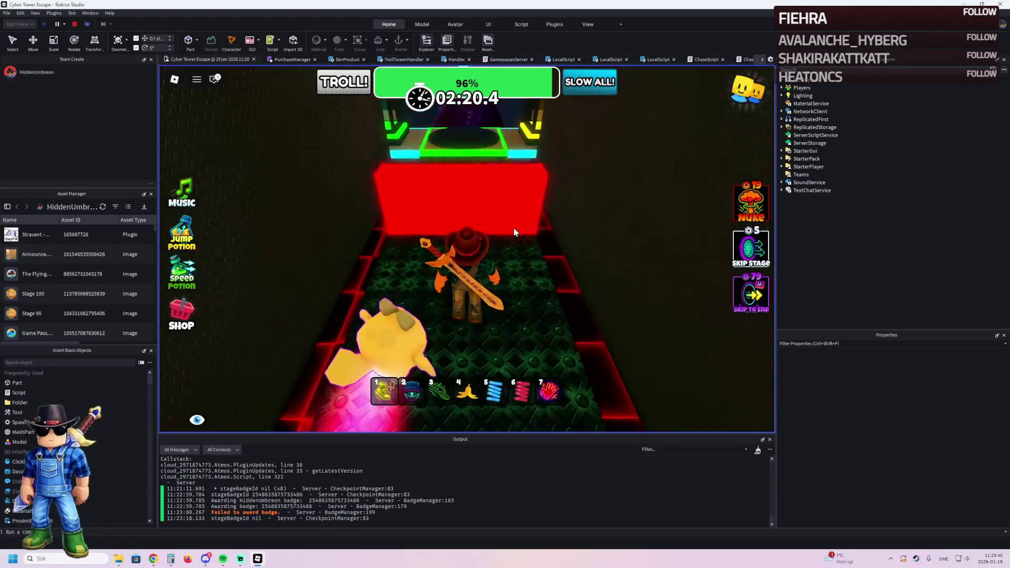
key(1)
key(w)
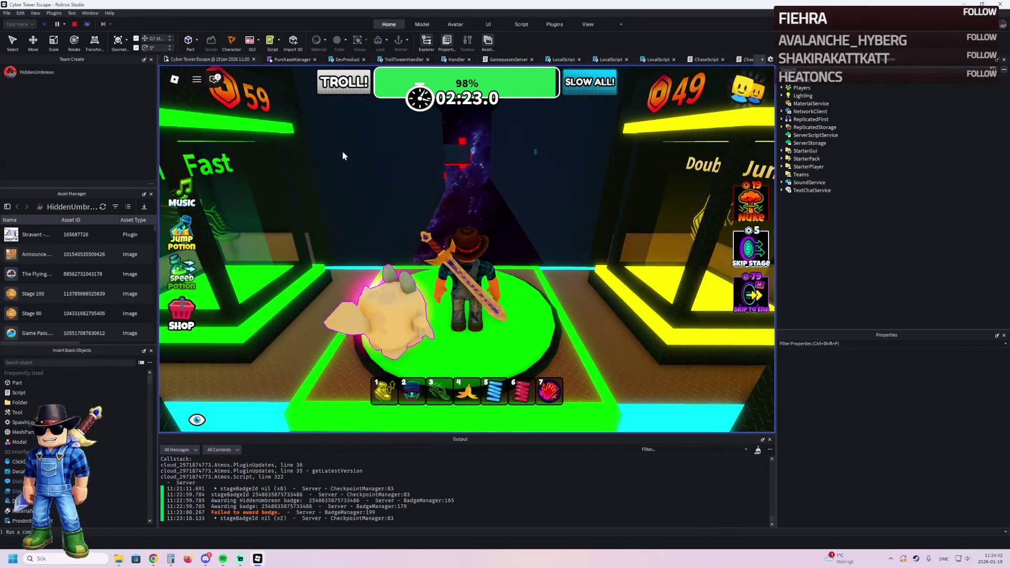
click(75, 25)
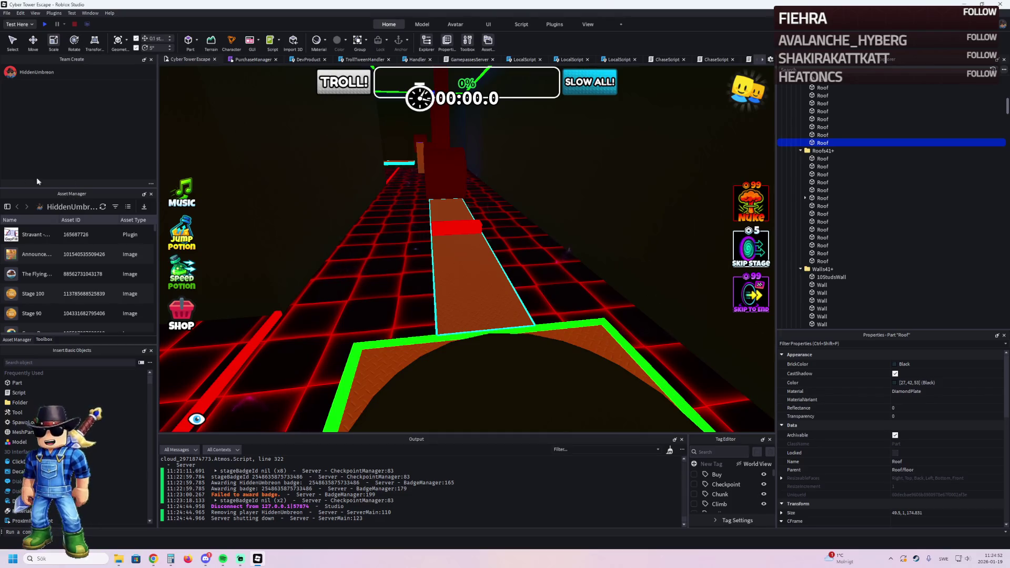
Step: Switch back to the Roblox Studio window to work on the neon wall trim
key(alt+Tab)
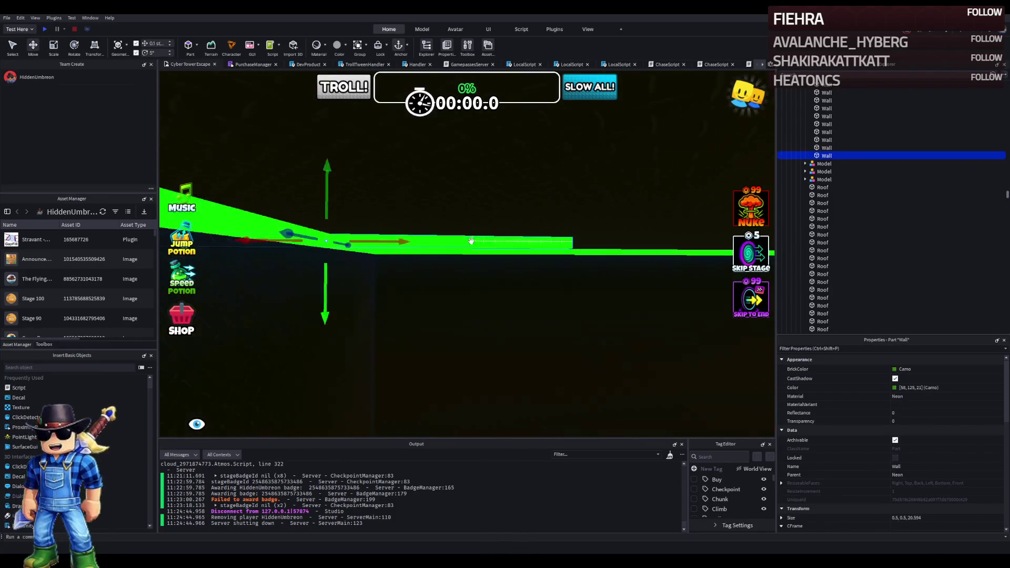
Step: Position the green neon Wall strip and stretch it much longer along the wall
key(f)
drag(539, 239, 485, 226)
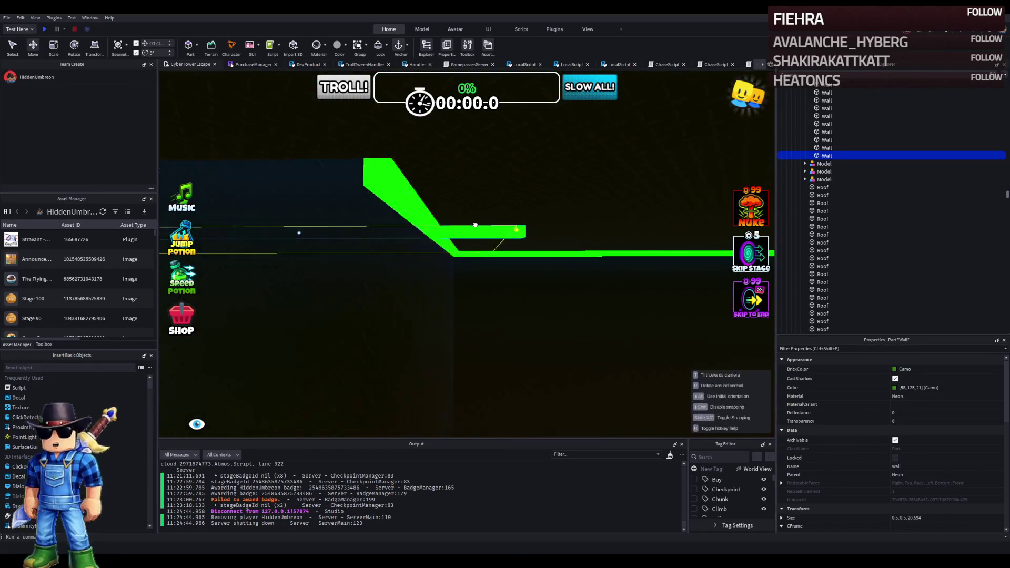
drag(368, 170, 368, 170)
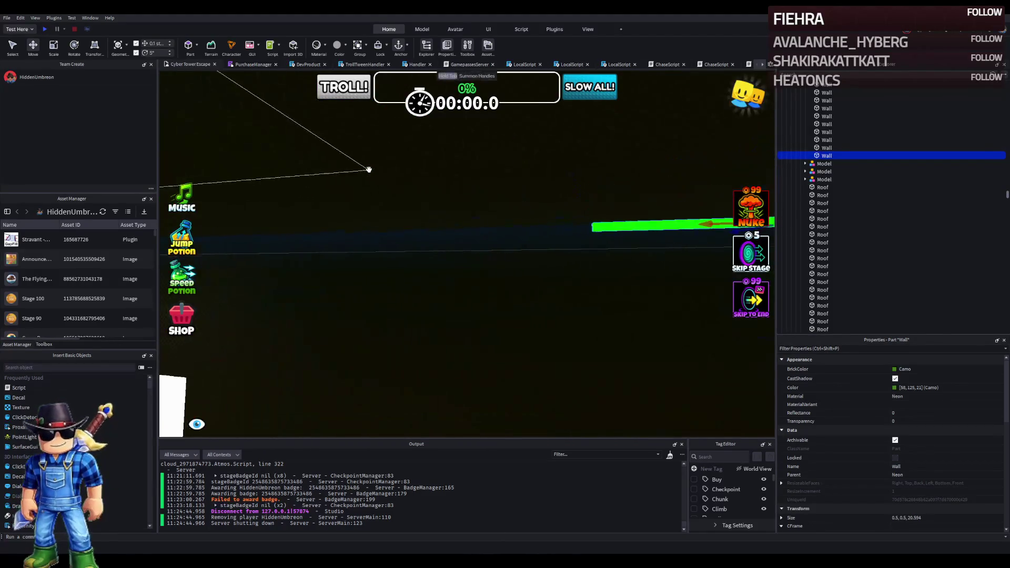
key(ctrl+3)
drag(439, 222, 394, 225)
scroll(394, 224, up, 3)
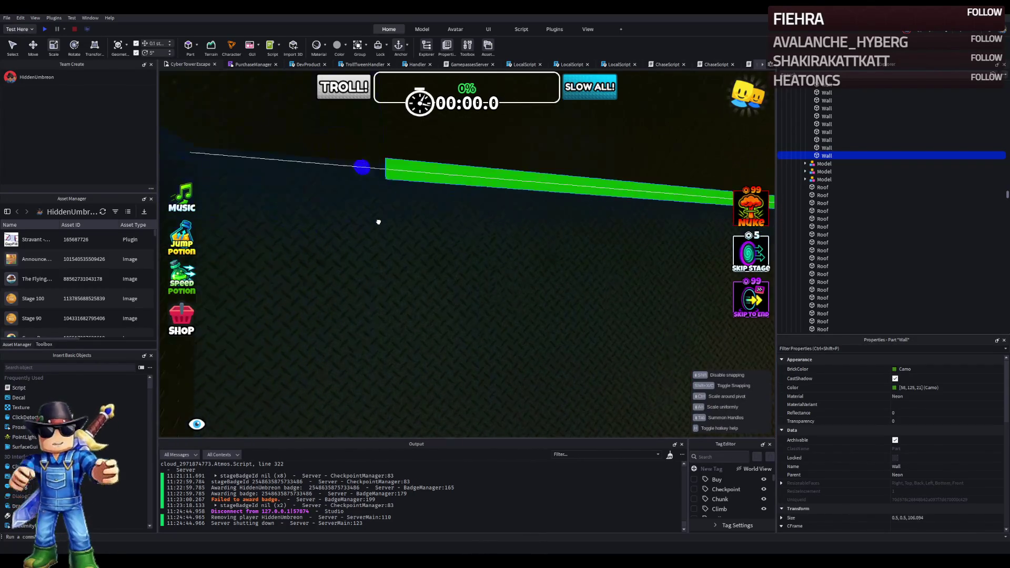
scroll(354, 214, down, 5)
scroll(360, 211, up, 5)
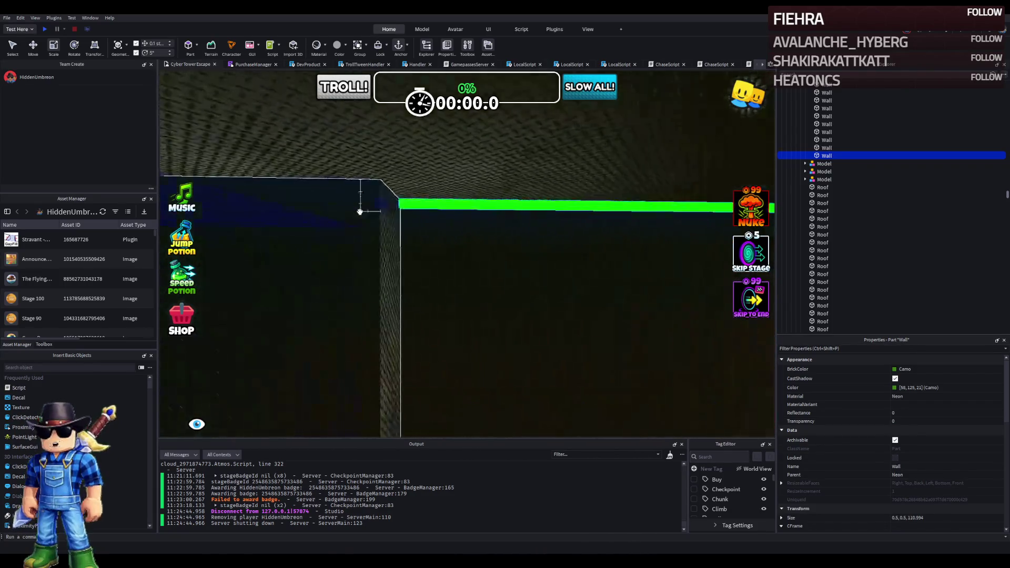
Step: Duplicate the strip, slide the copy 54.4 studs along the wall and shorten it
key(ctrl+d)
scroll(414, 205, down, 3)
key(ctrl+2)
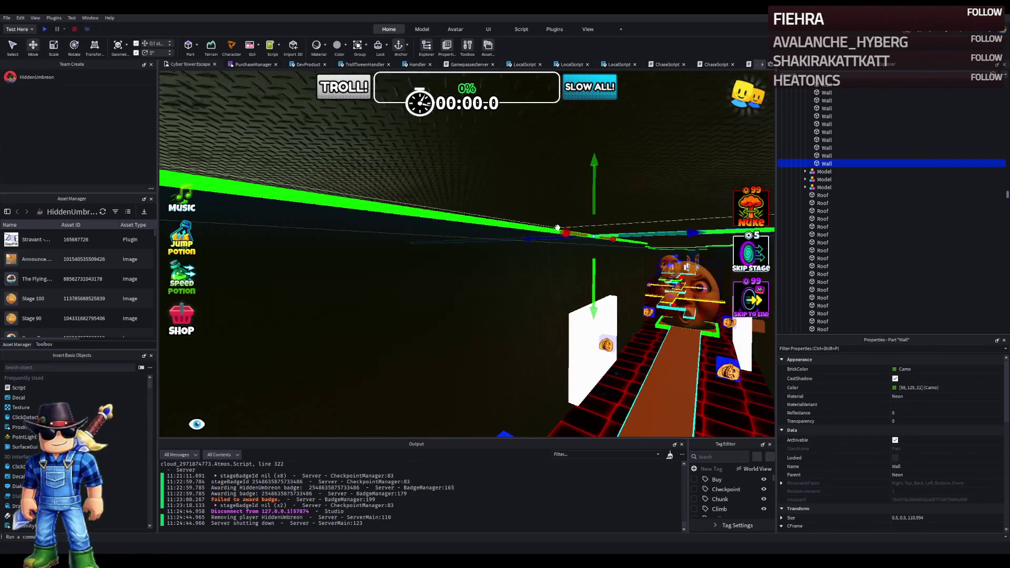
drag(561, 232, 429, 228)
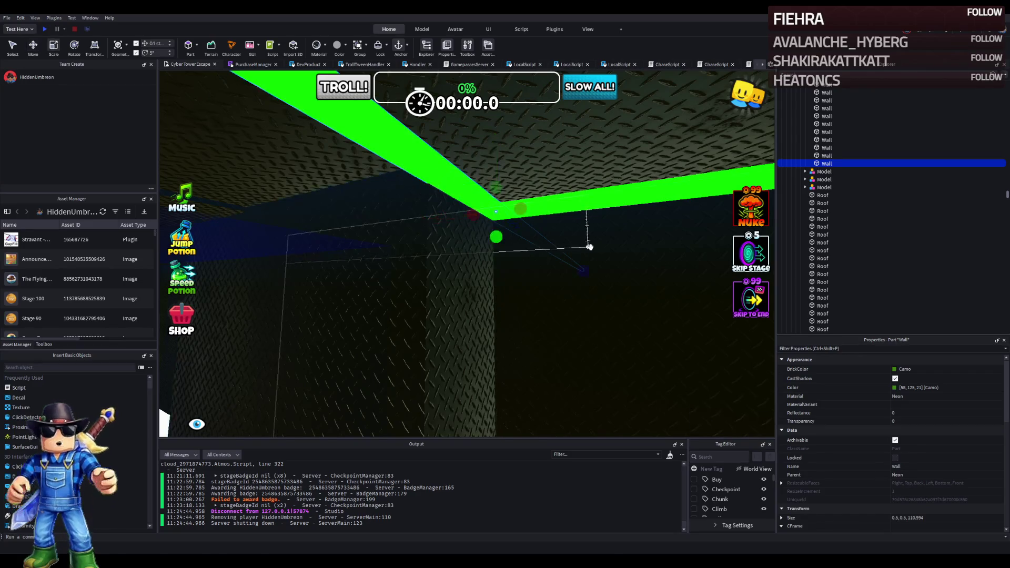
drag(584, 270, 469, 231)
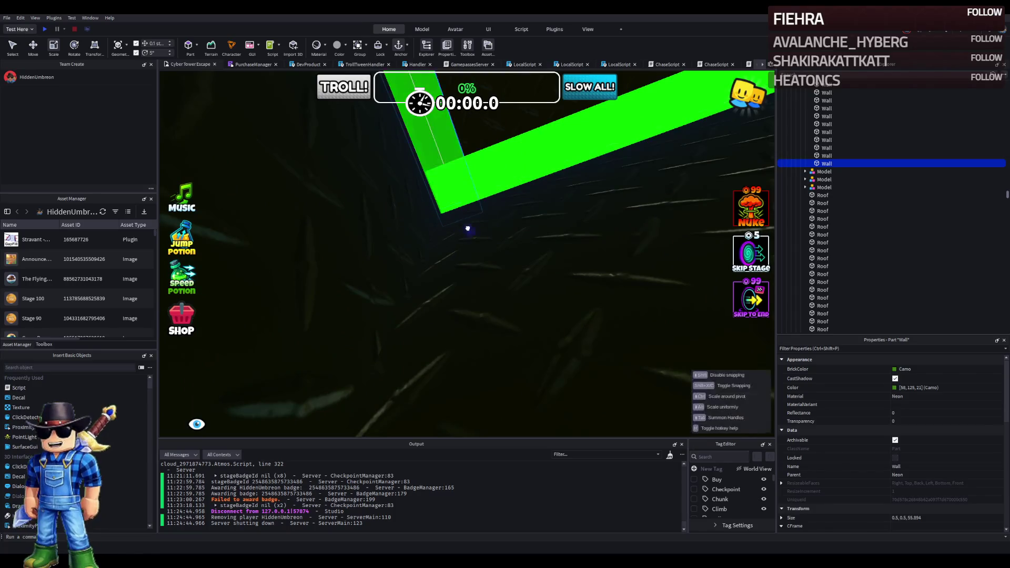
drag(426, 190, 428, 192)
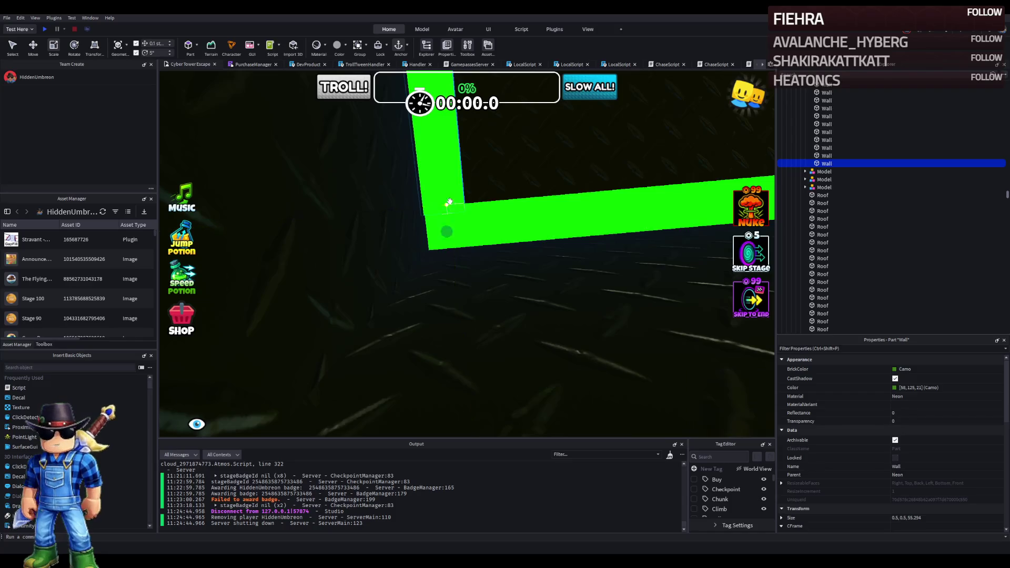
key(q)
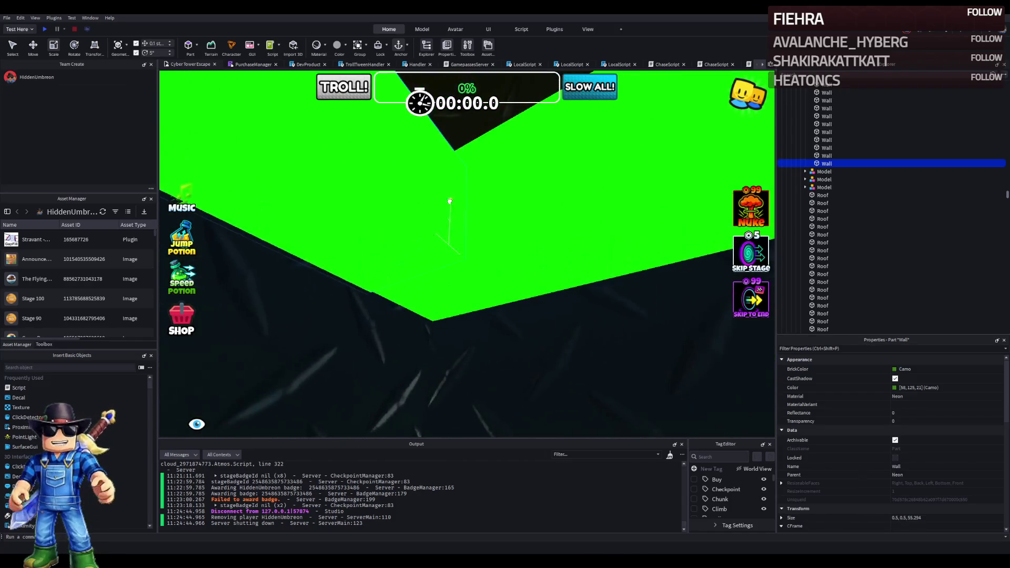
key(e)
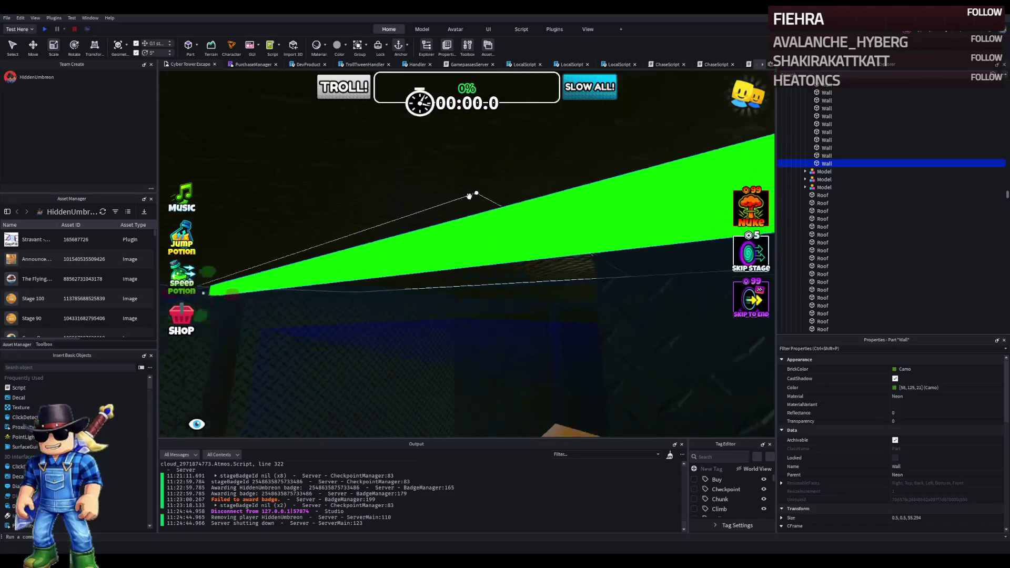
Step: Shrink the copy to a short piece of about 9 studs placed in the corner
drag(306, 267, 405, 258)
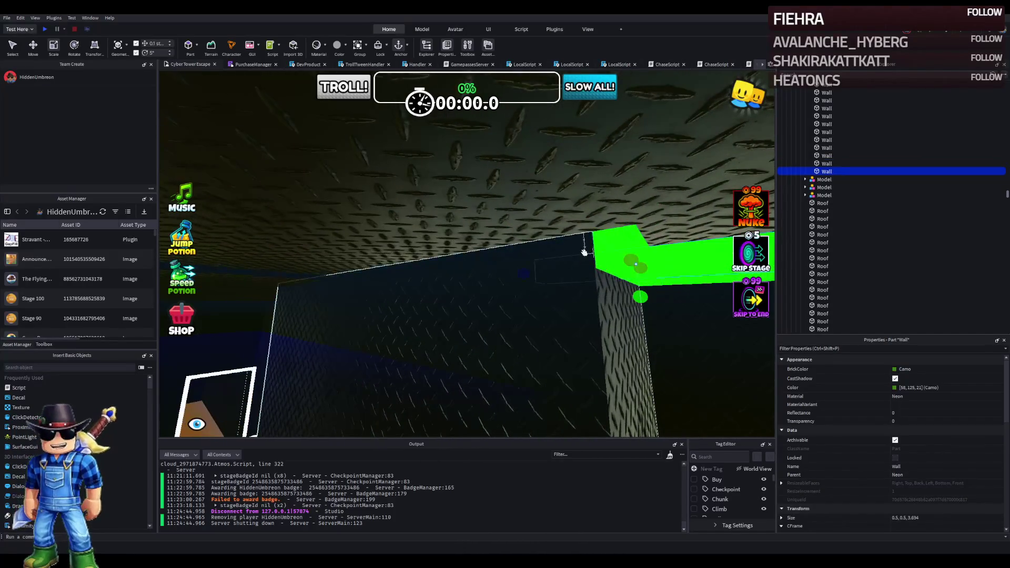
key(ctrl+2)
drag(653, 237, 521, 217)
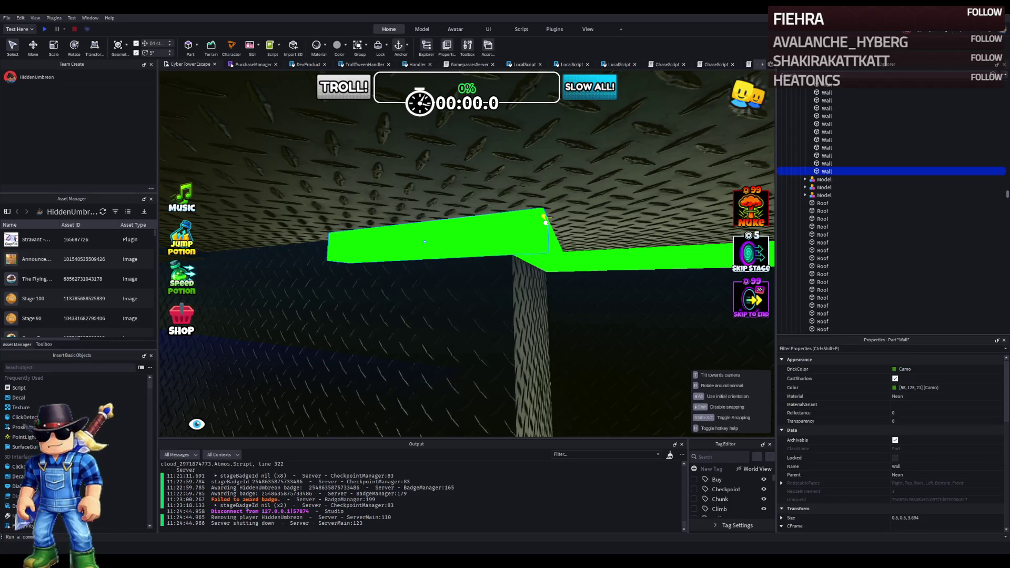
key(ctrl+3)
drag(505, 223, 513, 227)
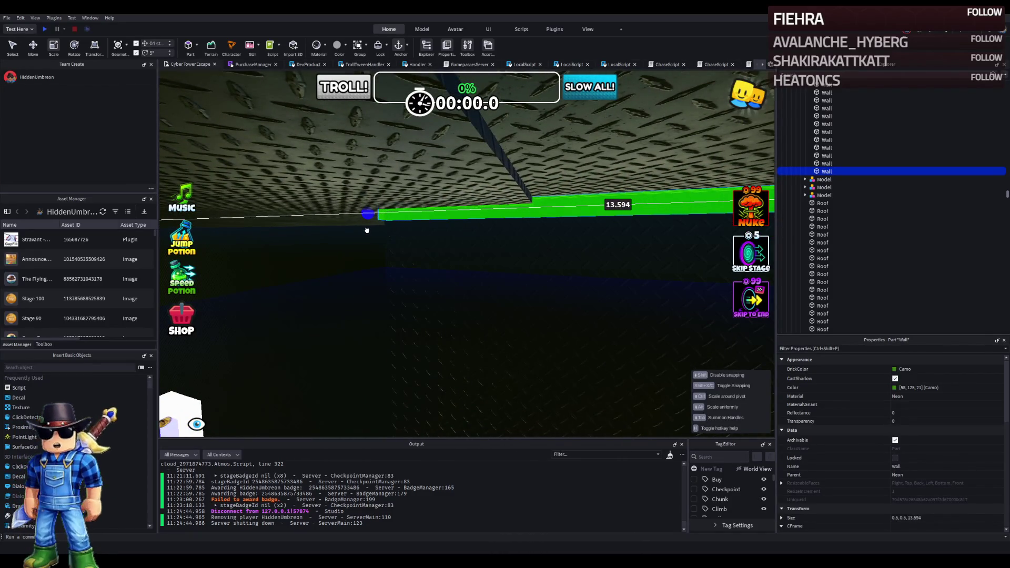
Step: Fine-tune the green neon strip's length so it fits the wall edge
key(Left)
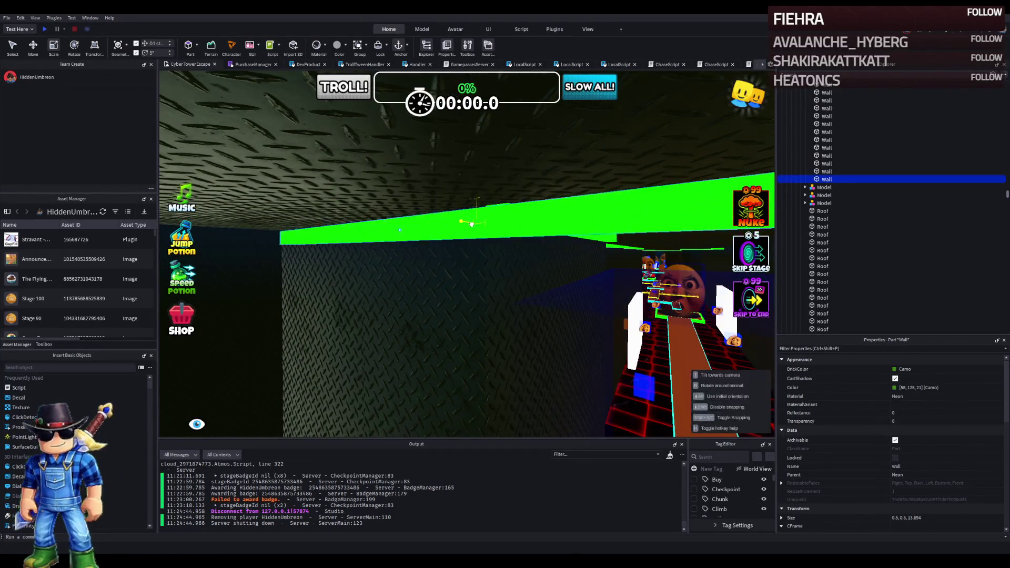
key(Right)
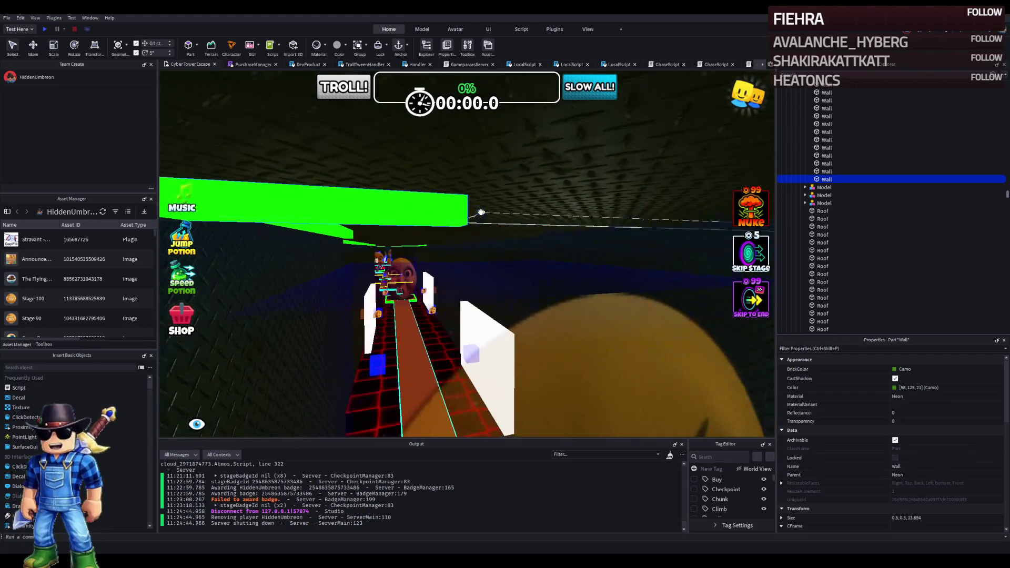
drag(480, 212, 413, 217)
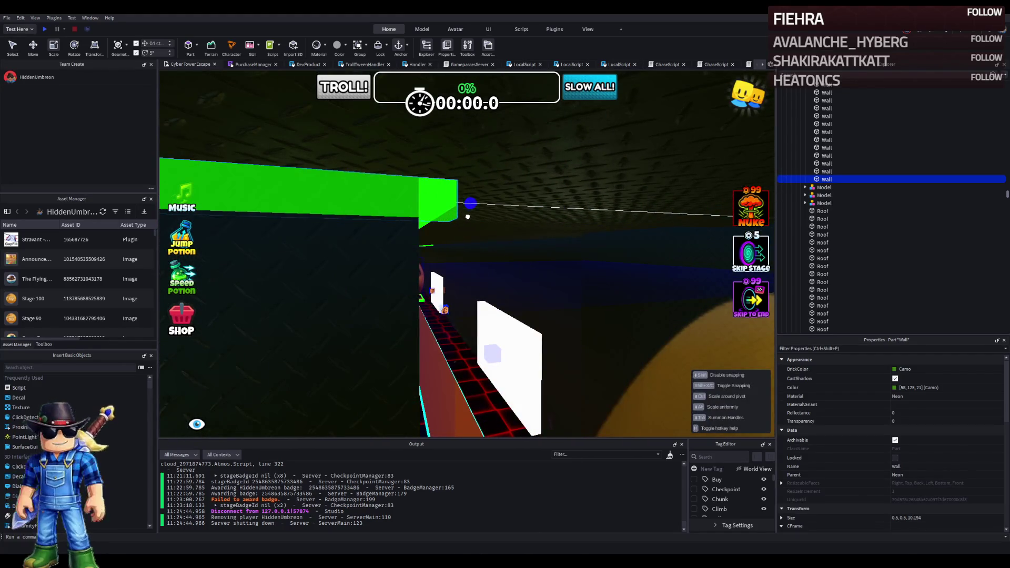
key(Left)
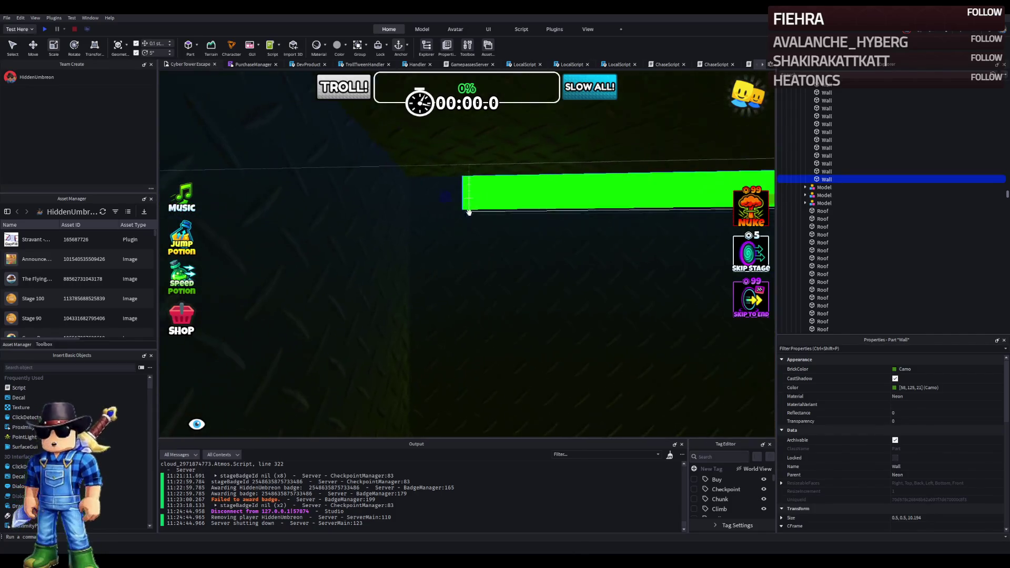
drag(448, 197, 397, 201)
Step: Duplicate the neon strip and stretch the copy down the corridor
key(ctrl+2)
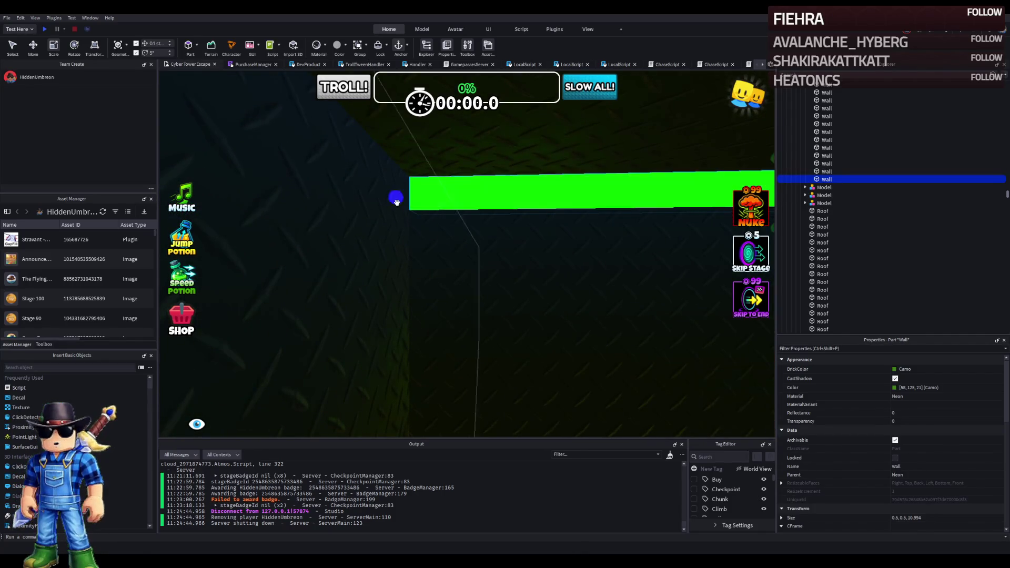
key(ctrl+d)
key(ctrl+3)
drag(397, 203, 524, 278)
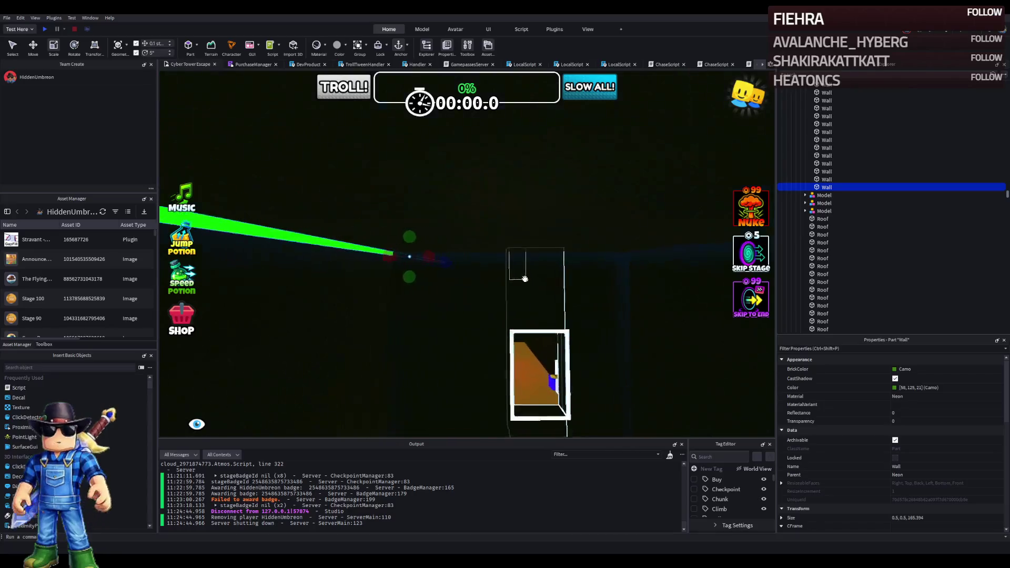
scroll(525, 279, down, 10)
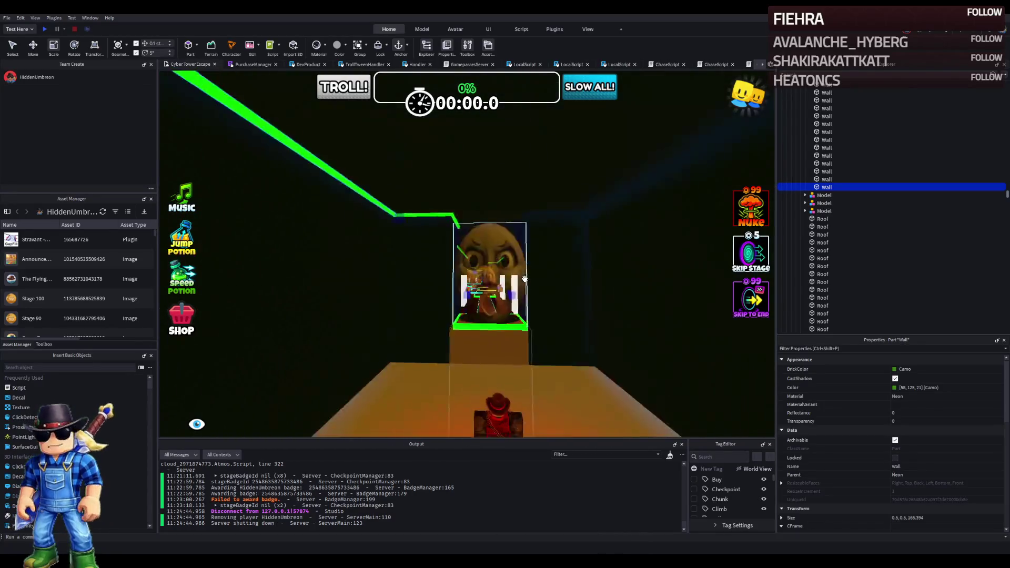
Step: Extend the new neon strip to roughly 510 studs along the corridor's upper edge
scroll(525, 279, up, 10)
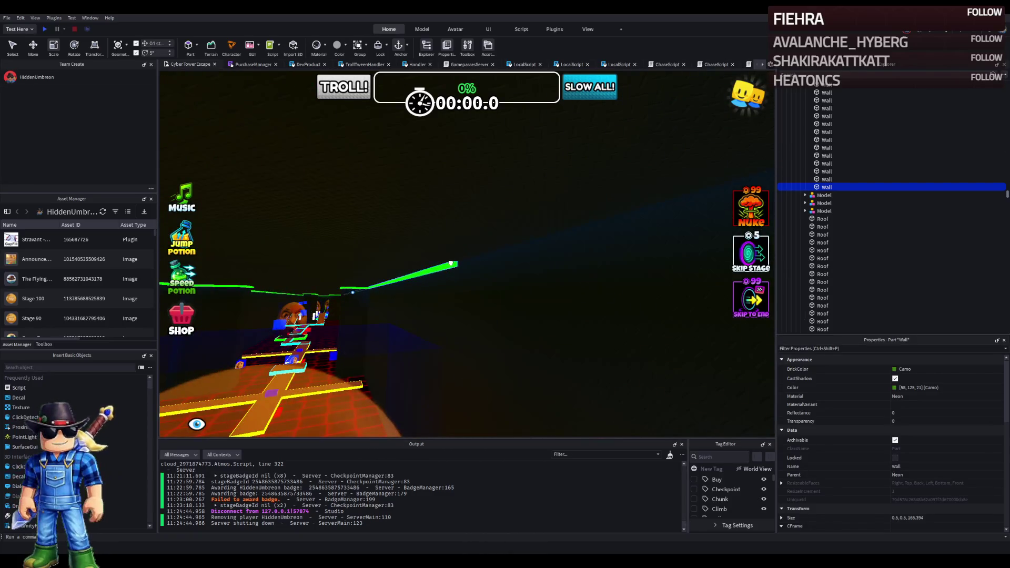
mouse_move(478, 266)
mouse_down()
mouse_move(490, 266)
mouse_move(440, 244)
mouse_move(342, 251)
mouse_up()
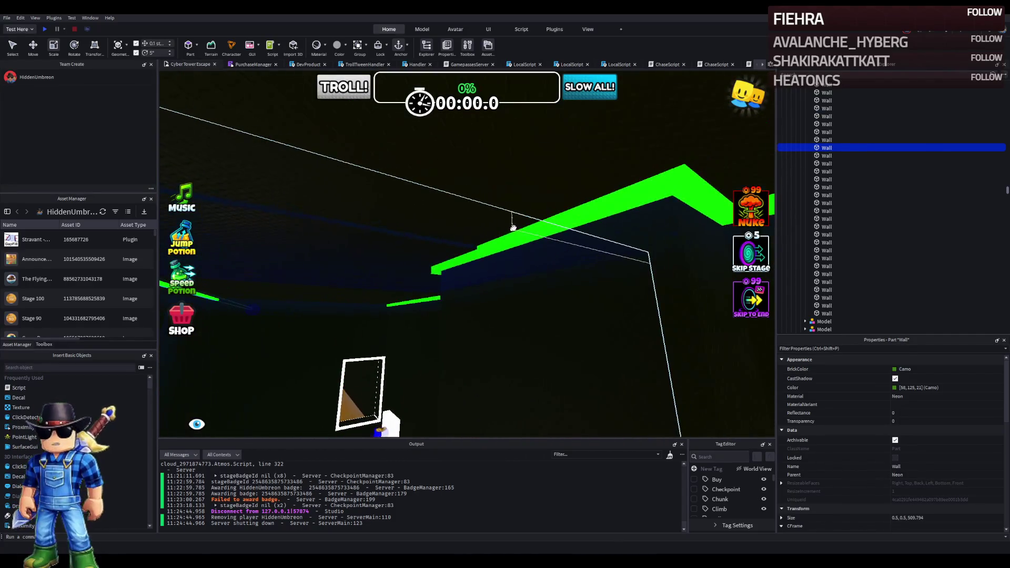
click(524, 235)
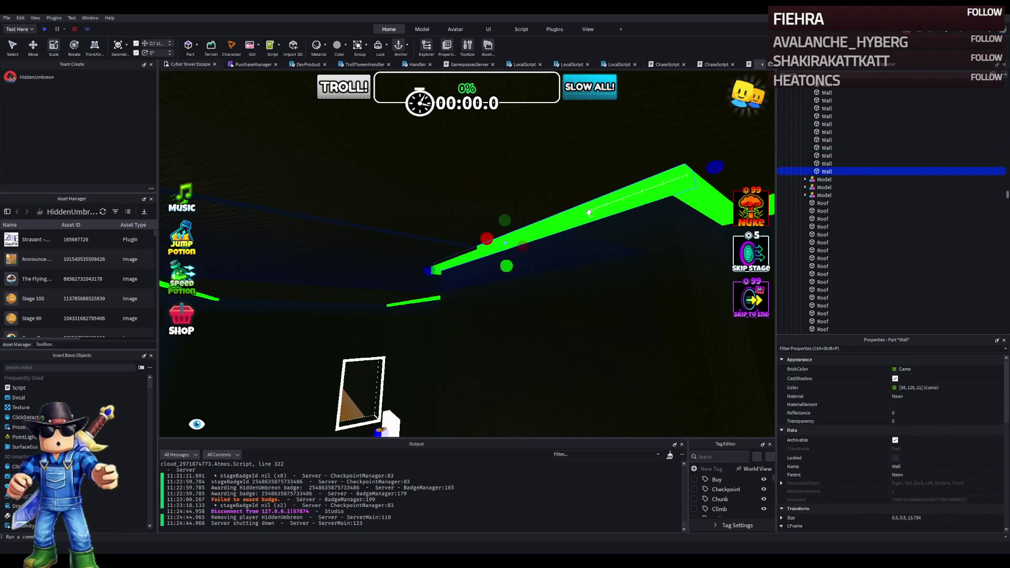
Step: Trim the long neon strip back to about 404 studs so it ends at the corridor corner
mouse_move(515, 225)
mouse_down()
mouse_move(348, 237)
mouse_move(326, 173)
mouse_move(373, 233)
mouse_move(387, 221)
mouse_move(388, 241)
mouse_up()
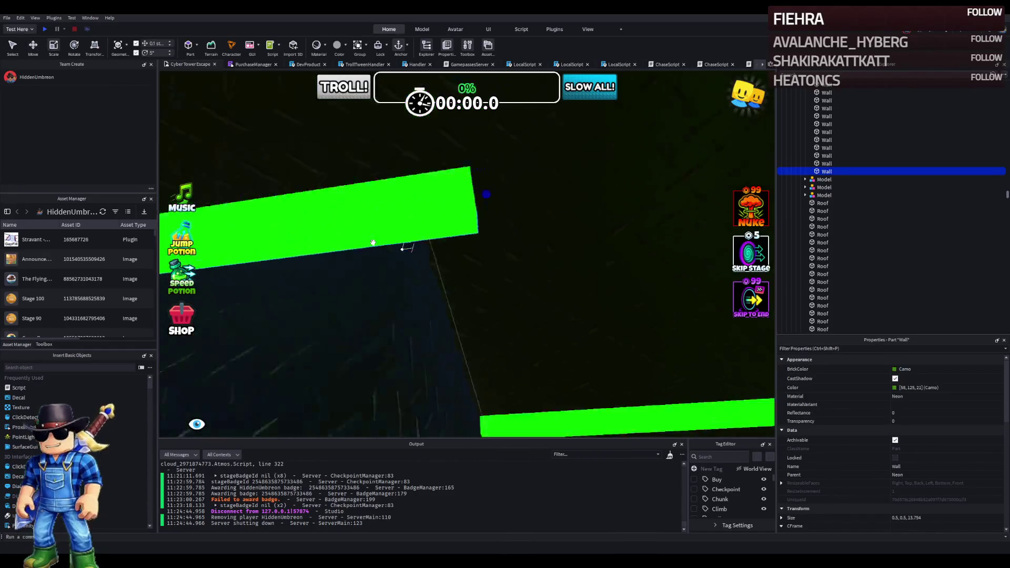
drag(448, 234, 480, 204)
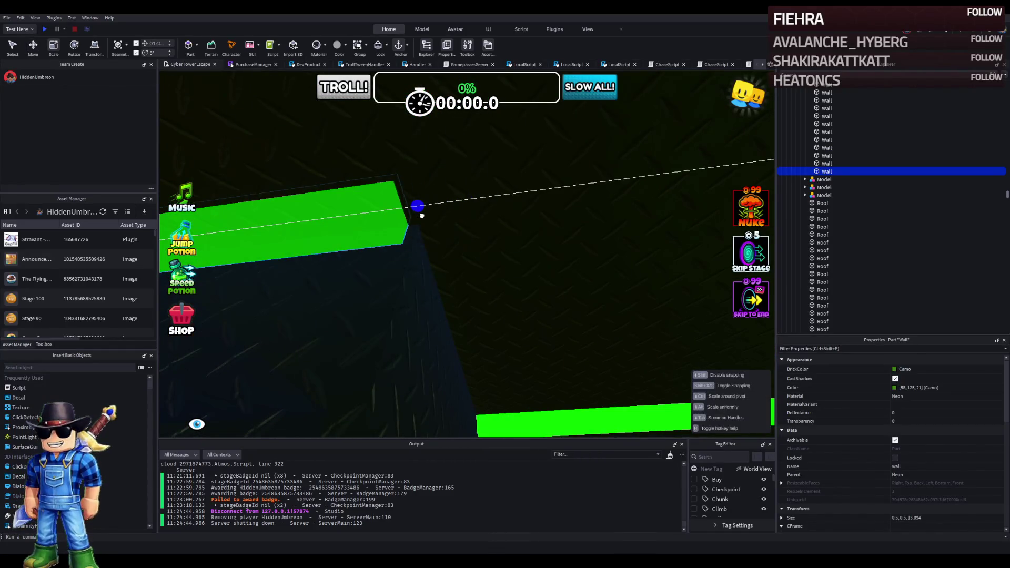
drag(422, 215, 427, 213)
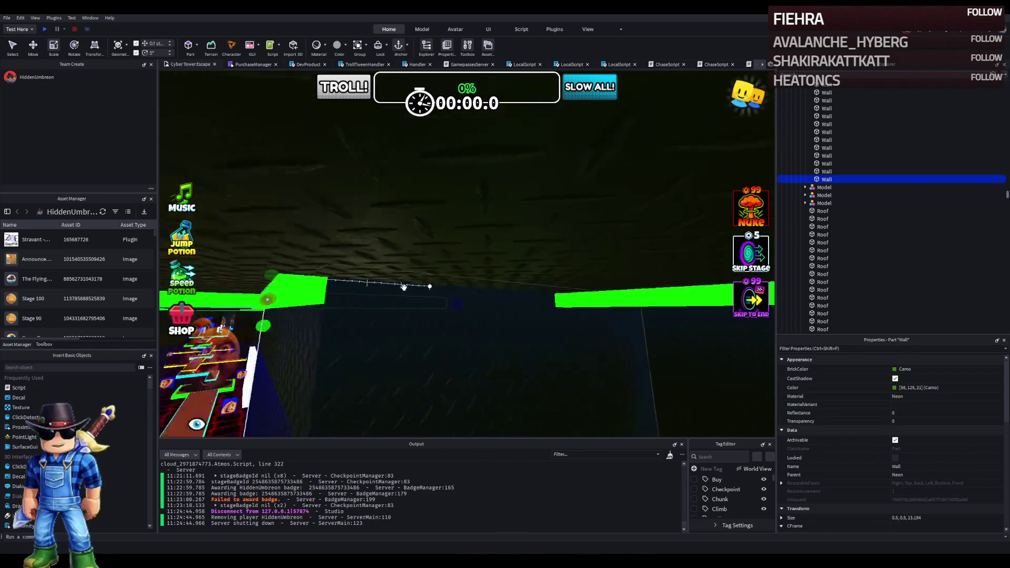
drag(462, 292, 463, 293)
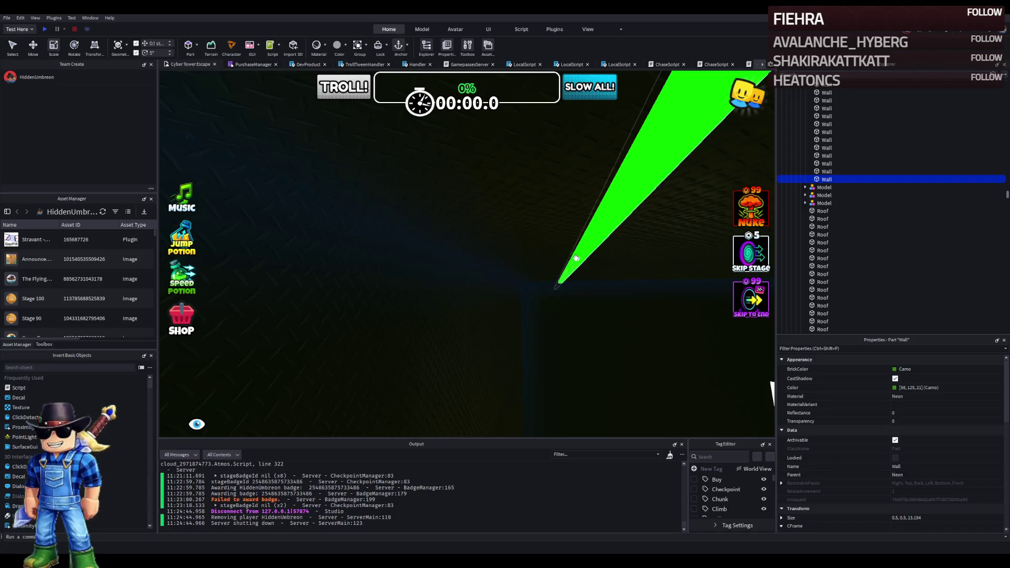
mouse_move(586, 262)
mouse_down()
mouse_move(620, 279)
mouse_move(558, 272)
mouse_up()
scroll(560, 276, up, 3)
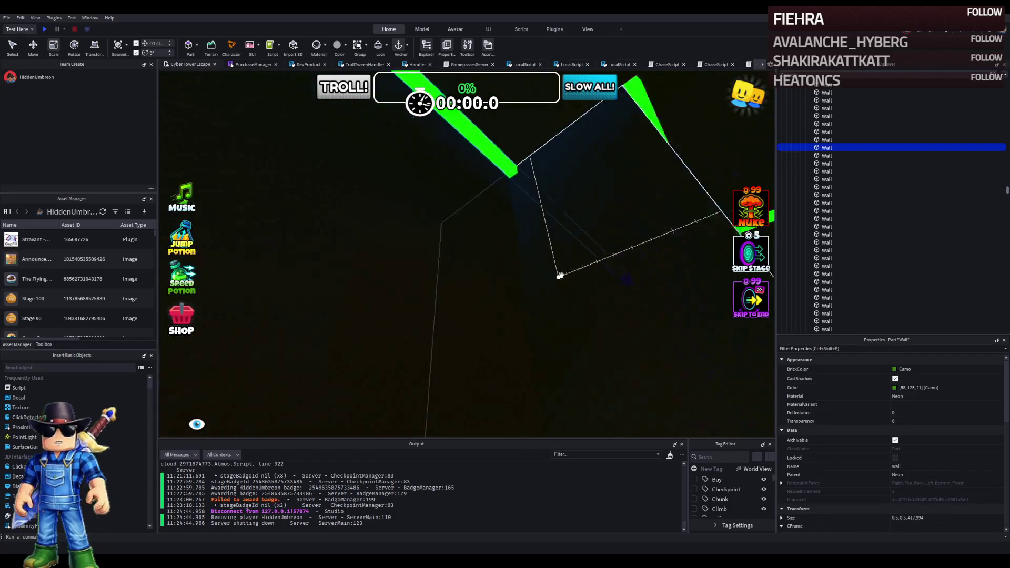
scroll(502, 286, up, 10)
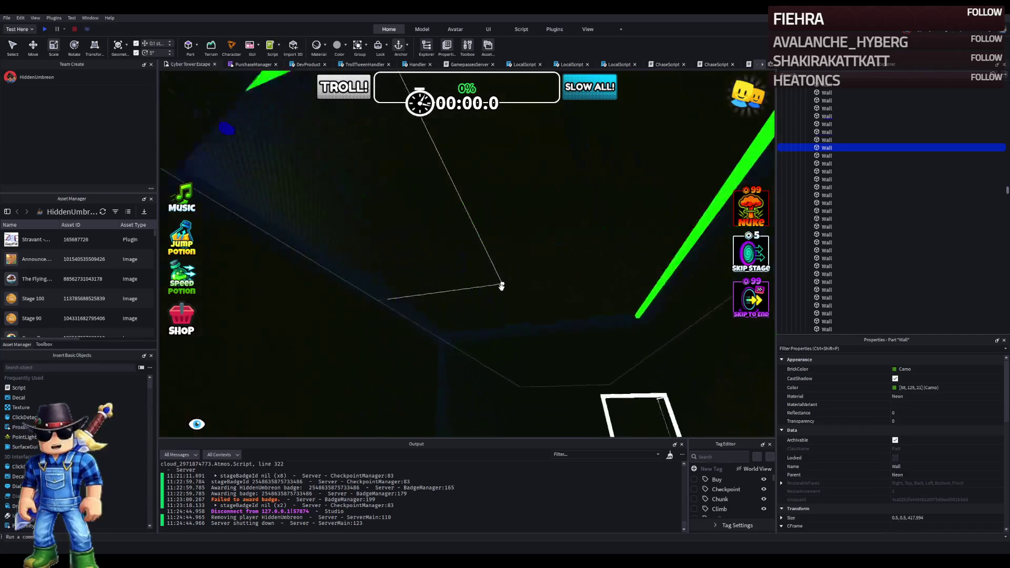
scroll(552, 307, up, 10)
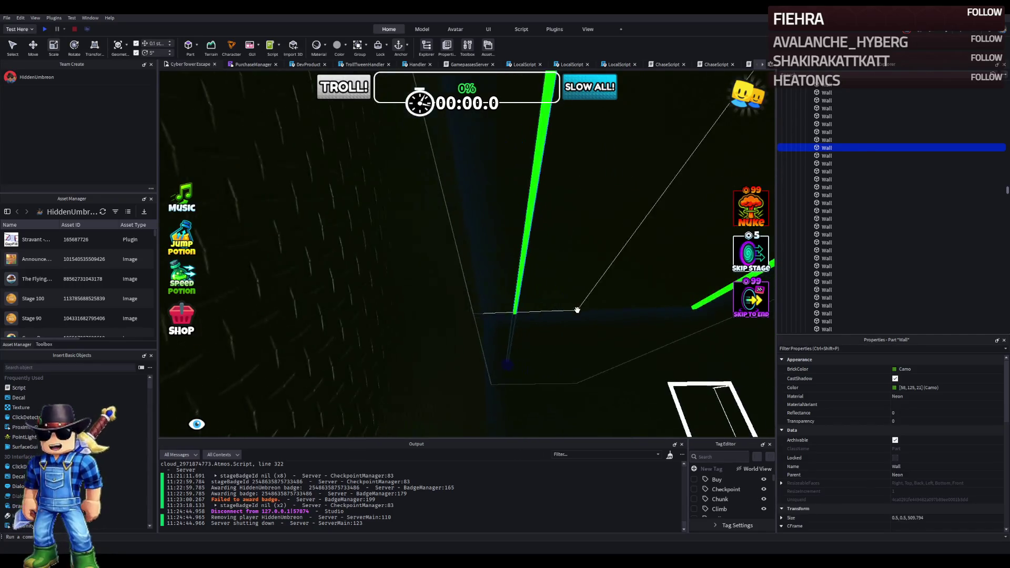
scroll(577, 310, up, 3)
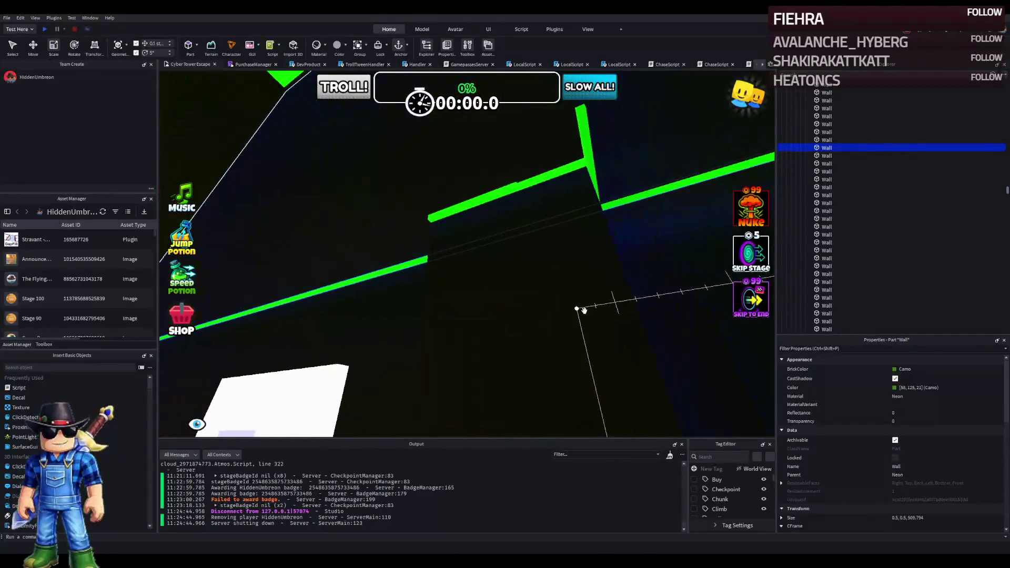
scroll(577, 310, up, 6)
drag(533, 236, 524, 239)
scroll(518, 241, up, 3)
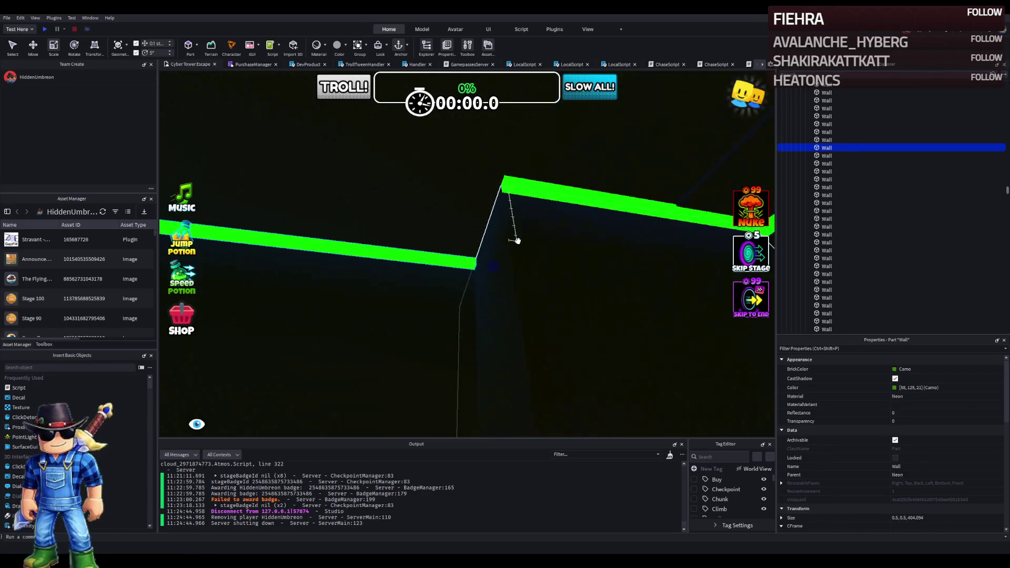
Step: Shorten the short corner strip, slide it left along the wall, and resize it to about 11.4 studs
key(d)
drag(547, 223, 542, 227)
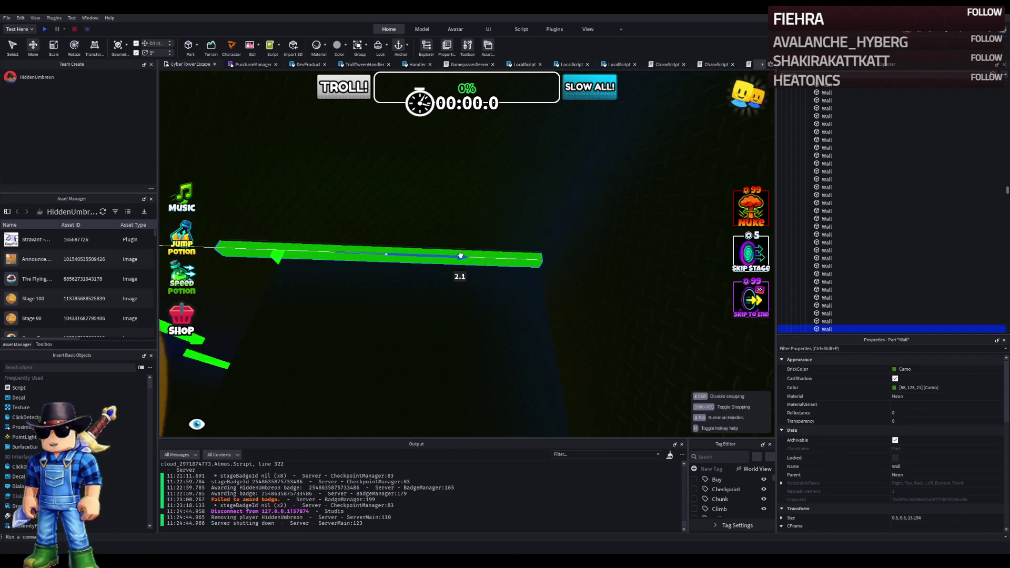
scroll(460, 257, up, 5)
key(ctrl+3)
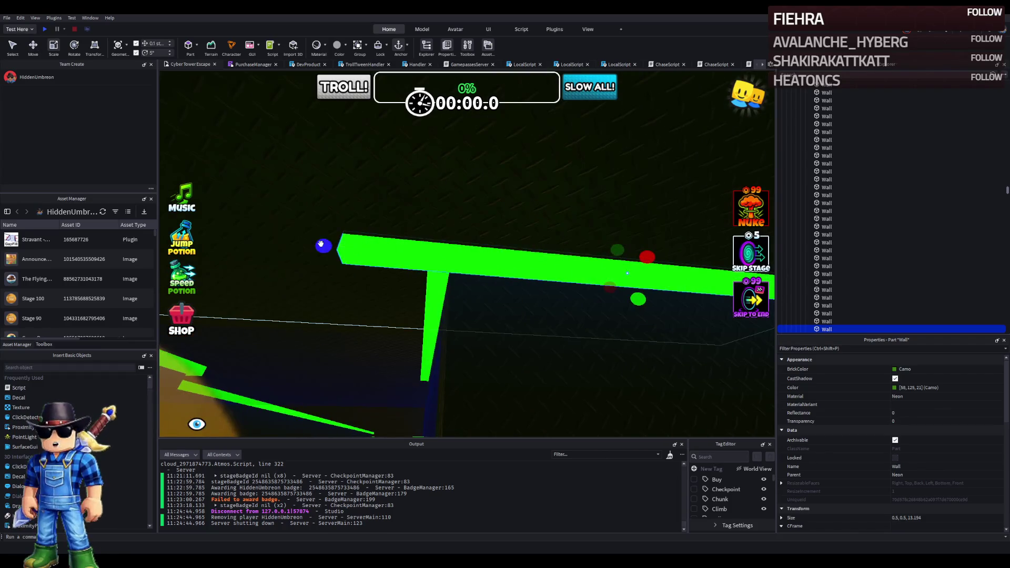
drag(320, 244, 416, 248)
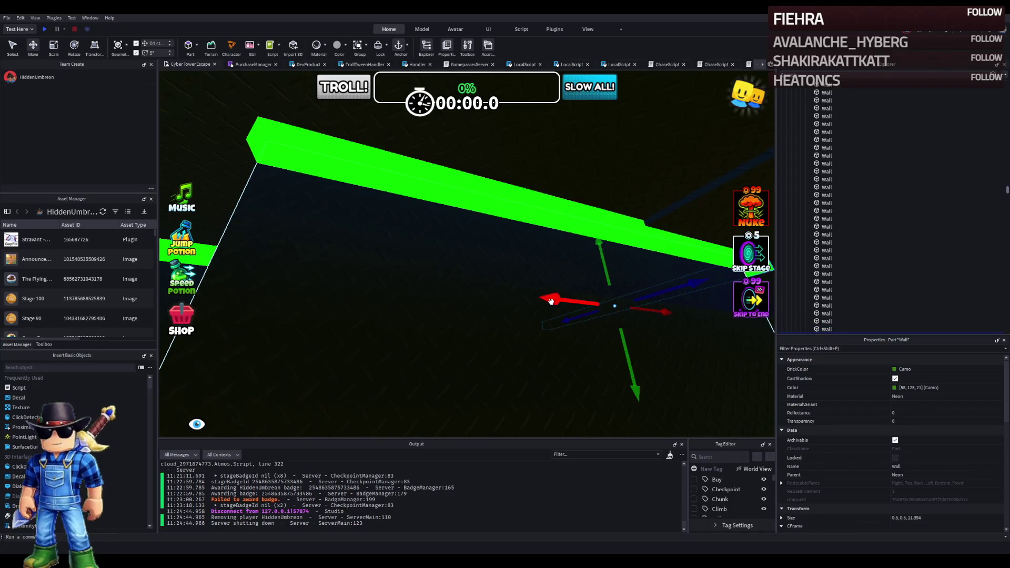
drag(550, 302, 451, 285)
drag(284, 271, 405, 274)
key(ctrl+3)
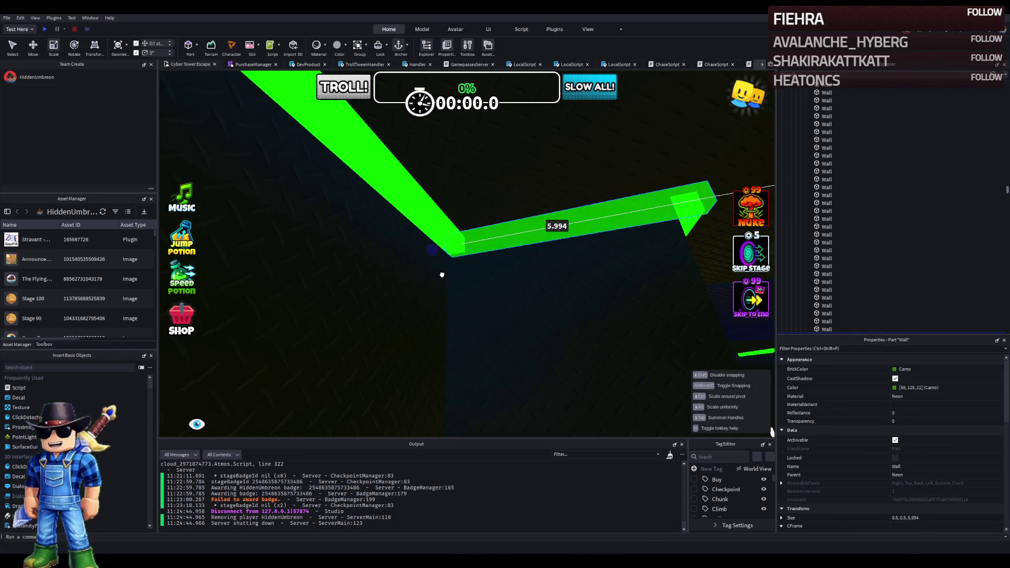
mouse_move(442, 276)
mouse_down()
mouse_move(388, 284)
mouse_move(416, 255)
mouse_move(477, 250)
mouse_move(461, 248)
mouse_move(474, 248)
mouse_move(503, 208)
mouse_up()
scroll(428, 286, up, 3)
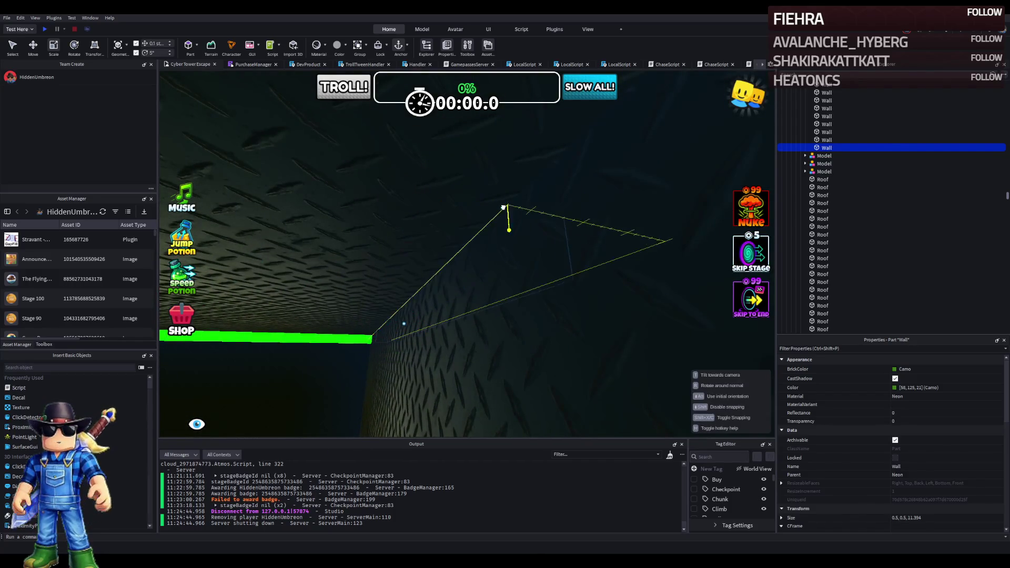
key(w)
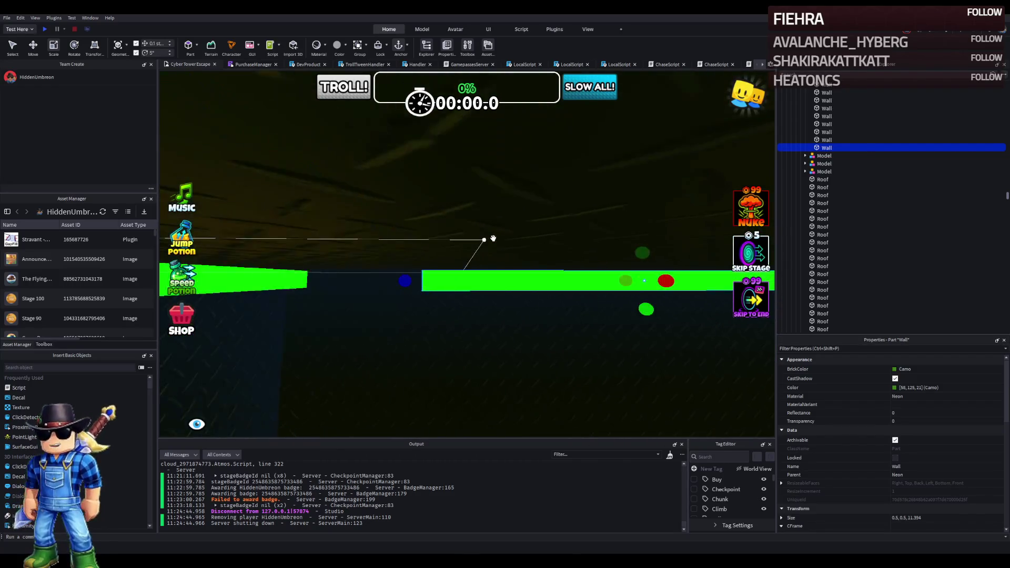
Step: Lengthen the short strip to 12.094 and align the next strip with the wall edge
mouse_move(408, 286)
mouse_down()
mouse_move(278, 295)
mouse_move(378, 268)
mouse_move(340, 272)
mouse_move(322, 313)
mouse_up()
click(331, 300)
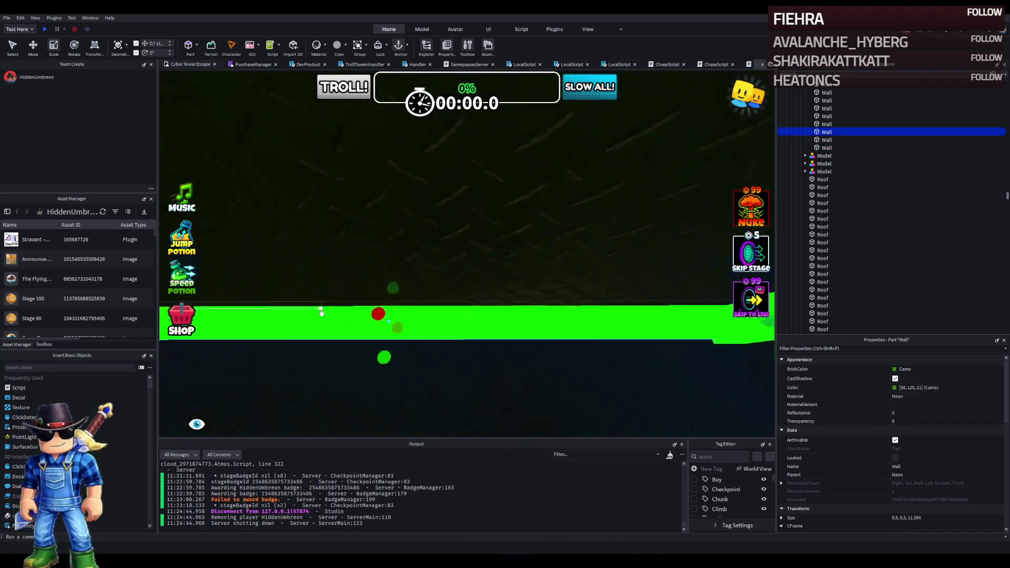
key(ctrl+2)
mouse_move(526, 287)
mouse_down()
mouse_move(521, 280)
mouse_move(605, 286)
mouse_move(646, 301)
mouse_up()
scroll(646, 300, up, 5)
scroll(645, 297, up, 10)
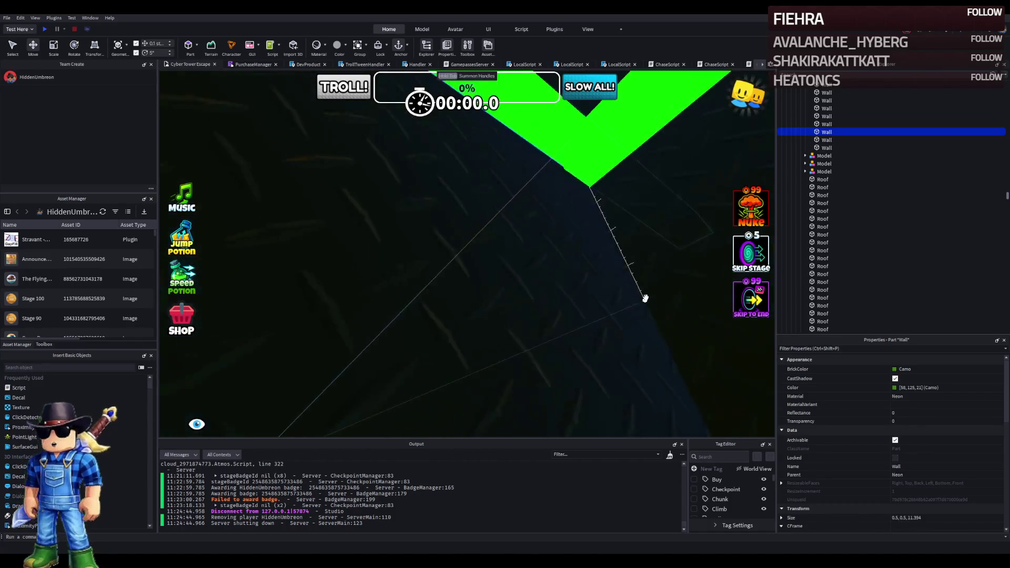
mouse_move(599, 273)
mouse_down()
mouse_move(507, 289)
mouse_move(576, 285)
mouse_up()
scroll(576, 284, down, 5)
right_click(576, 284)
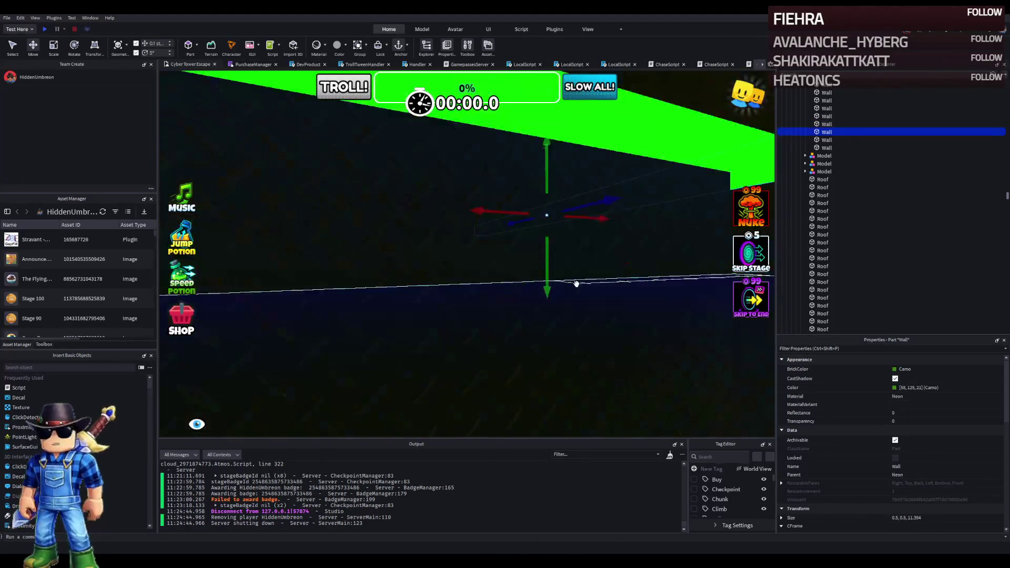
drag(465, 242, 440, 249)
right_click(440, 249)
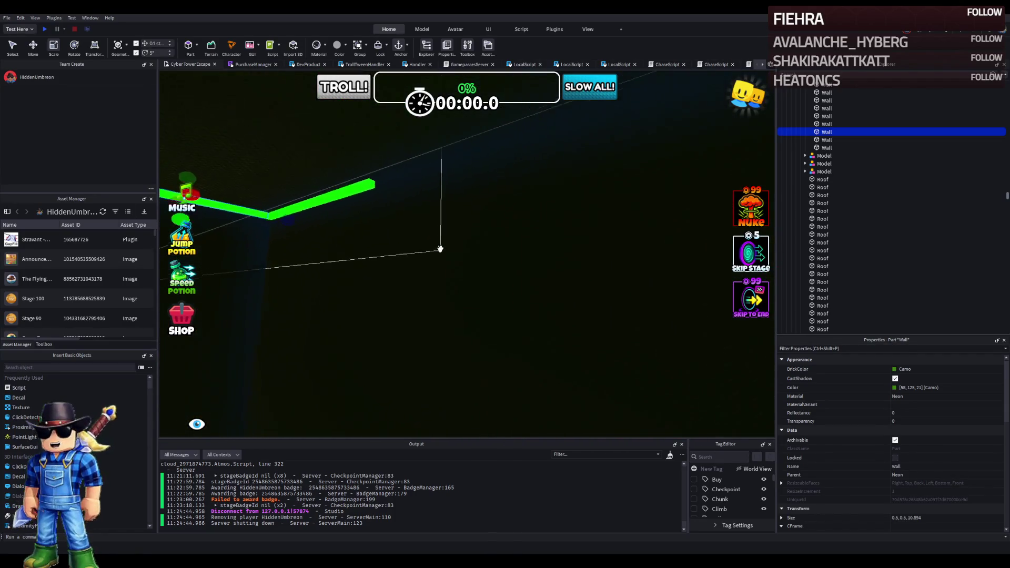
Step: Stretch the neighbouring strip along the next wall and trim it to meet the corner
click(367, 197)
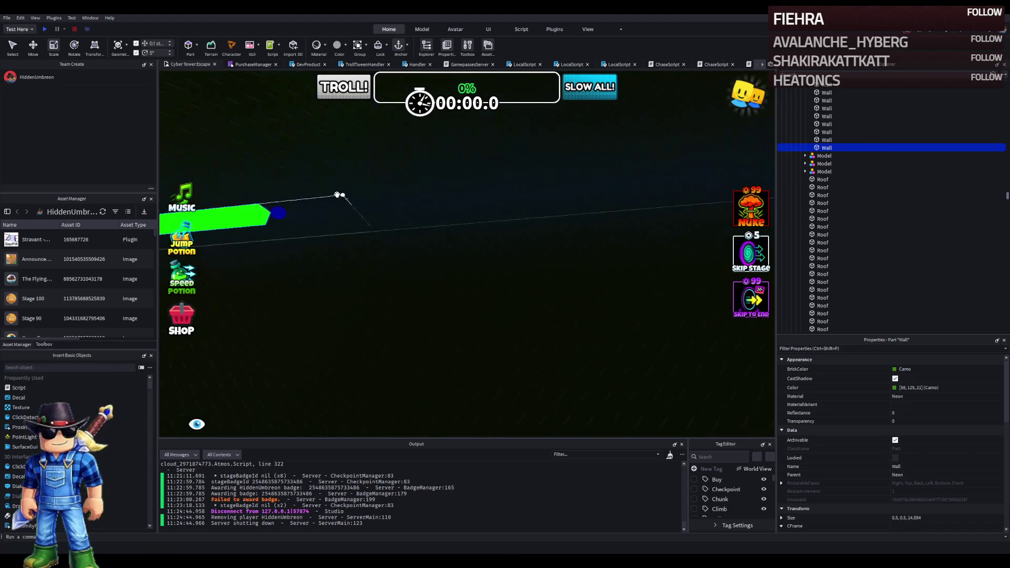
drag(287, 213, 379, 223)
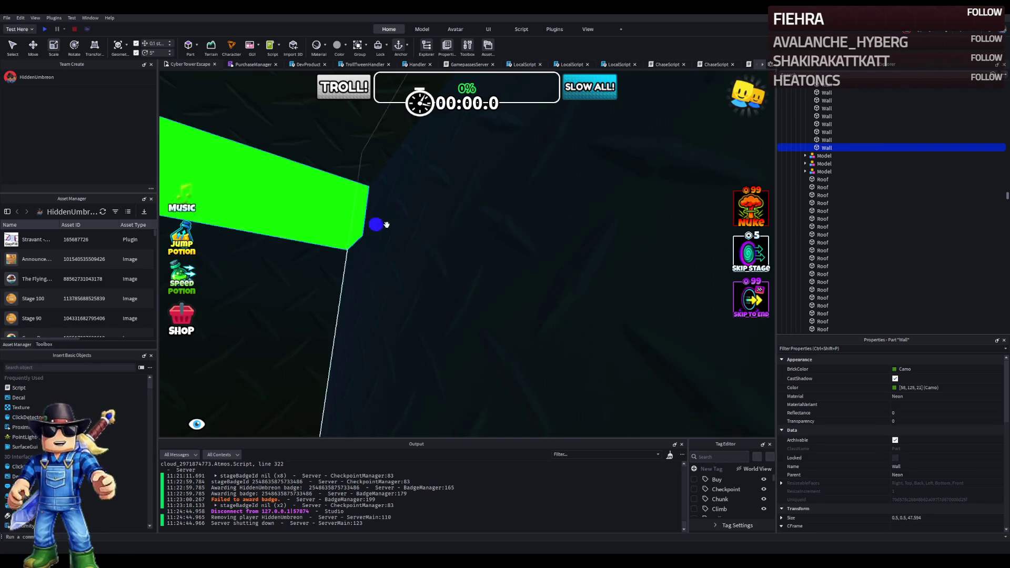
right_click(379, 223)
right_click(386, 225)
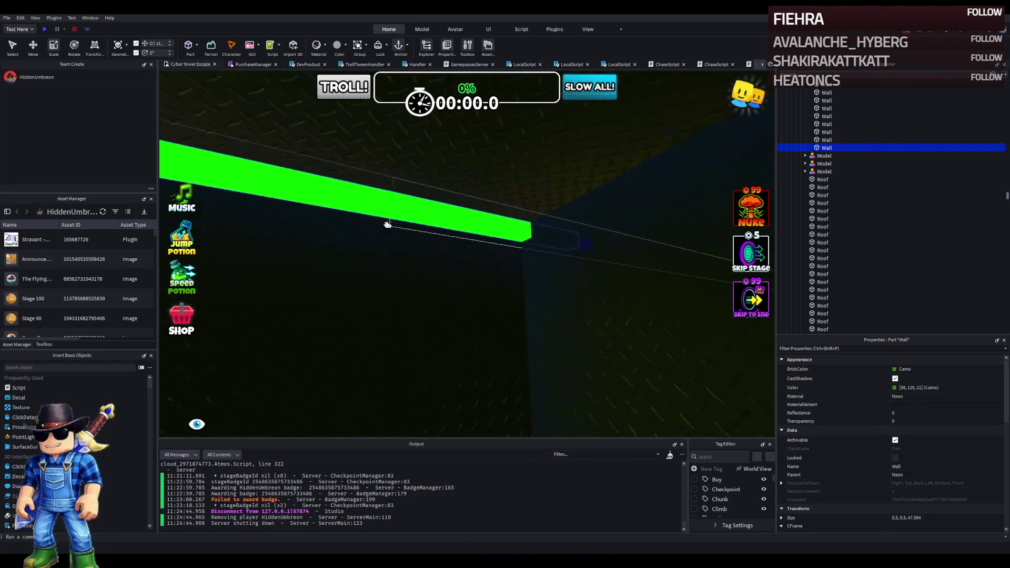
drag(512, 241, 397, 243)
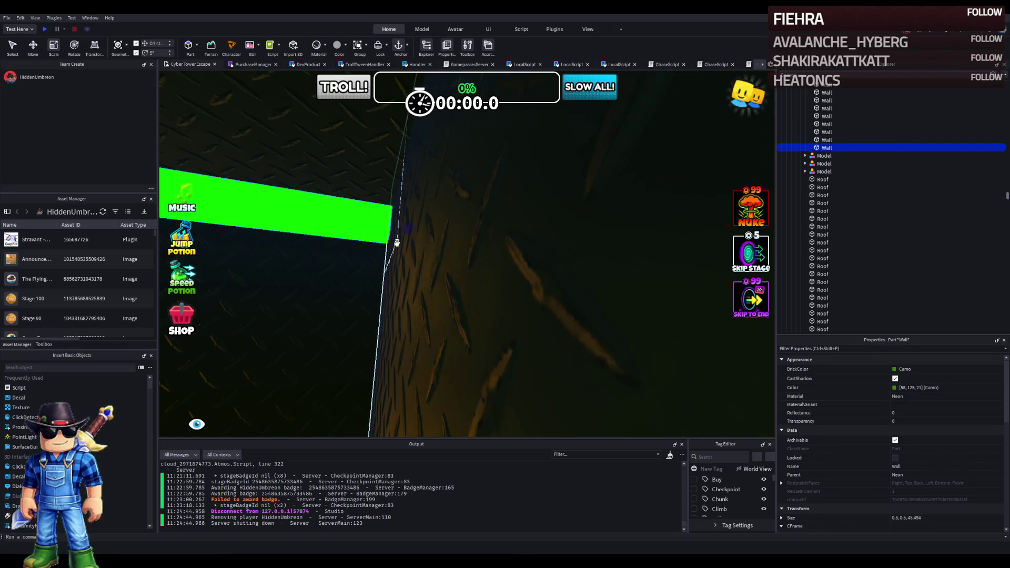
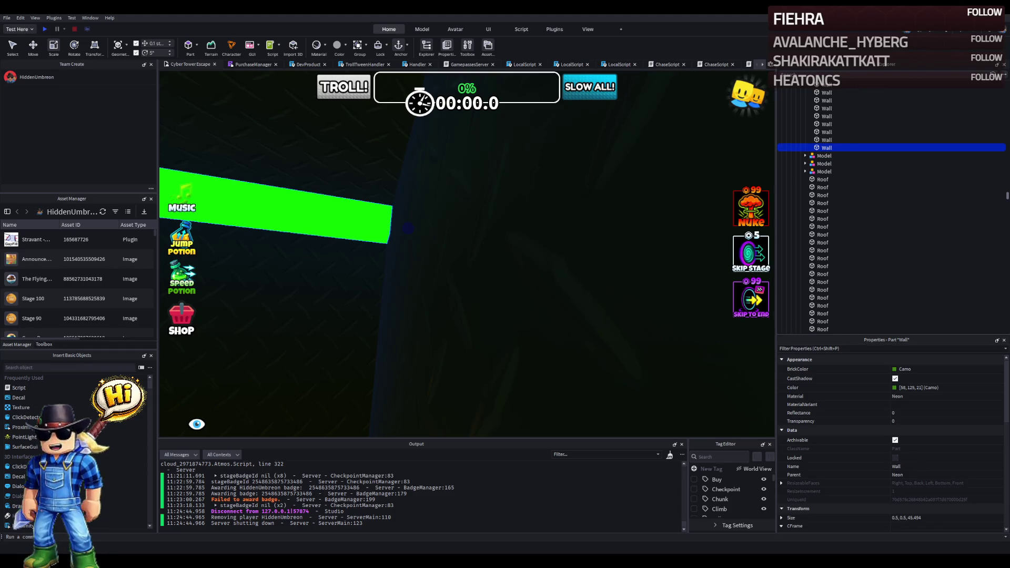
Step: Duplicate the green wall and slide the copy along its length
key(s)
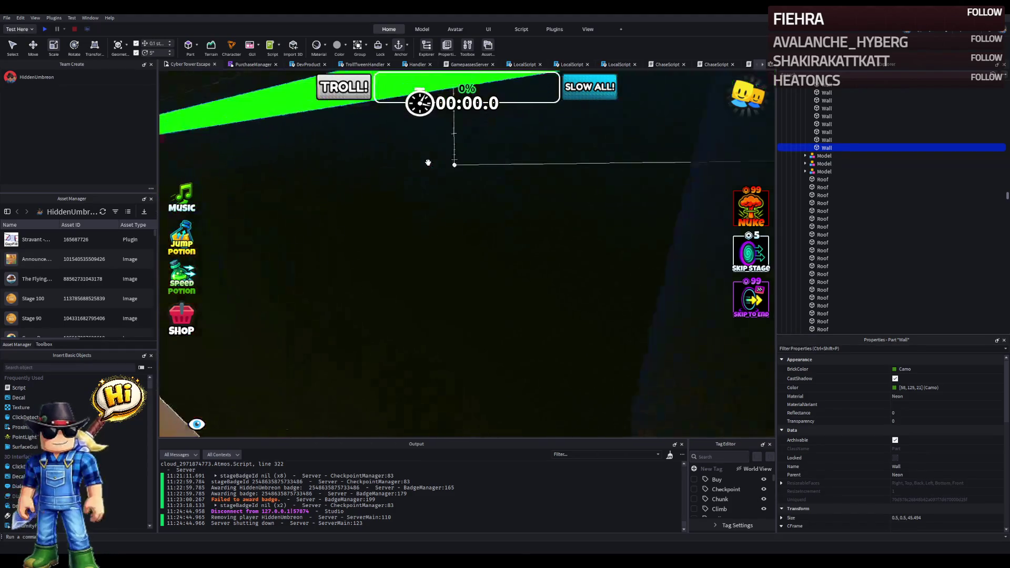
key(ctrl+d)
key(ctrl+2)
mouse_move(293, 192)
mouse_down()
mouse_move(285, 192)
mouse_move(395, 171)
mouse_move(518, 171)
mouse_move(620, 150)
mouse_move(532, 151)
mouse_move(532, 207)
mouse_move(567, 207)
mouse_move(545, 209)
mouse_up()
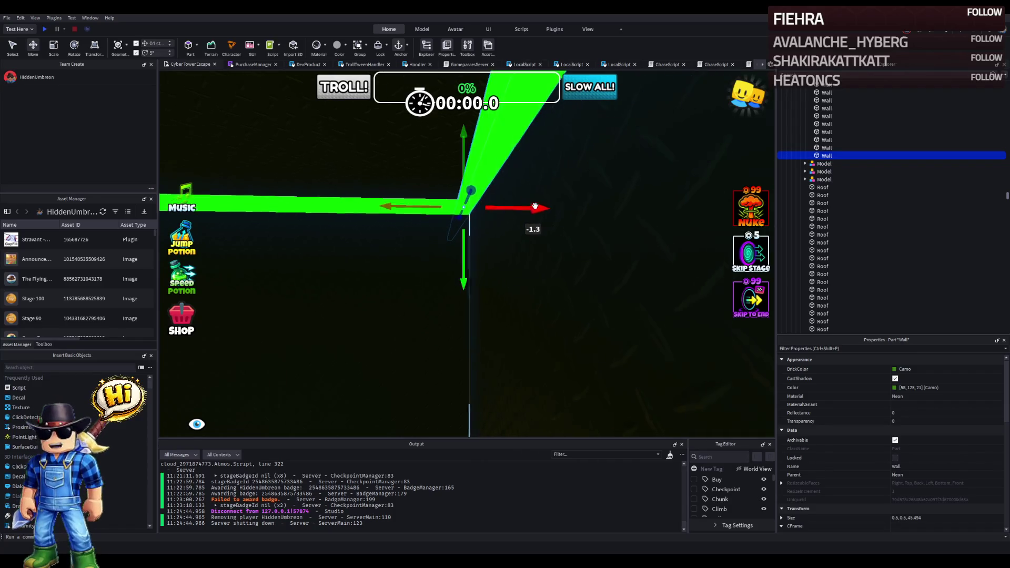
Step: Shorten the copy to 22.394, then stretch it to 34.094 so it meets the neighbouring wall
key(ctrl+3)
drag(394, 260, 476, 247)
scroll(473, 248, up, 5)
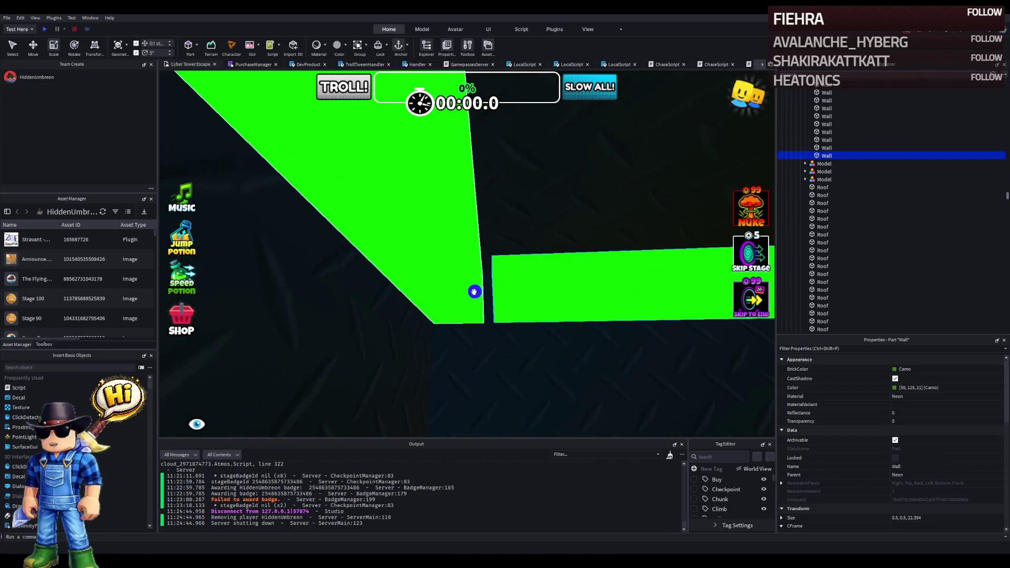
scroll(468, 293, down, 10)
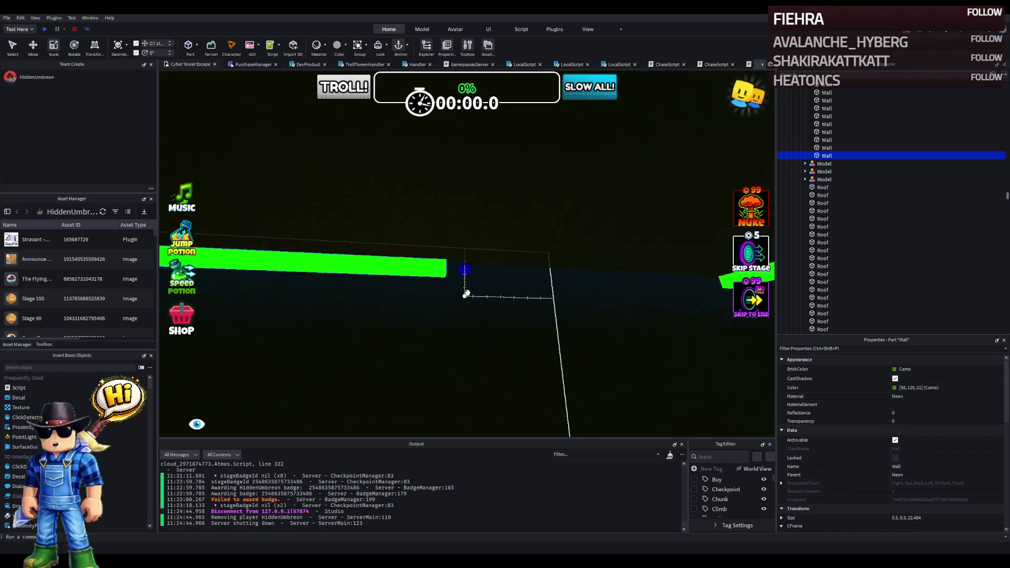
mouse_move(332, 244)
mouse_down()
mouse_move(380, 242)
mouse_move(390, 255)
mouse_move(414, 201)
mouse_up()
scroll(400, 252, up, 5)
scroll(414, 202, down, 5)
scroll(414, 202, up, 5)
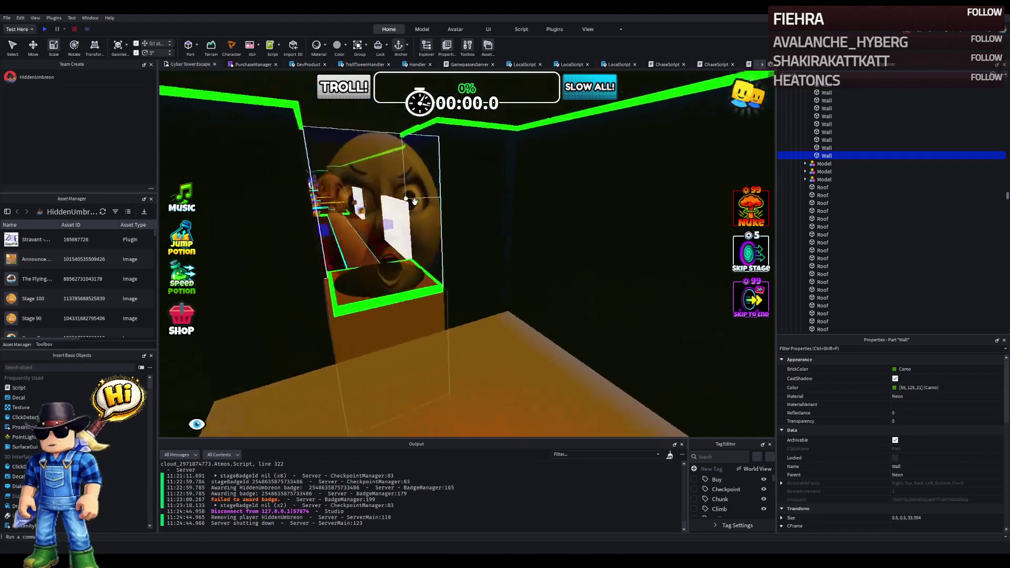
key(d)
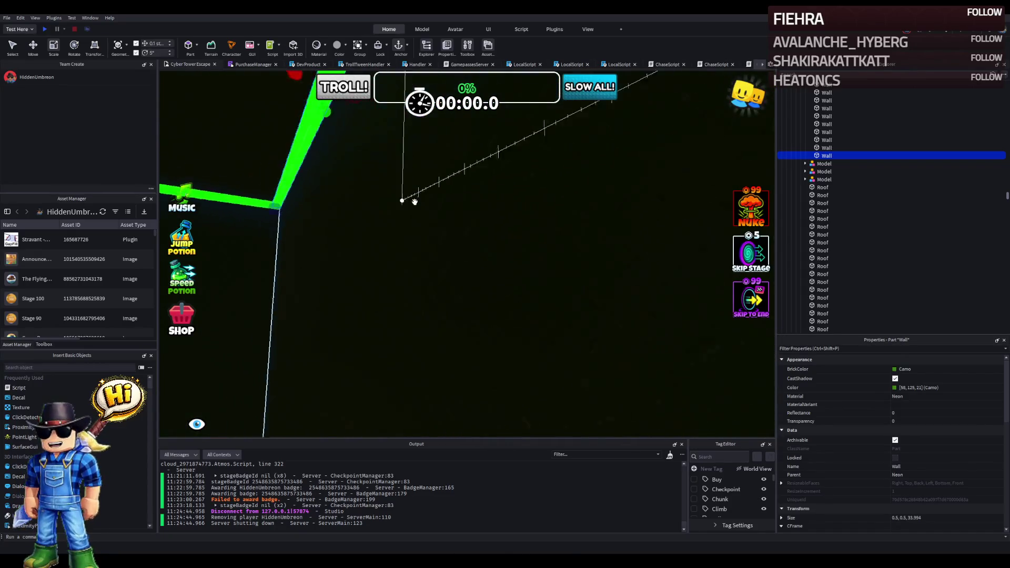
Step: Duplicate the wall, shift the copy along its length and shorten it to 31.894
key(ctrl+2)
key(ctrl+d)
drag(407, 164, 463, 169)
scroll(462, 169, up, 4)
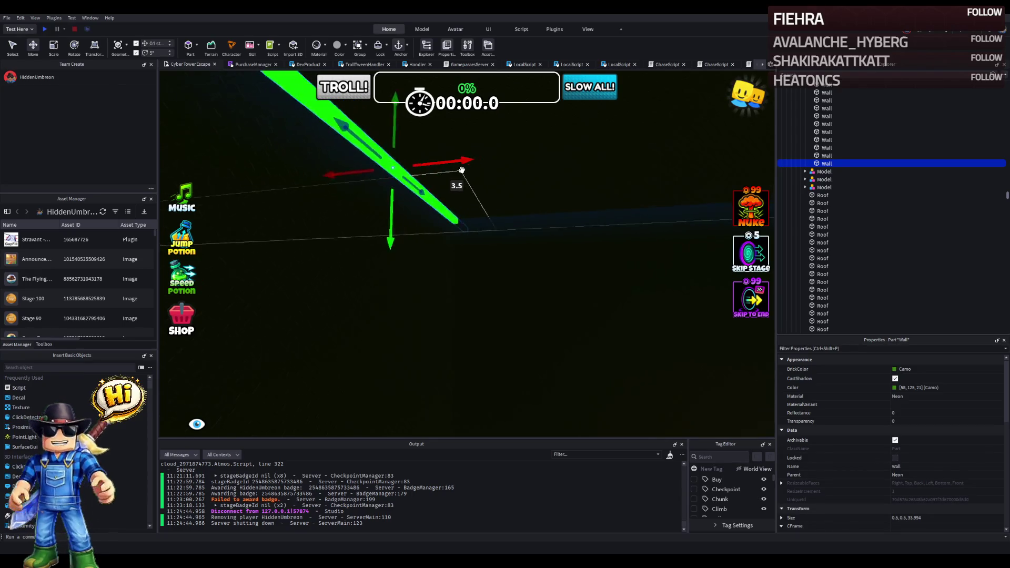
scroll(463, 169, down, 5)
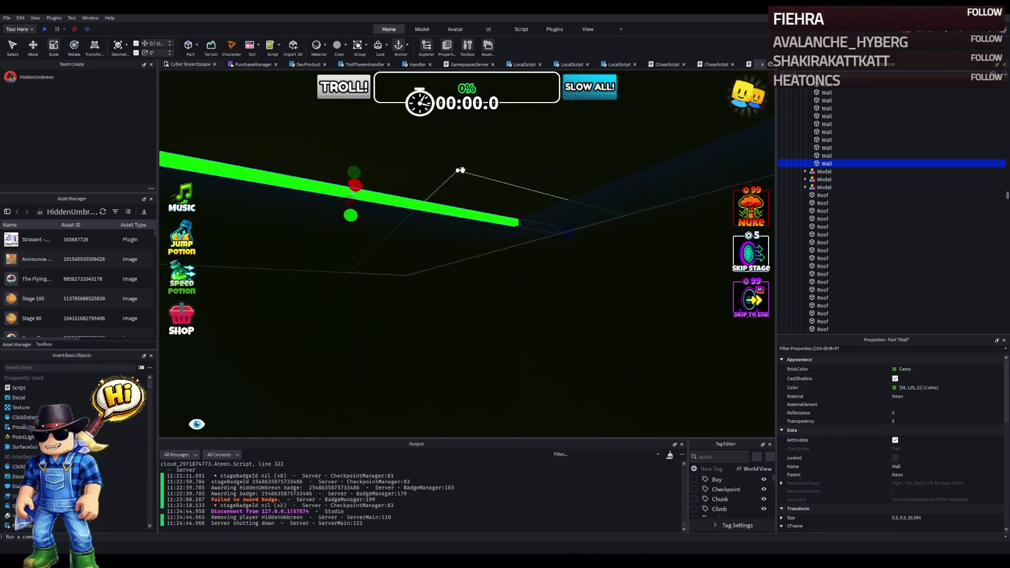
key(ctrl+3)
drag(514, 221, 465, 224)
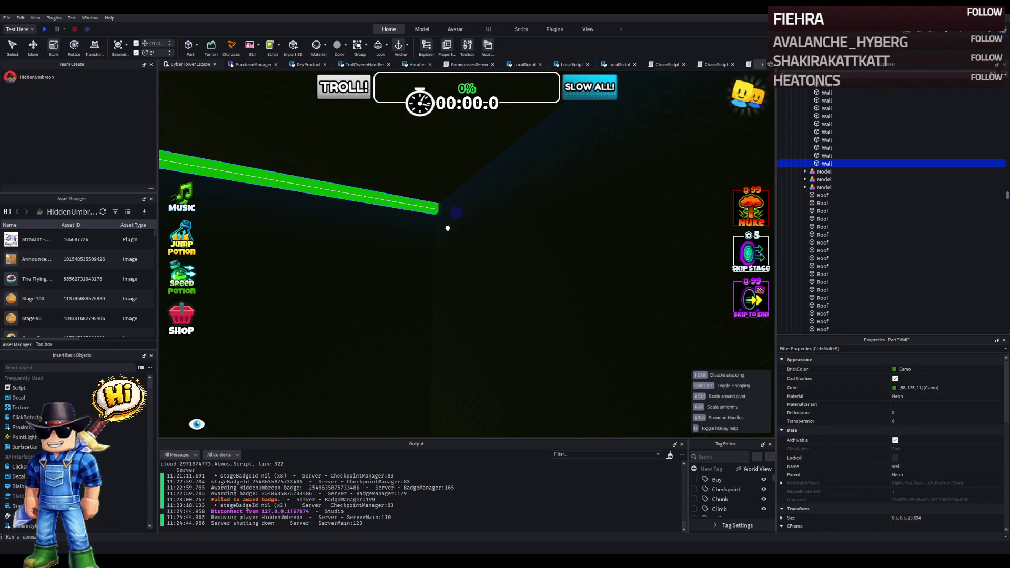
Step: Duplicate it again, angle the copy into a V and stretch it along the next edge
key(ctrl+d)
scroll(444, 223, up, 3)
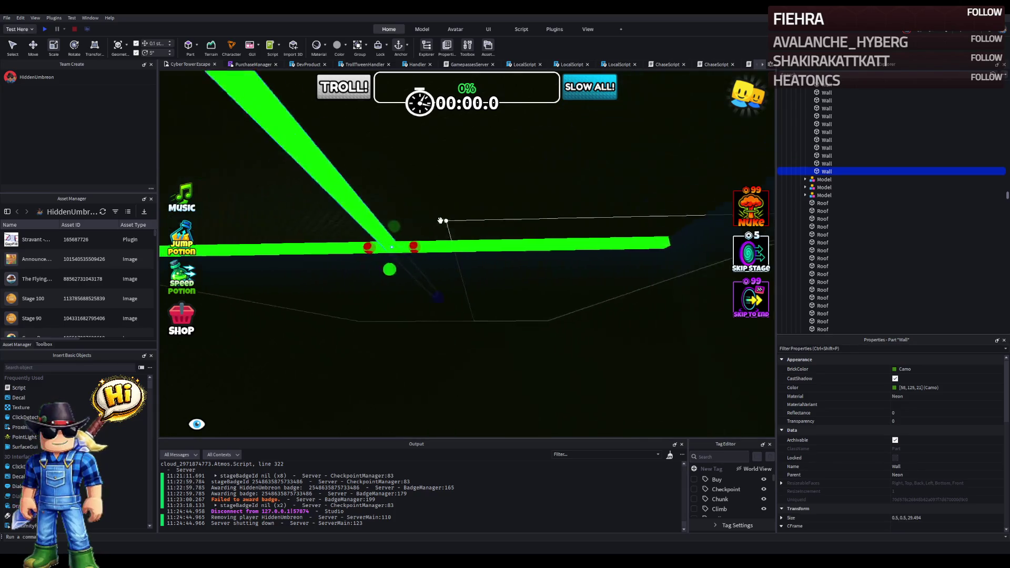
mouse_move(441, 221)
mouse_down()
mouse_move(510, 189)
mouse_move(422, 226)
mouse_move(537, 144)
mouse_up()
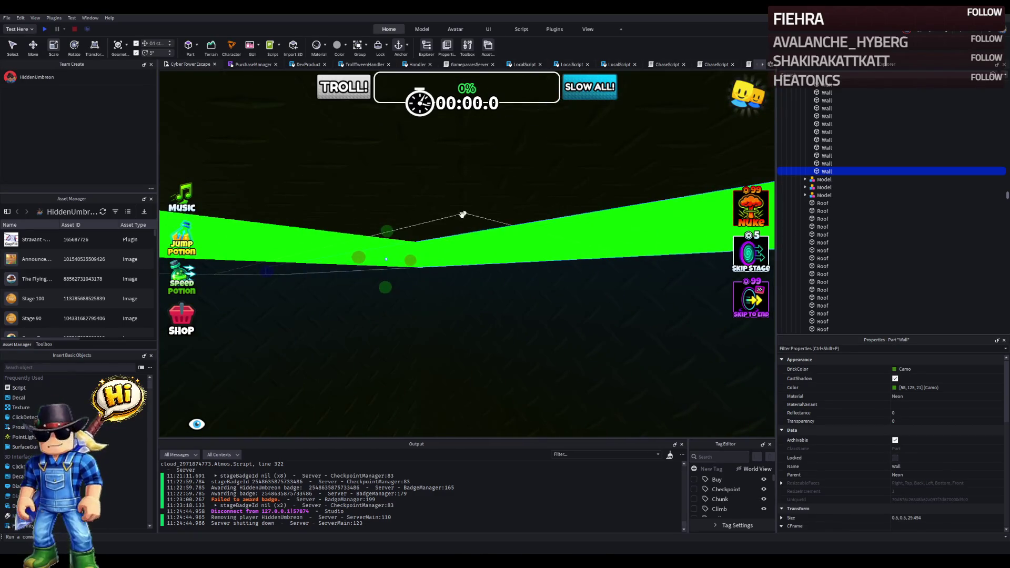
mouse_move(359, 257)
mouse_down()
mouse_move(419, 254)
mouse_move(408, 271)
mouse_up()
scroll(409, 271, up, 5)
mouse_move(384, 244)
mouse_down()
mouse_move(383, 183)
mouse_move(425, 189)
mouse_up()
scroll(424, 190, down, 5)
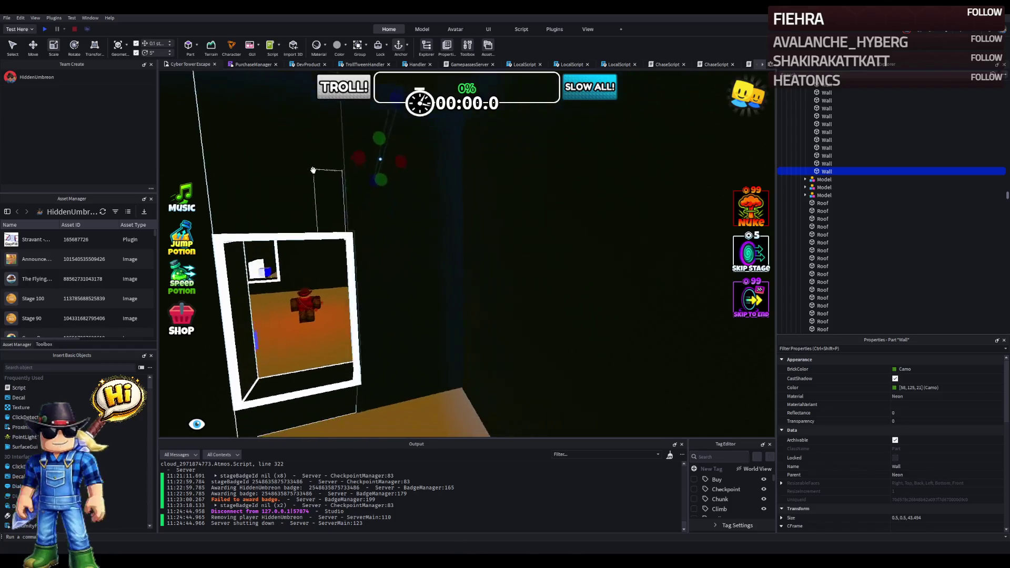
scroll(313, 170, down, 5)
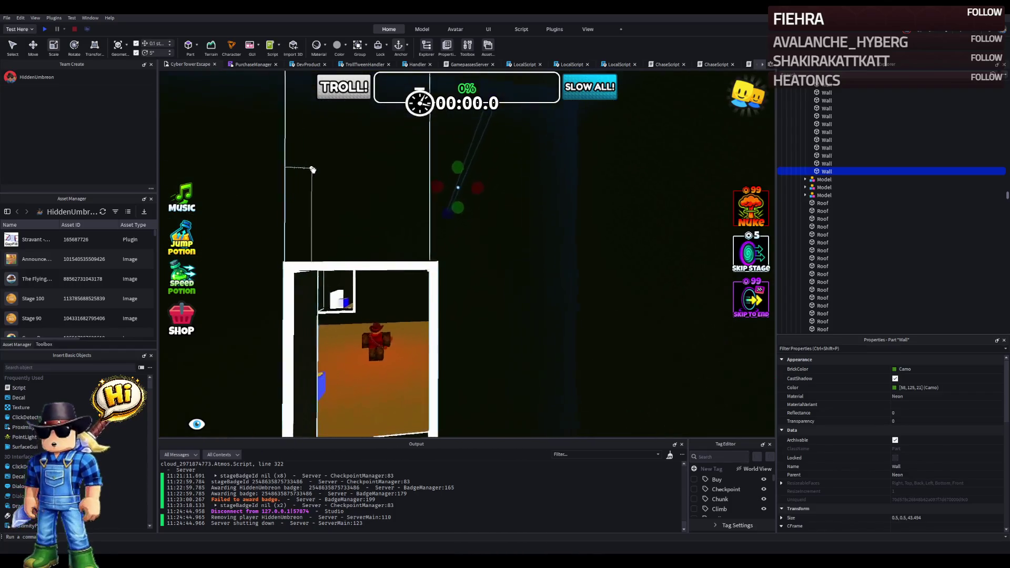
scroll(312, 170, down, 10)
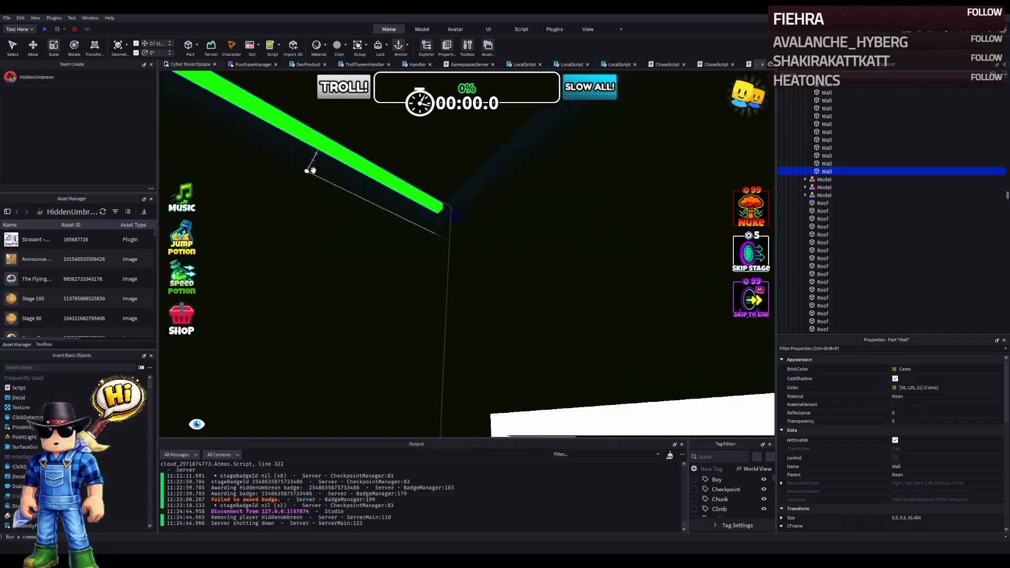
Step: Duplicate the wall, rotate the copy into a V bend and resize it to 28.994 studs
key(ctrl+d)
key(f)
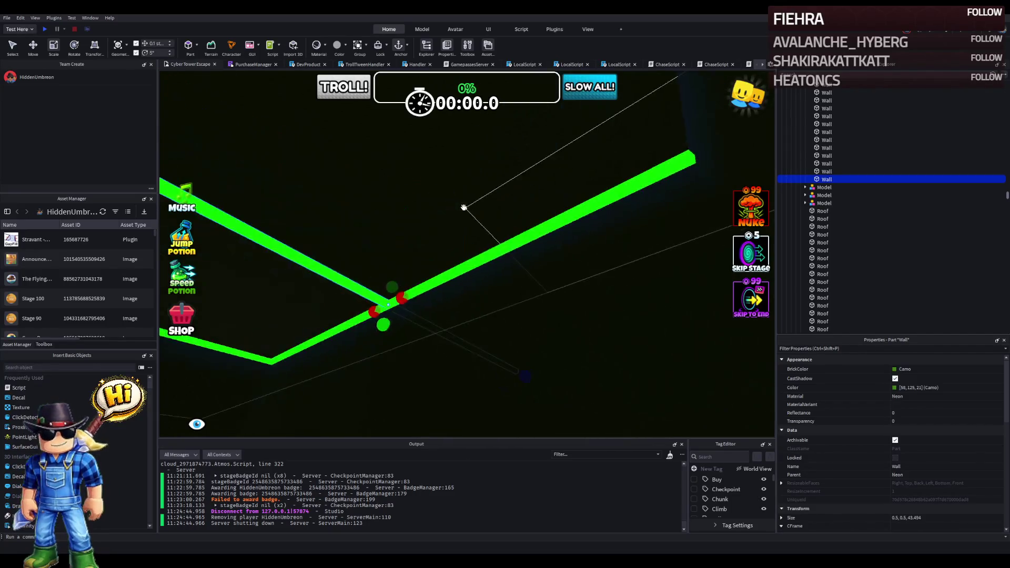
mouse_move(384, 295)
mouse_down()
mouse_move(424, 283)
mouse_move(494, 292)
mouse_move(489, 253)
mouse_move(536, 219)
mouse_up()
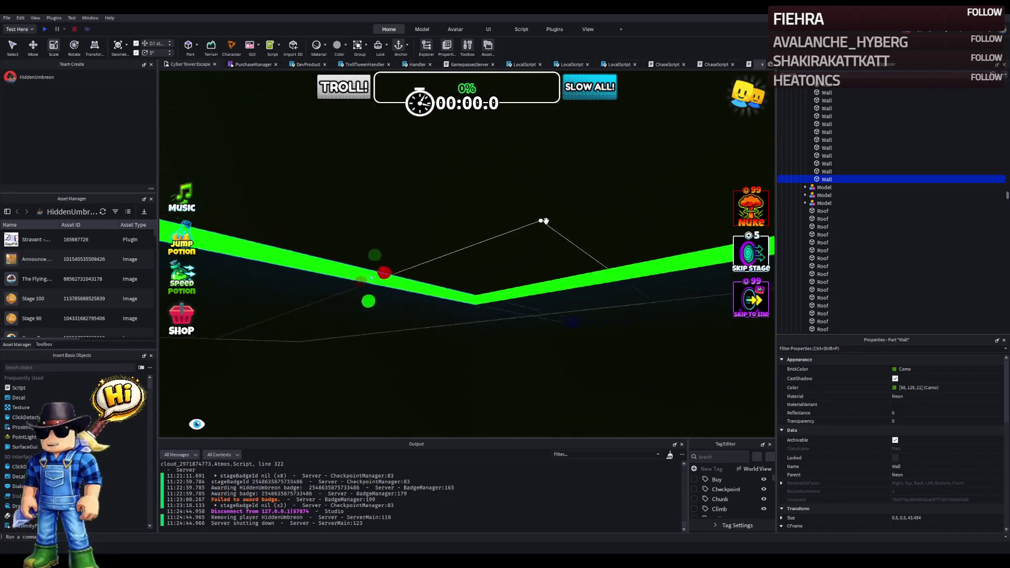
drag(591, 316, 431, 318)
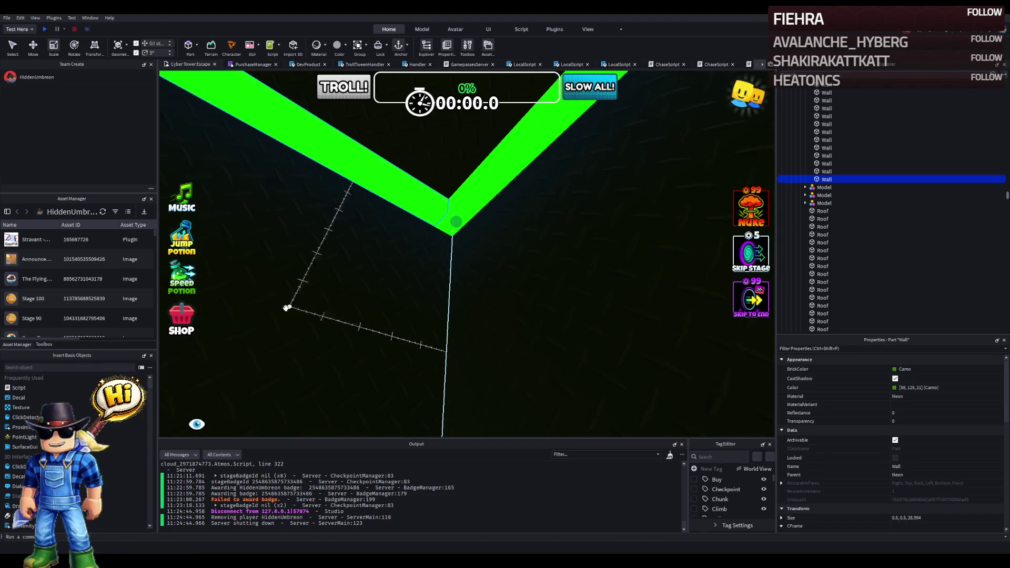
key(s)
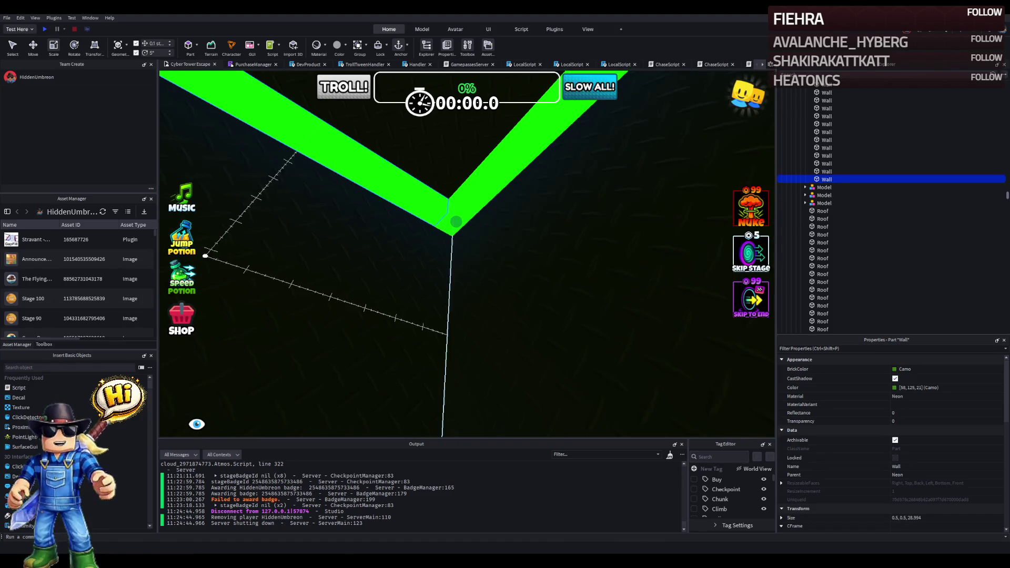
key(w)
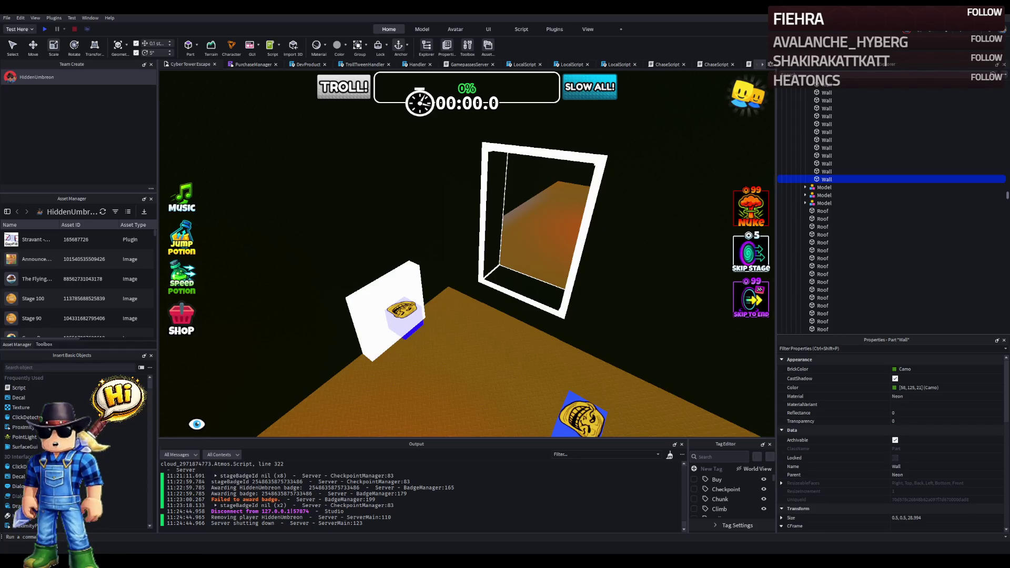
Step: Focus on the next wall, slide it 3.9 studs and lengthen it to 33.194
scroll(506, 254, up, 10)
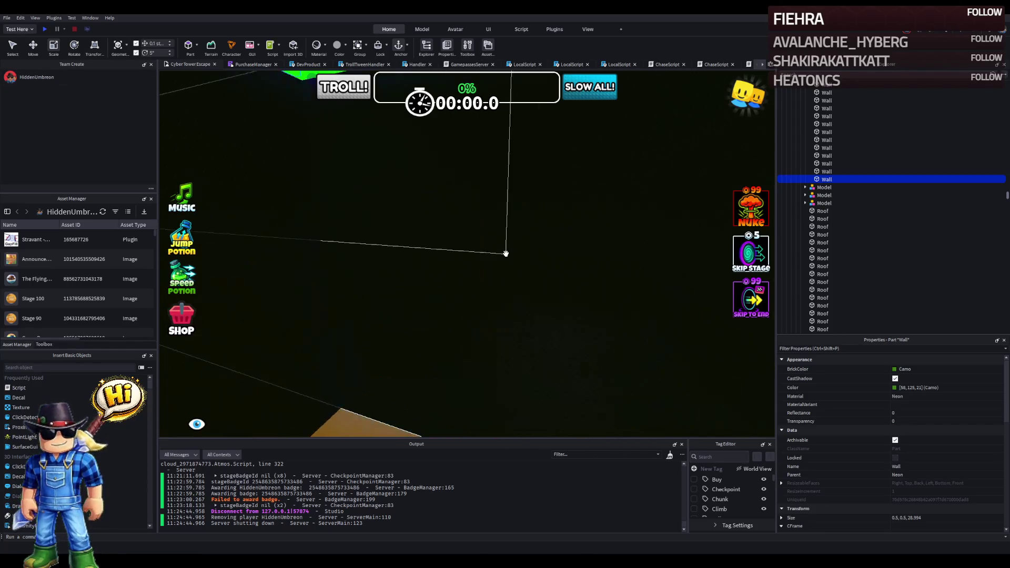
scroll(505, 255, down, 10)
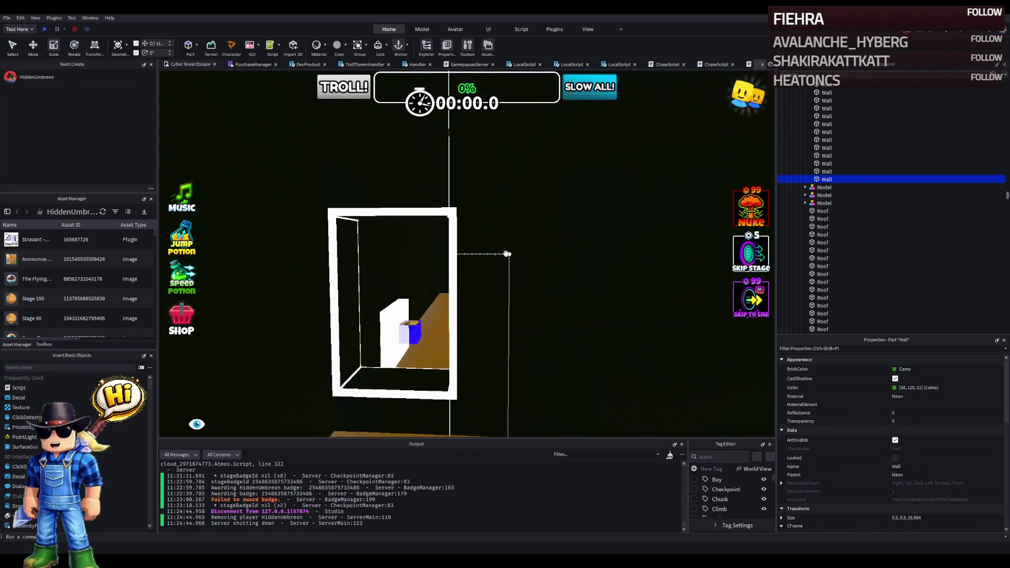
scroll(505, 254, up, 10)
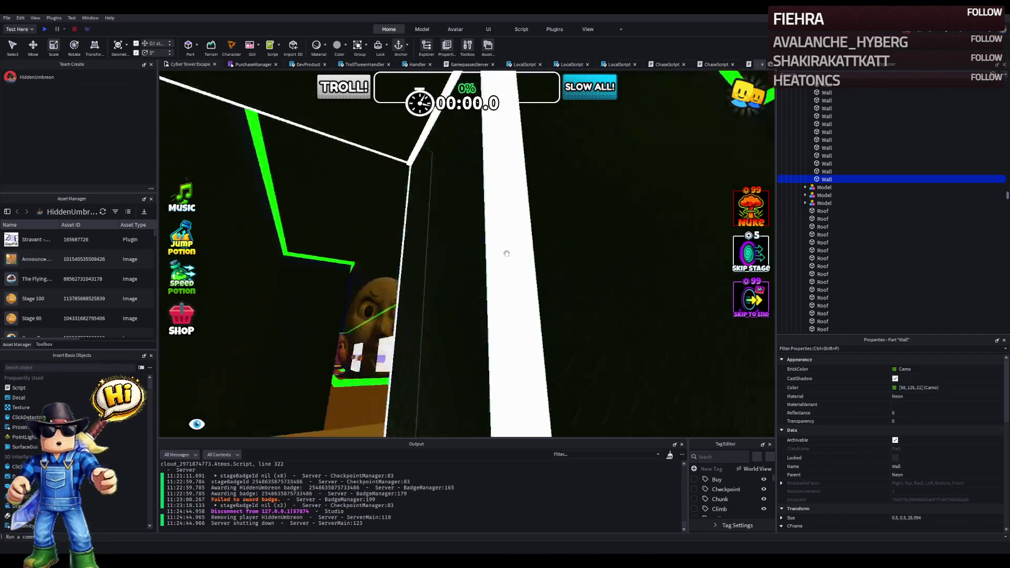
key(f)
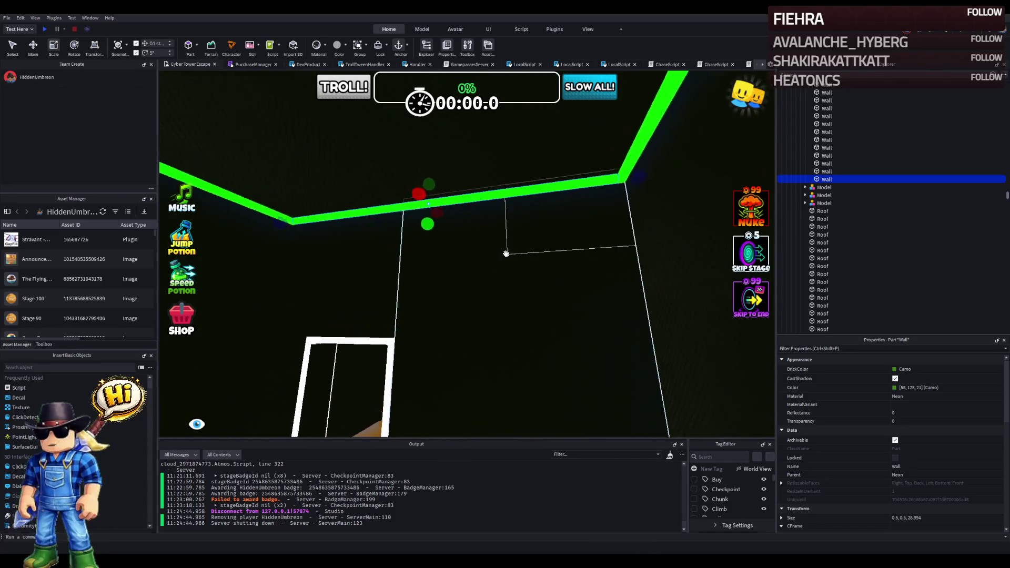
click(499, 239)
key(f)
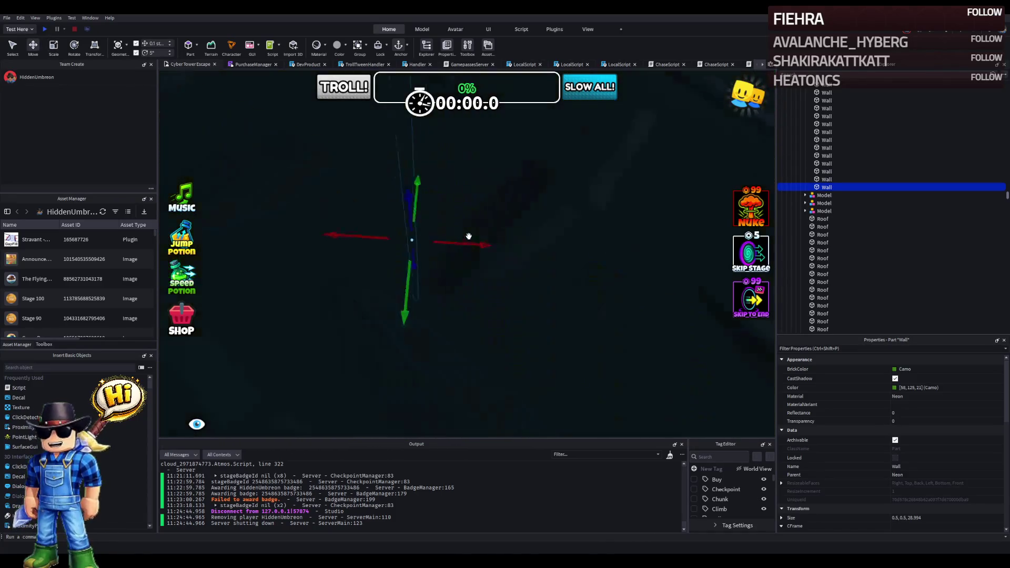
mouse_move(462, 218)
mouse_down()
mouse_move(534, 197)
mouse_move(563, 203)
mouse_move(534, 210)
mouse_move(503, 258)
mouse_move(484, 263)
mouse_up()
drag(314, 266, 363, 263)
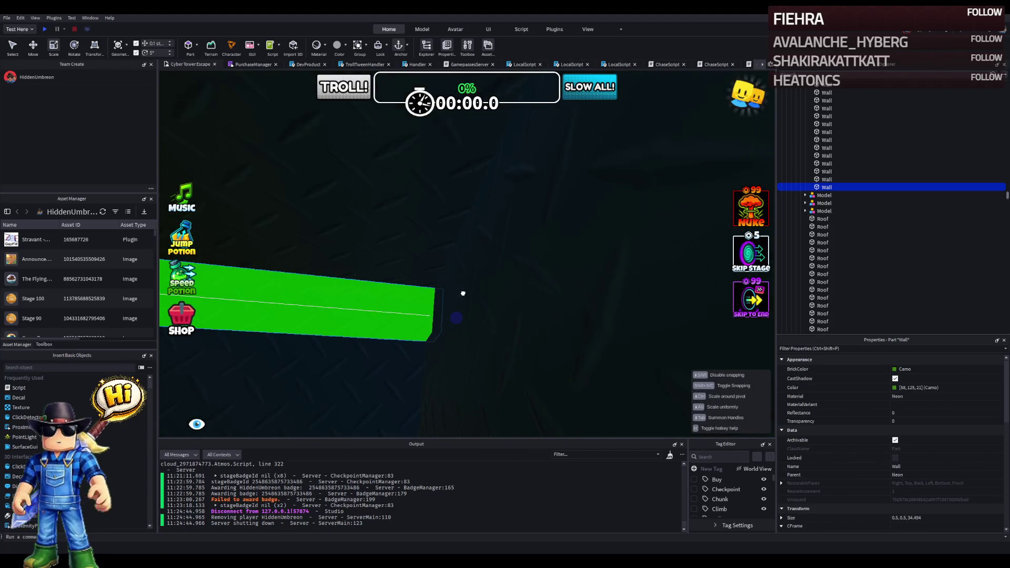
Step: Move the green walkway segment 16.8 studs into position and stretch it longer
drag(454, 293, 452, 294)
scroll(452, 292, up, 5)
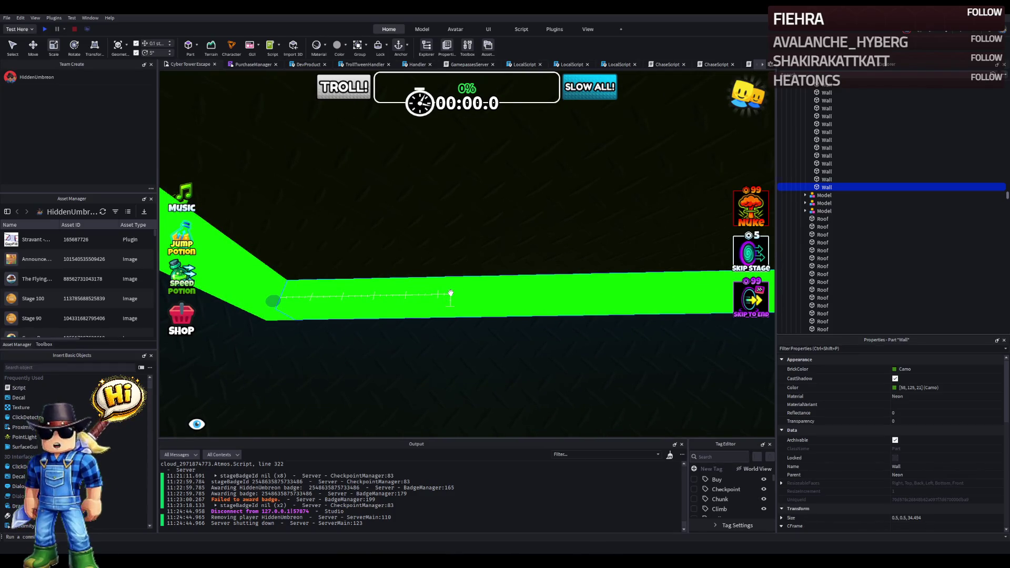
drag(451, 293, 450, 293)
drag(331, 293, 462, 269)
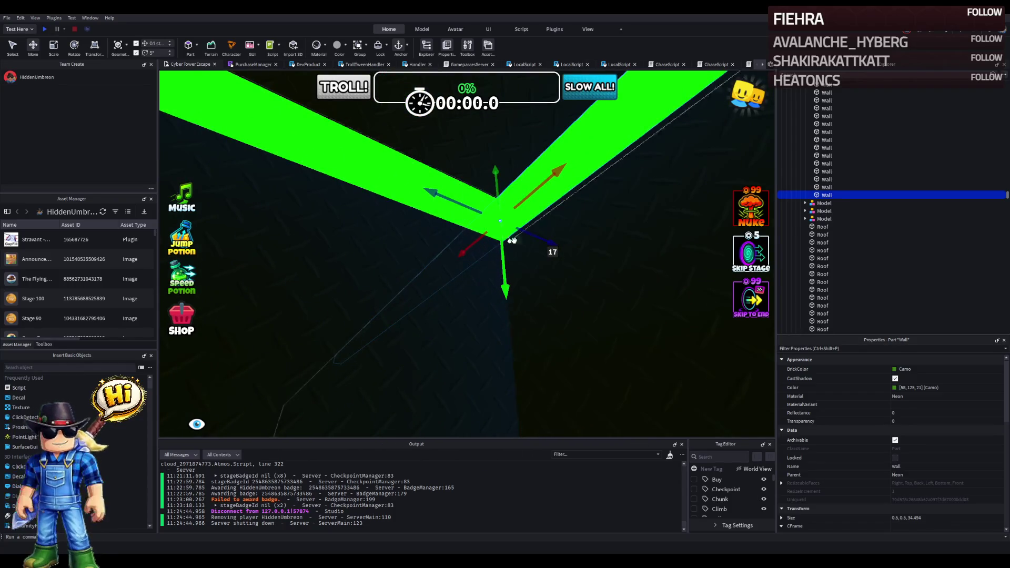
drag(547, 206, 513, 225)
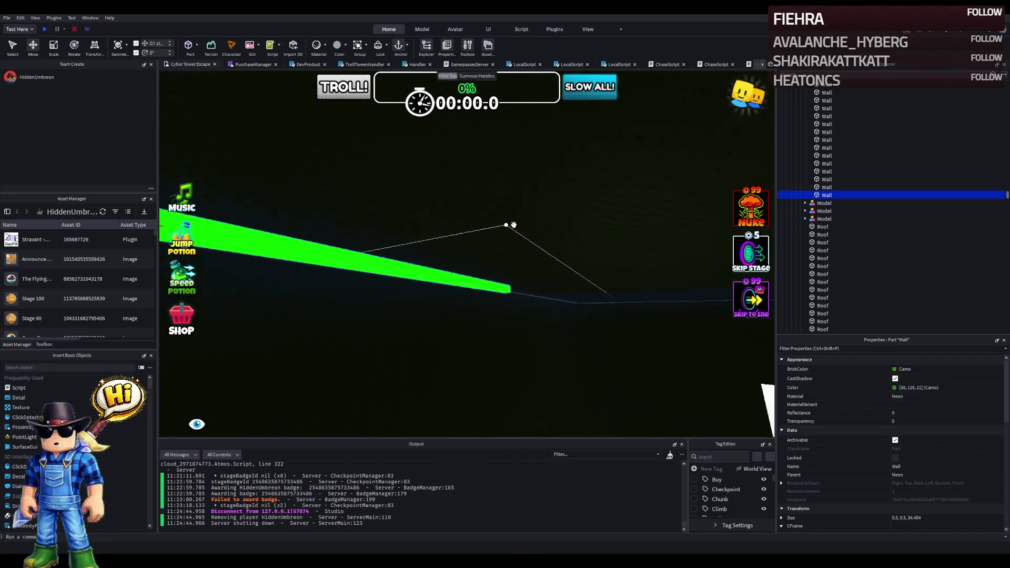
key(ctrl+3)
mouse_move(412, 244)
mouse_down()
mouse_move(368, 231)
mouse_move(377, 243)
mouse_move(435, 245)
mouse_up()
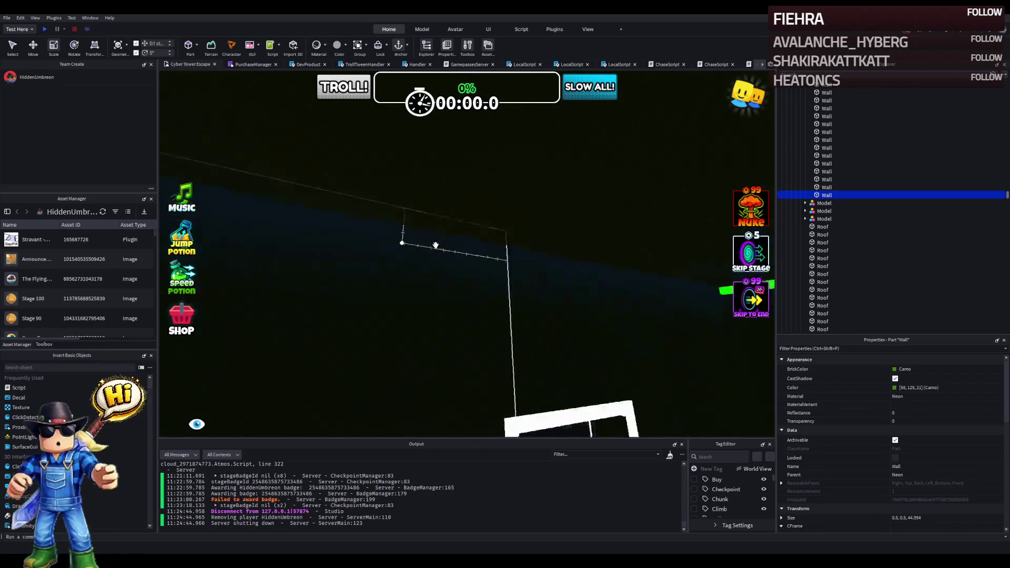
Step: Fly past the door frame to the wall corner and select the other green wall bar
key(w)
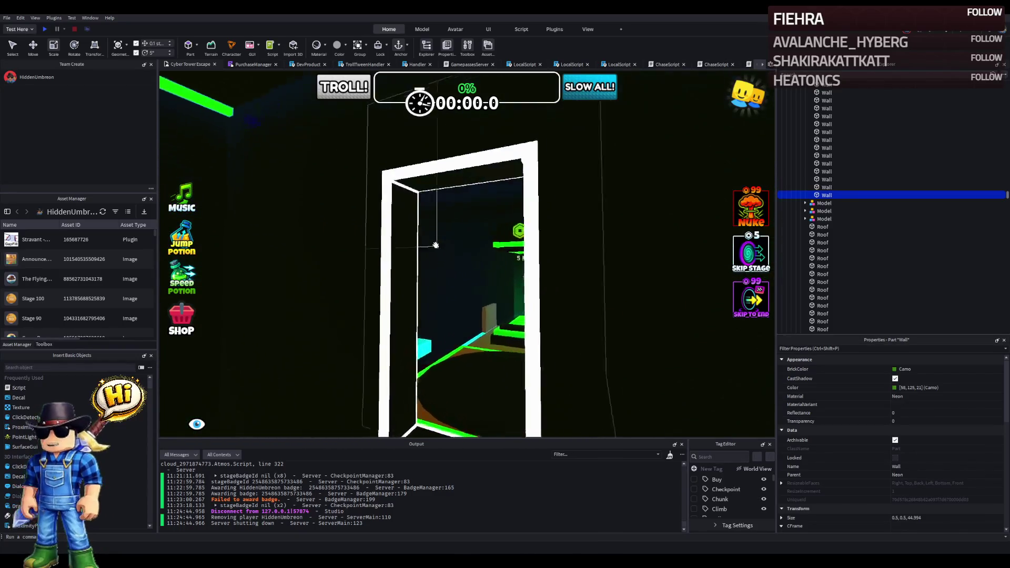
drag(435, 245, 433, 245)
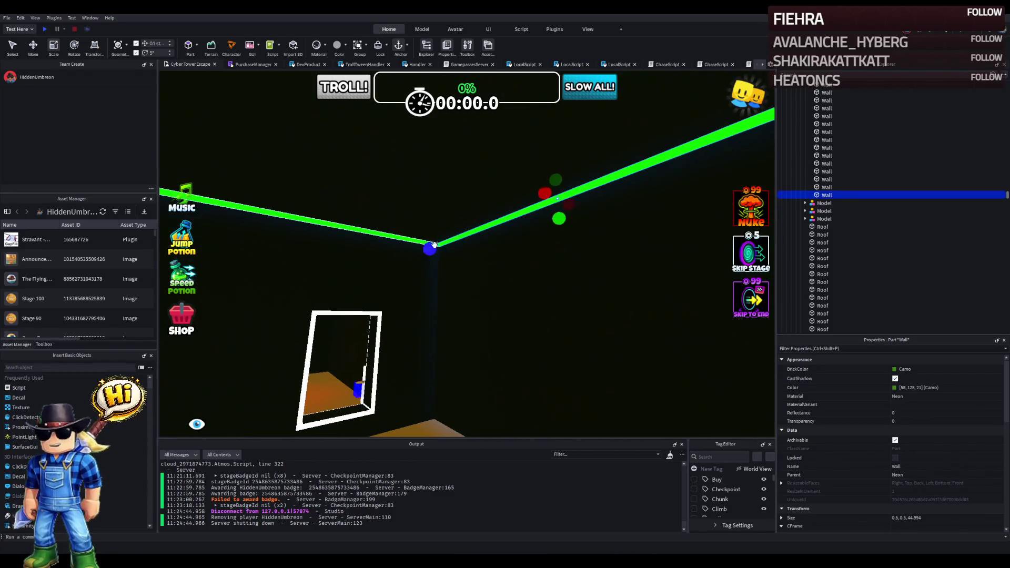
click(347, 228)
Step: Trim the adjacent green wall bar from 34.494 to 33.994 studs
drag(372, 209, 398, 199)
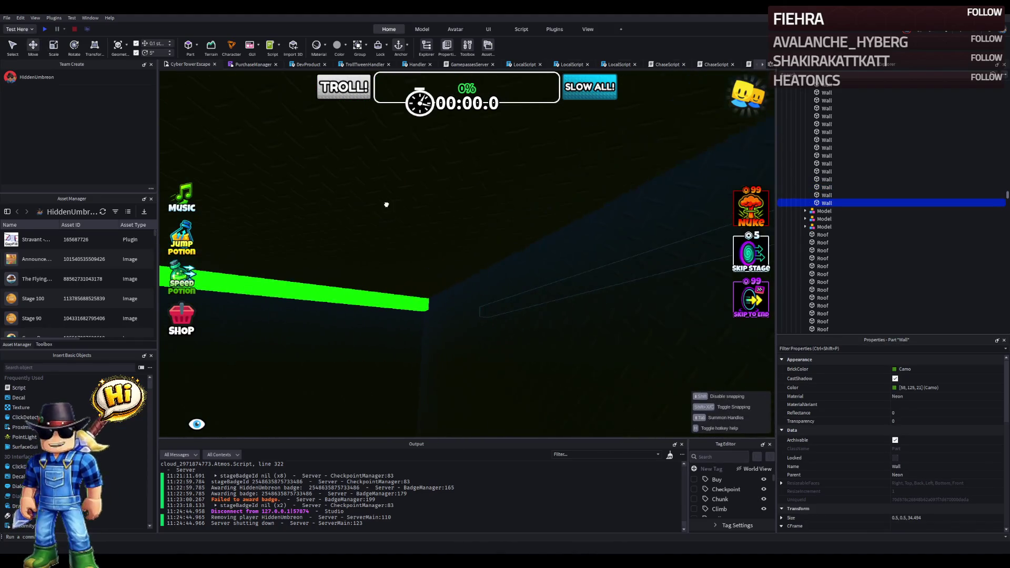
mouse_move(325, 221)
mouse_down()
mouse_move(431, 228)
mouse_move(435, 278)
mouse_move(451, 283)
mouse_move(428, 293)
mouse_move(435, 284)
mouse_up()
mouse_move(490, 241)
mouse_down()
mouse_move(463, 225)
mouse_move(473, 232)
mouse_move(462, 242)
mouse_move(421, 245)
mouse_up()
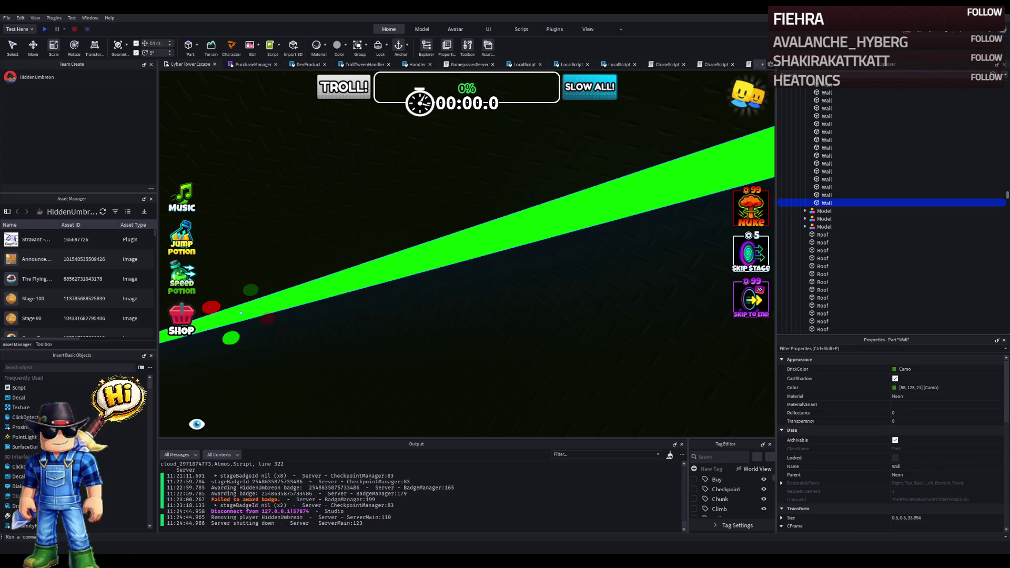
drag(268, 209, 280, 214)
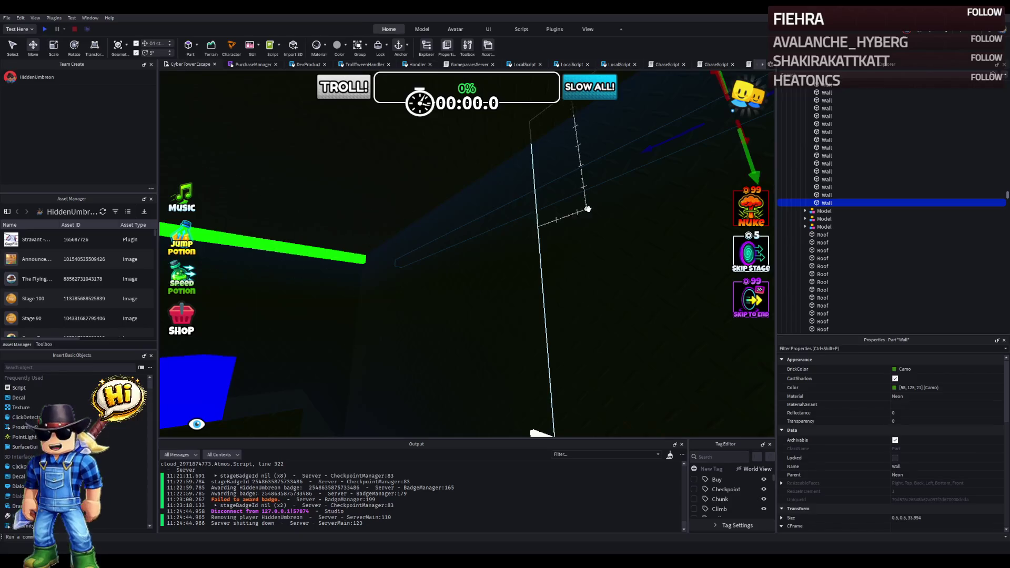
Step: Shift the corner wall piece about 2.5 studs and stretch the green wall to 35.894
click(588, 209)
drag(587, 209, 488, 184)
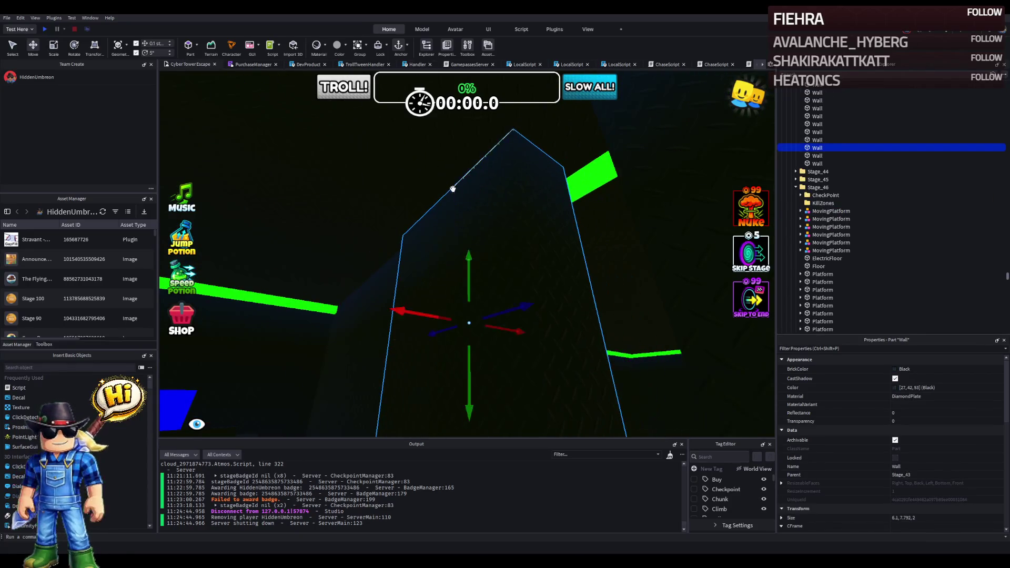
click(494, 192)
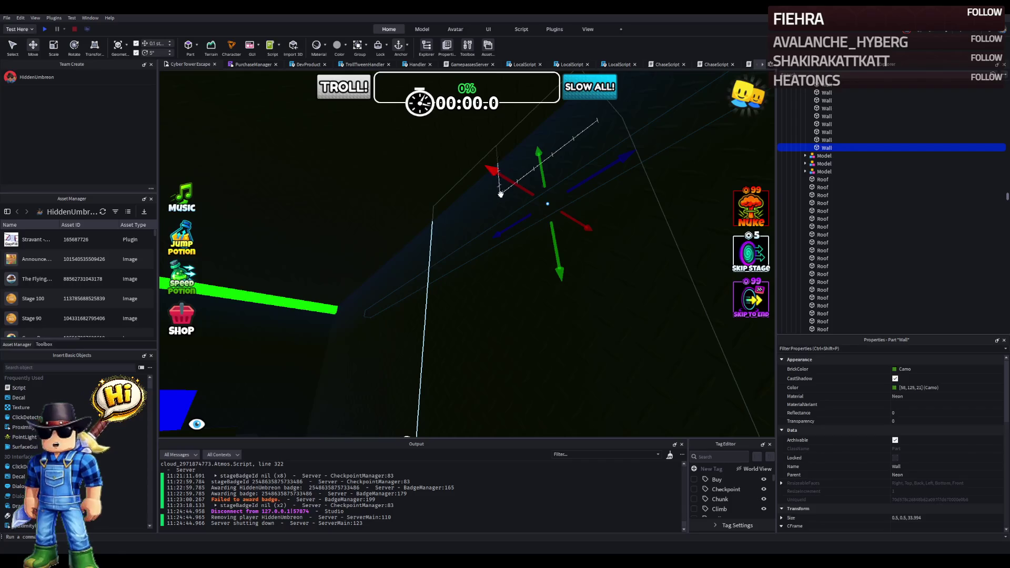
drag(460, 186, 373, 196)
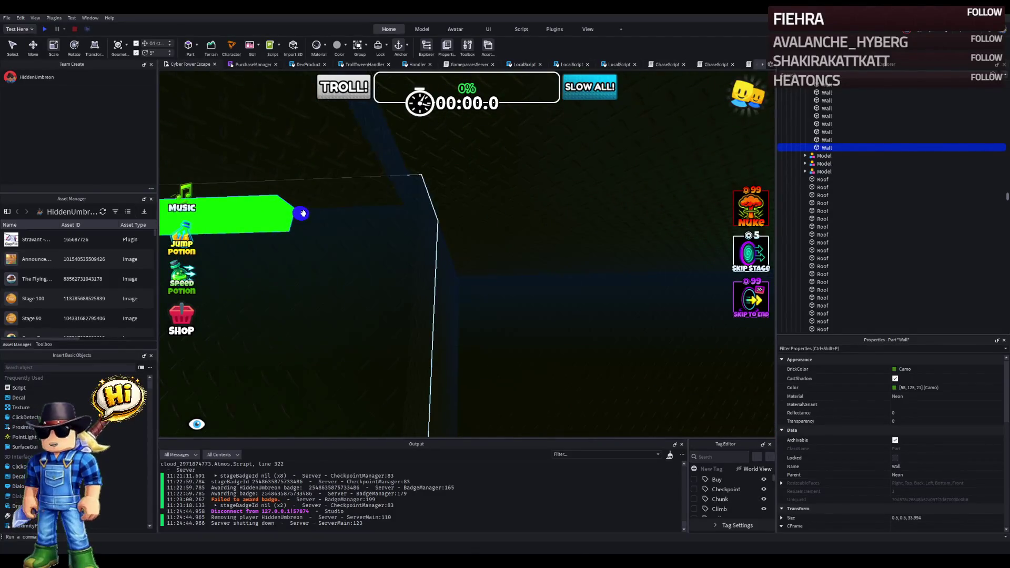
drag(304, 215, 431, 211)
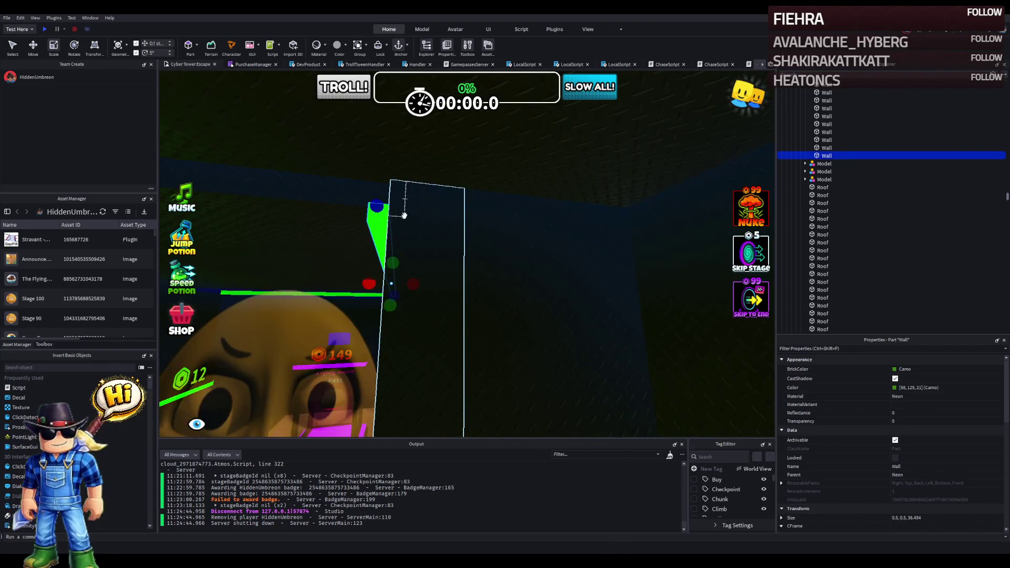
Step: Duplicate the wall, shrink the copy to a 7.394-stud piece and slide it into the corner
key(ctrl+d)
key(ctrl+3)
mouse_move(422, 365)
mouse_down()
mouse_move(443, 312)
mouse_move(435, 300)
mouse_up()
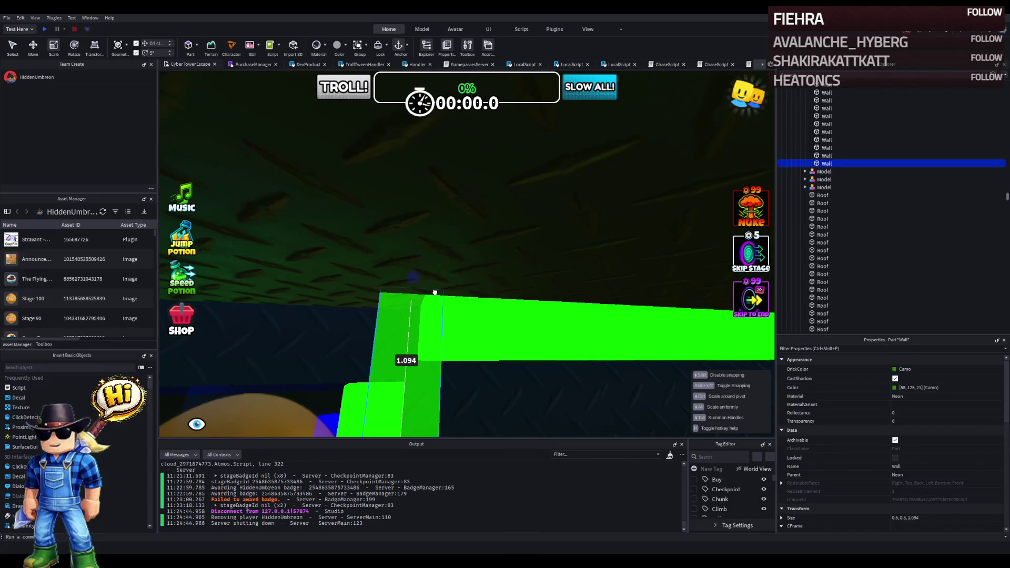
key(ctrl+2)
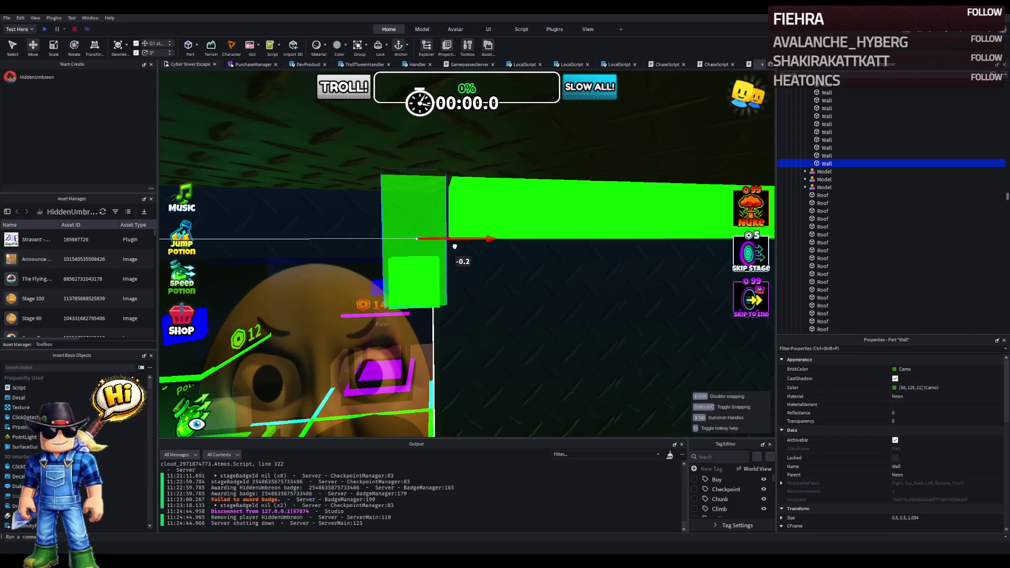
mouse_move(460, 244)
mouse_down()
mouse_move(417, 271)
mouse_move(440, 230)
mouse_move(435, 237)
mouse_move(475, 216)
mouse_up()
key(ctrl+3)
Step: Slide the short green wall piece along its axis toward the dark corner
key(s)
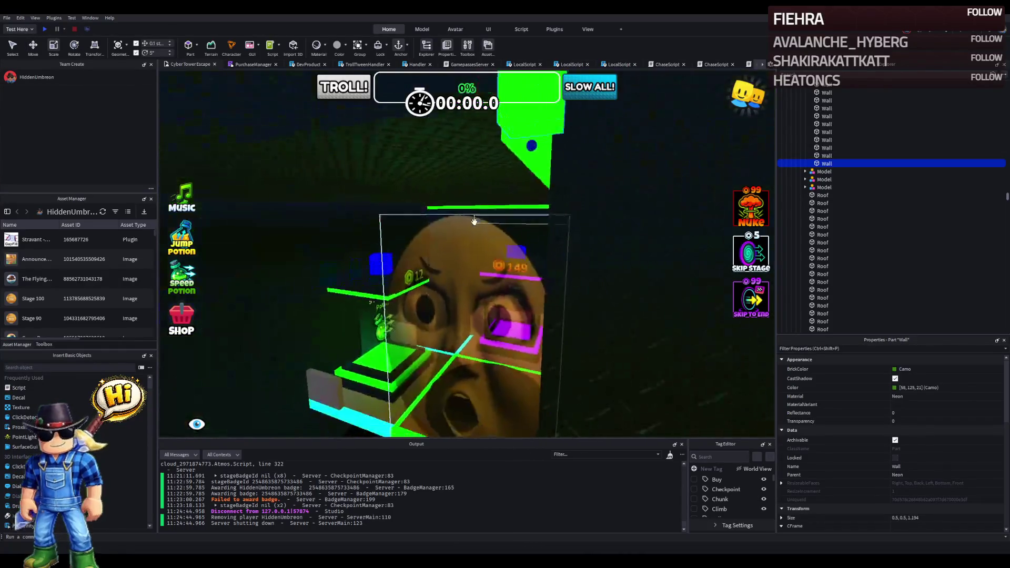
key(d)
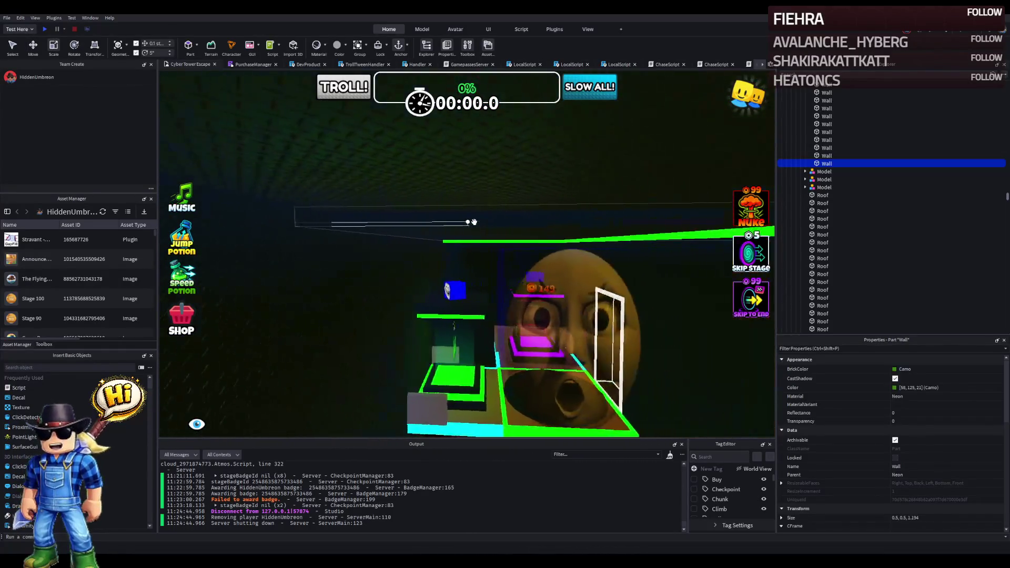
key(d)
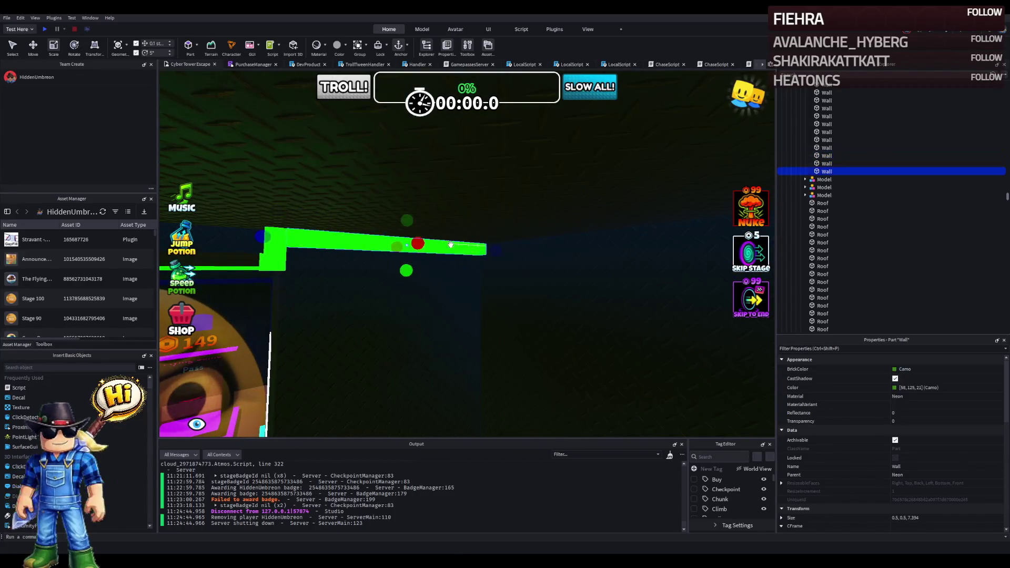
key(ctrl+2)
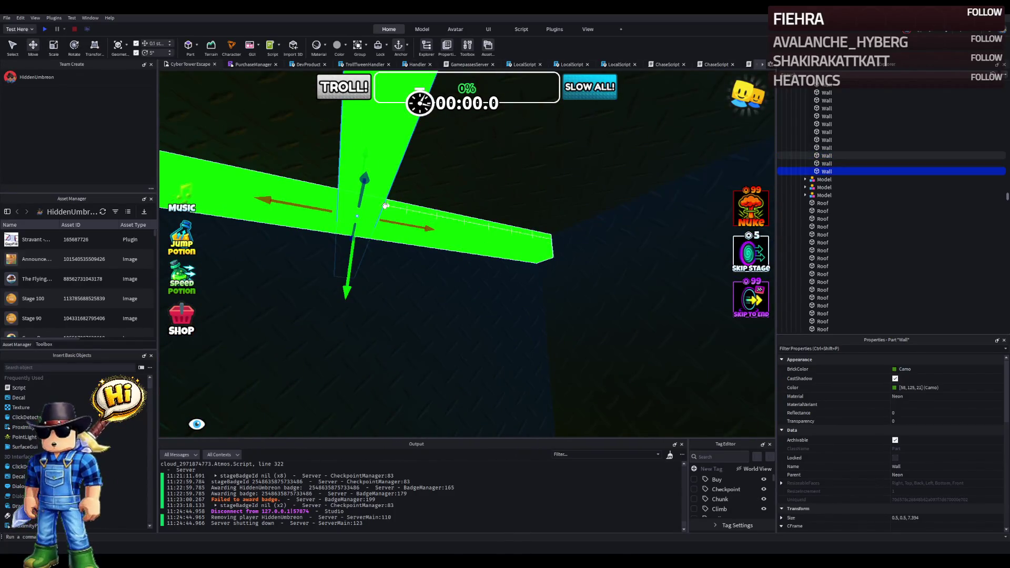
mouse_move(374, 201)
mouse_down()
mouse_move(350, 199)
mouse_move(388, 207)
mouse_move(462, 297)
mouse_move(363, 184)
mouse_move(352, 196)
mouse_move(418, 207)
mouse_move(608, 212)
mouse_up()
key(w)
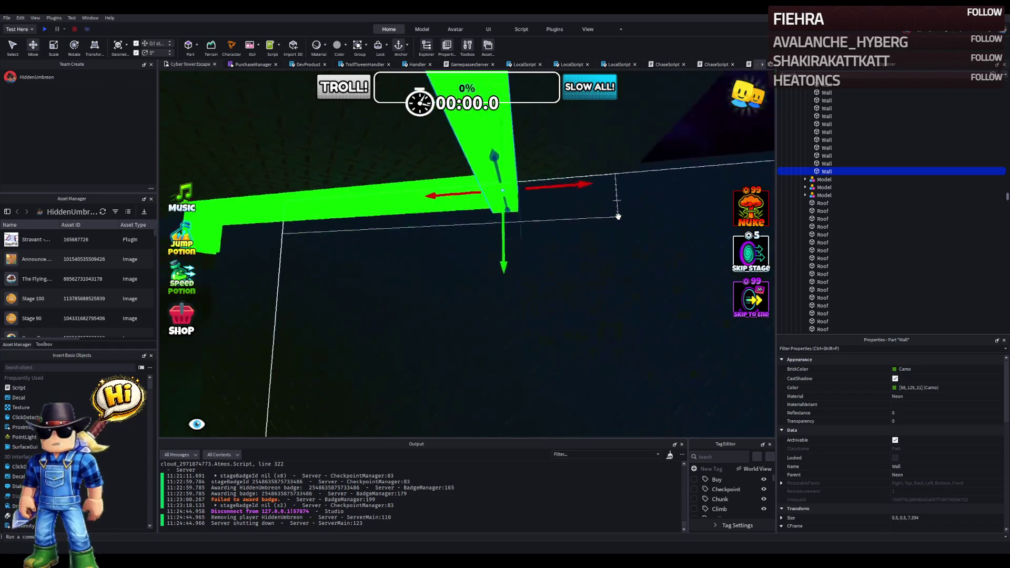
key(s)
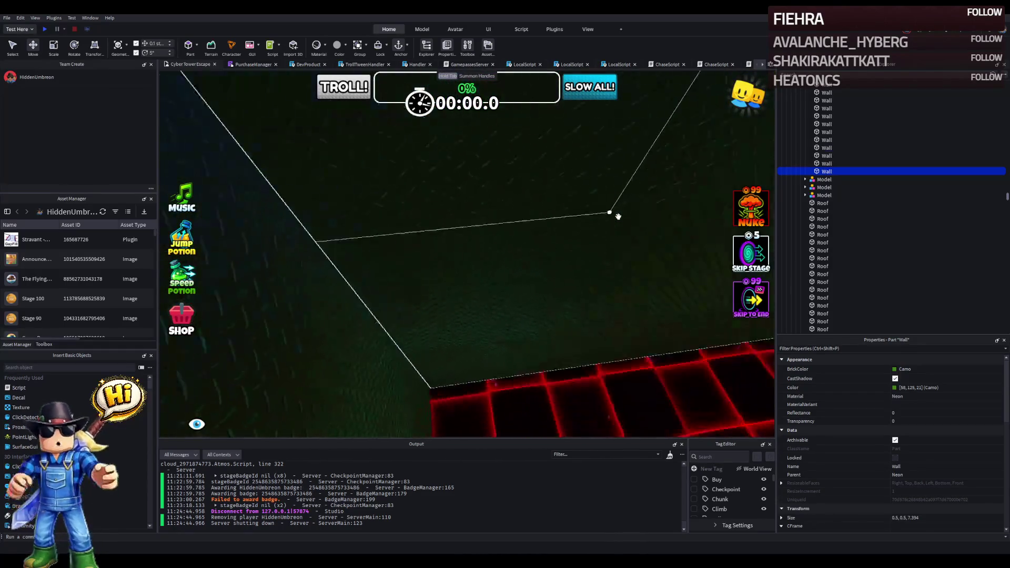
key(e)
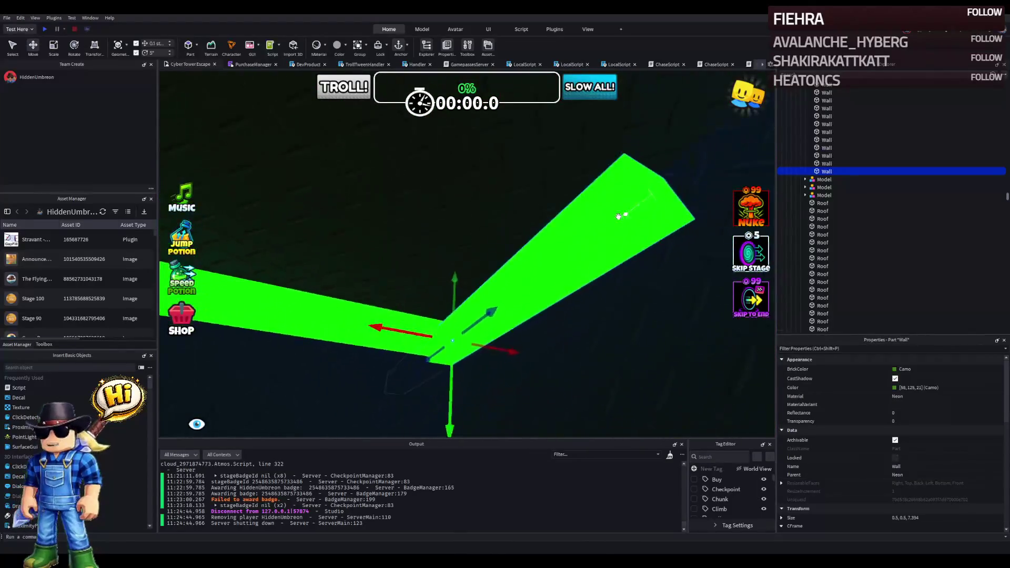
key(s)
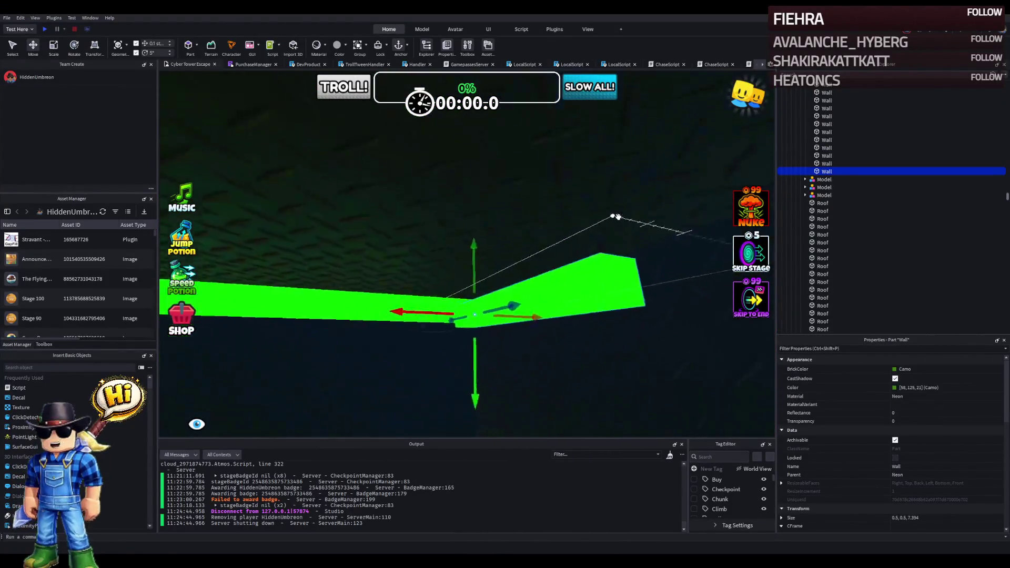
Step: Raise the piece 0.2 studs, slide it 3.8 along, align it, and stretch it to 37.094
drag(468, 230, 466, 225)
key(d)
mouse_move(408, 239)
mouse_down()
mouse_move(620, 239)
mouse_move(595, 239)
mouse_up()
key(e)
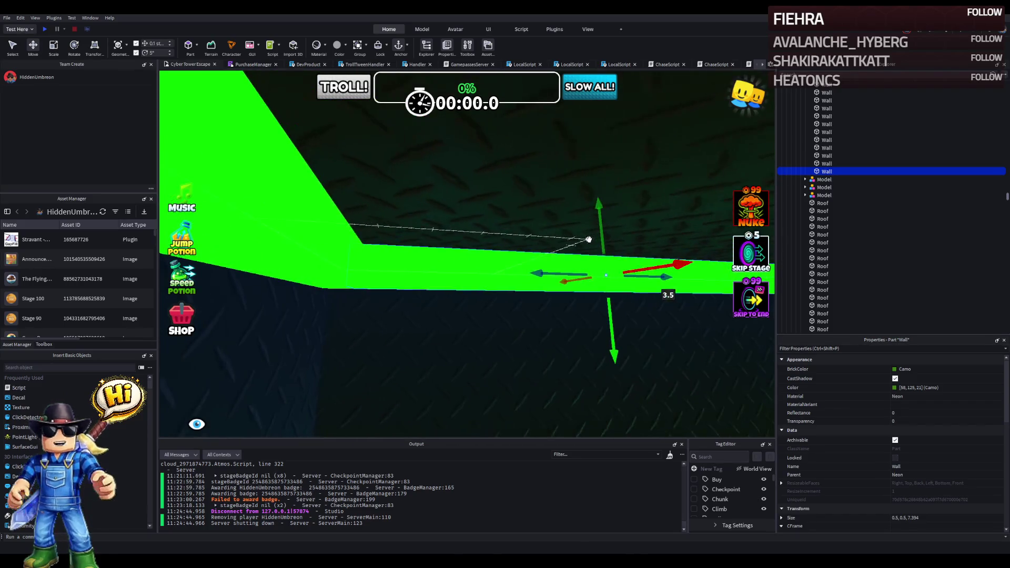
mouse_move(557, 270)
mouse_down()
mouse_move(484, 263)
mouse_move(441, 232)
mouse_up()
drag(502, 237, 526, 261)
mouse_move(557, 304)
mouse_down()
mouse_move(527, 274)
mouse_move(547, 305)
mouse_move(540, 282)
mouse_up()
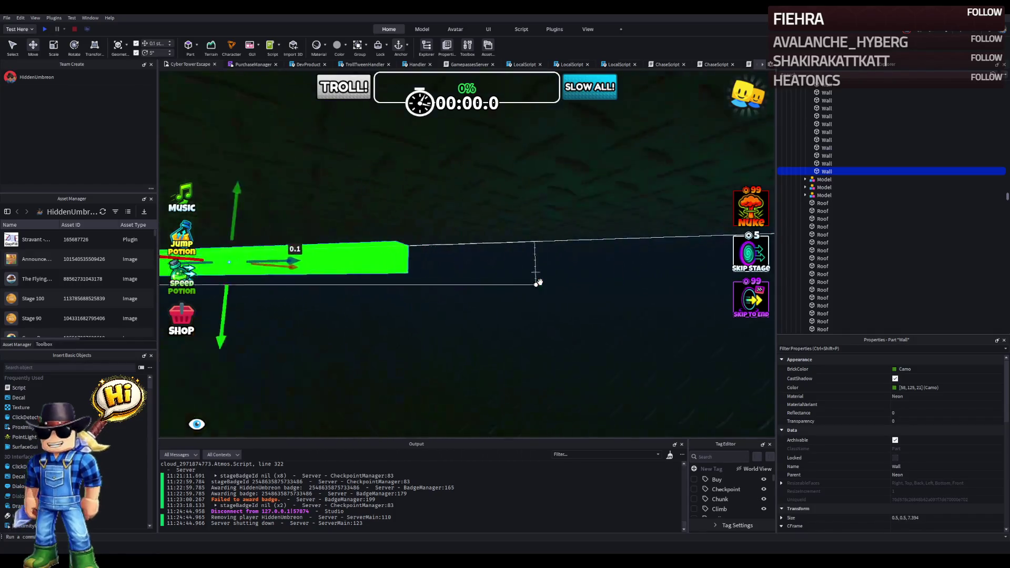
drag(422, 253, 451, 256)
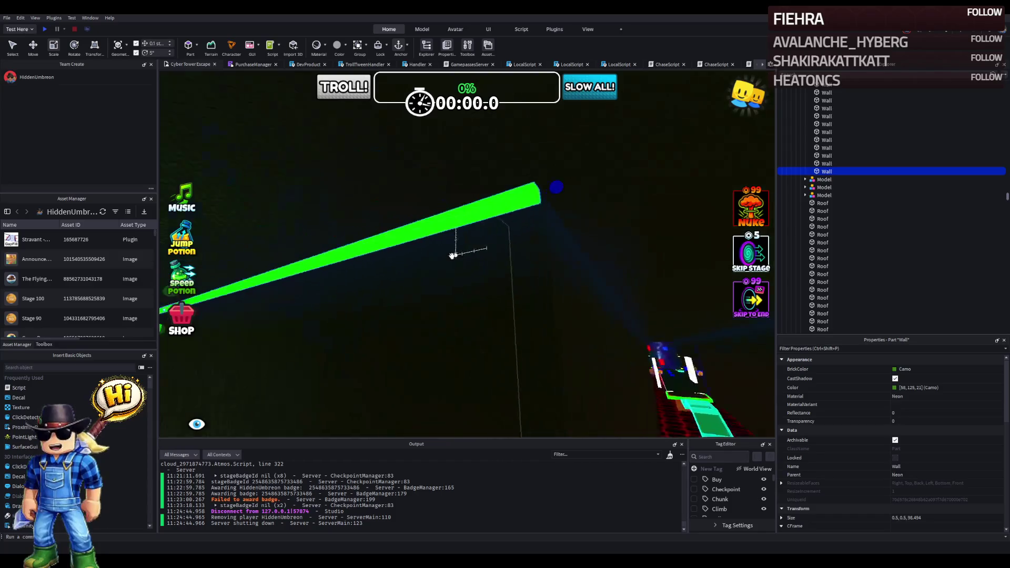
Step: Duplicate the stretched wall, move the copy into place and lengthen it past 191.694 studs
key(ctrl+d)
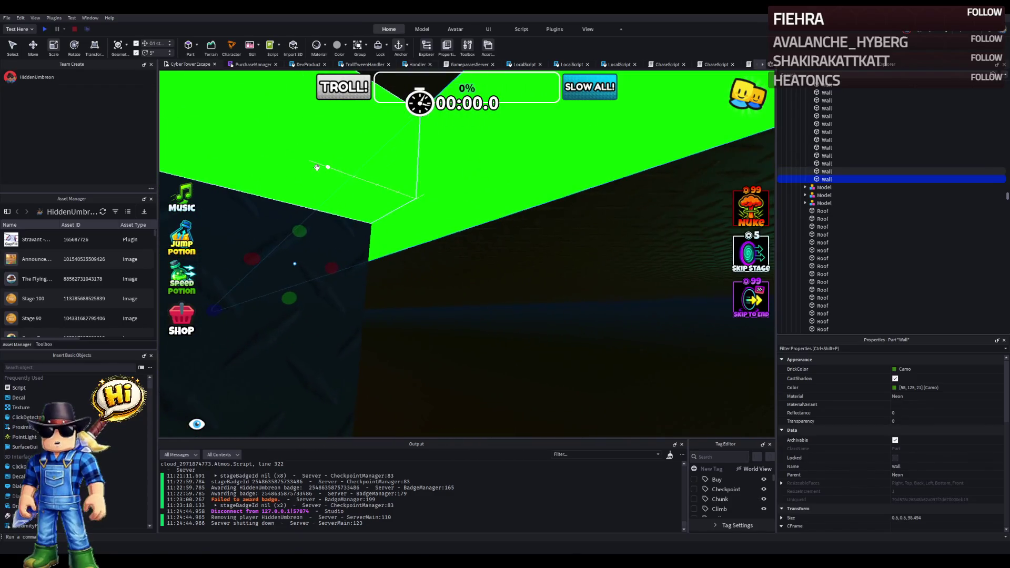
mouse_move(316, 167)
mouse_down()
mouse_move(361, 211)
mouse_move(352, 230)
mouse_move(279, 232)
mouse_move(340, 229)
mouse_move(370, 197)
mouse_up()
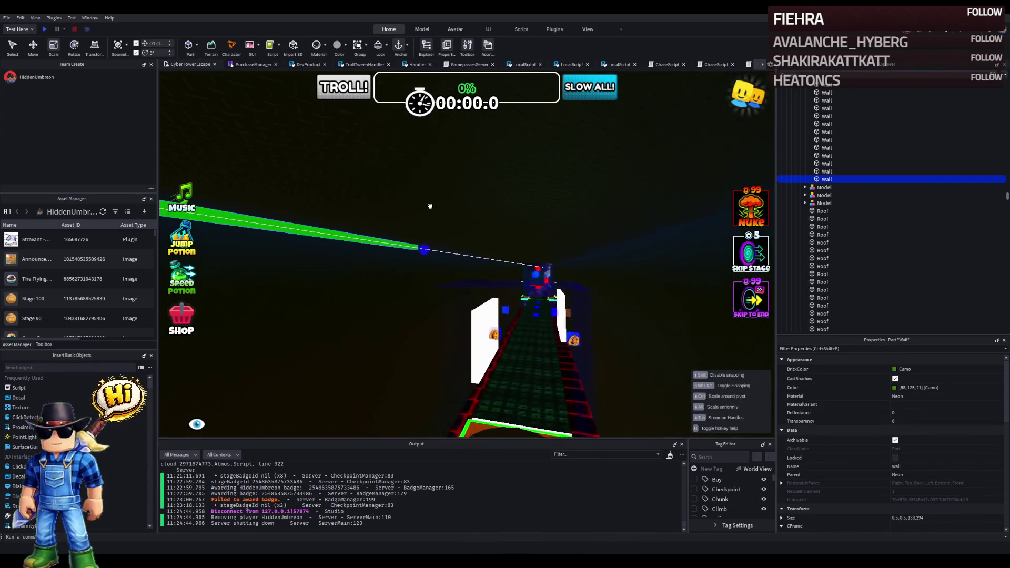
mouse_move(431, 208)
mouse_down()
mouse_move(425, 222)
mouse_move(401, 214)
mouse_move(373, 225)
mouse_move(383, 242)
mouse_move(413, 232)
mouse_up()
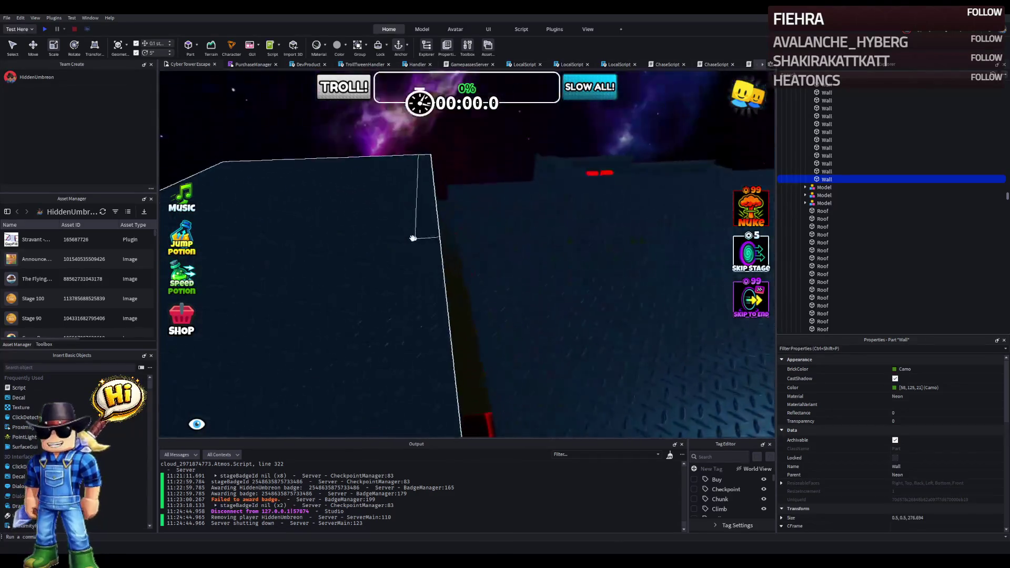
click(412, 241)
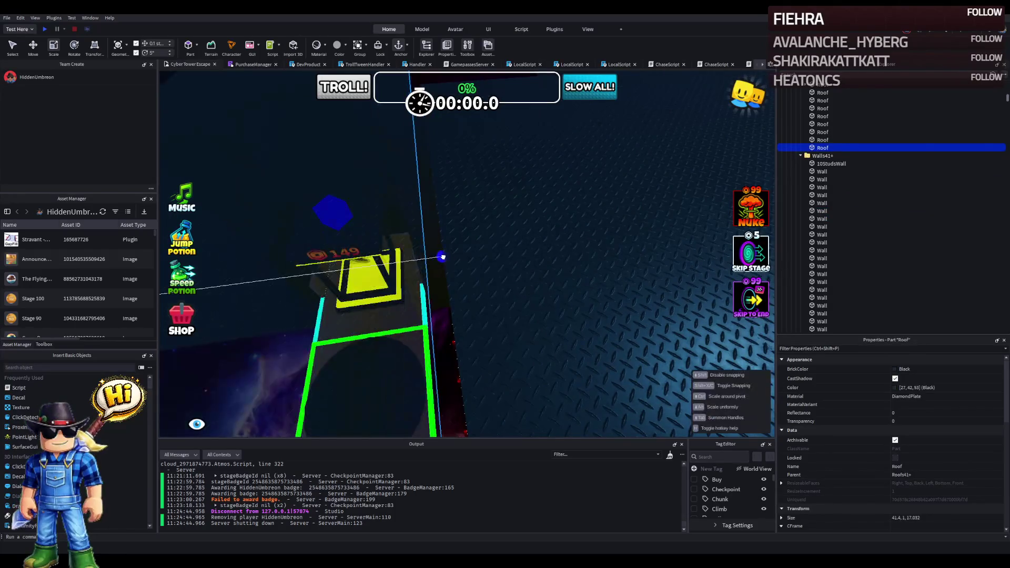
Step: Select the 276.694-stud green wall and move it -20.9 studs to line up over the walkway
mouse_move(465, 251)
mouse_down()
mouse_move(469, 171)
mouse_move(526, 176)
mouse_move(530, 131)
mouse_move(605, 95)
mouse_move(679, 83)
mouse_up()
drag(636, 135, 637, 137)
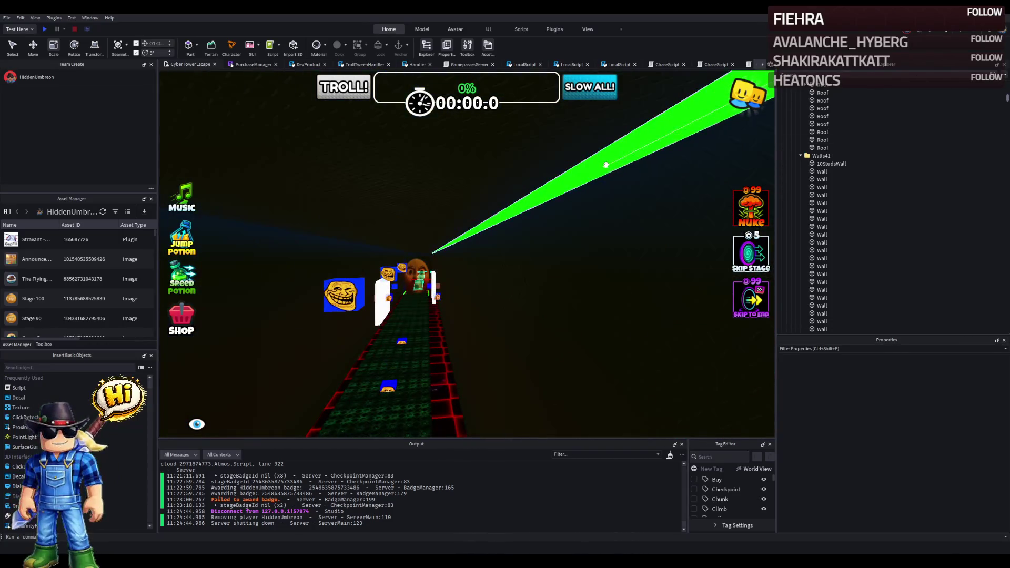
click(613, 158)
key(ctrl+2)
mouse_move(482, 254)
mouse_down()
mouse_move(470, 246)
mouse_move(477, 235)
mouse_up()
key(w)
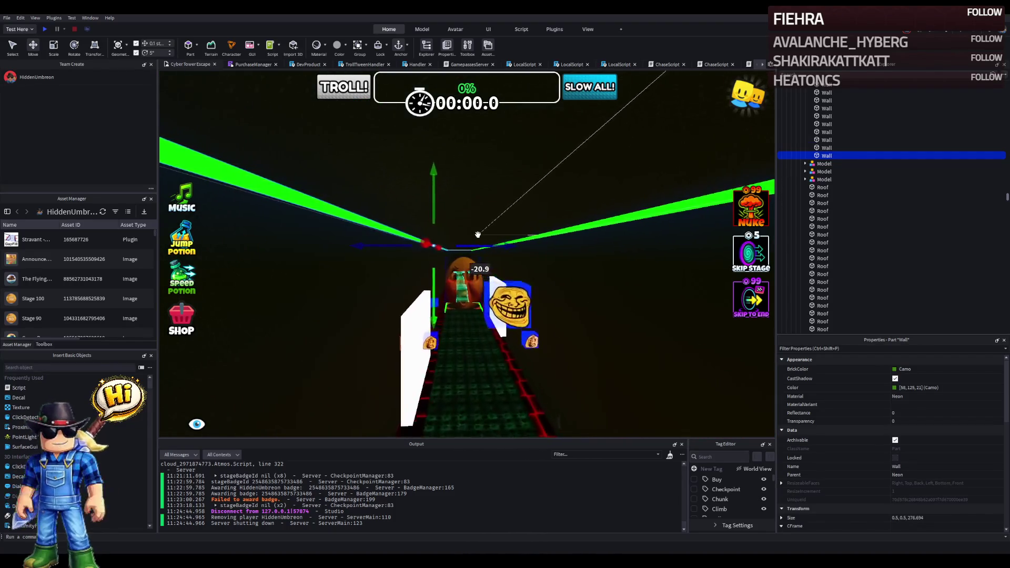
key(w)
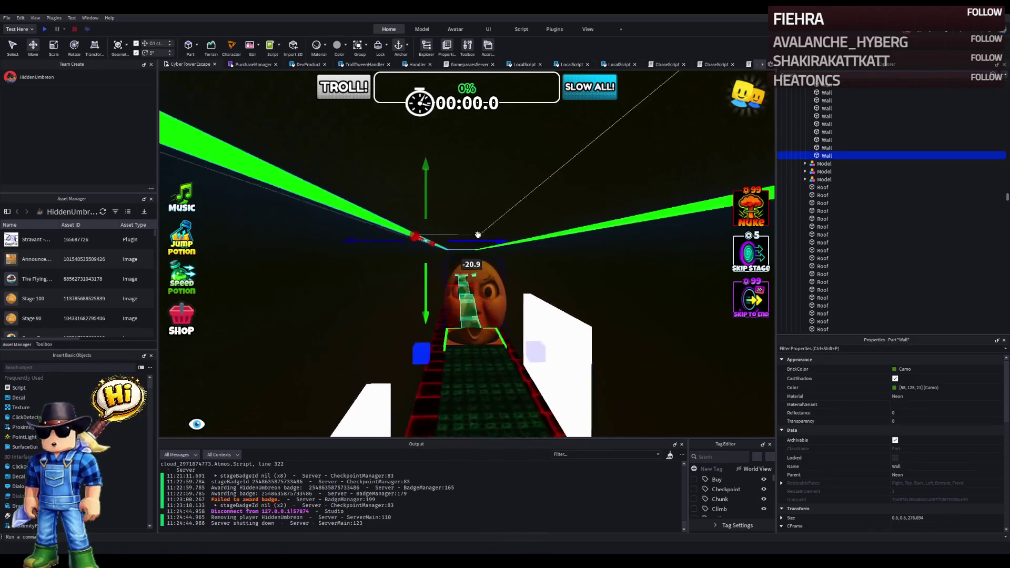
key(w)
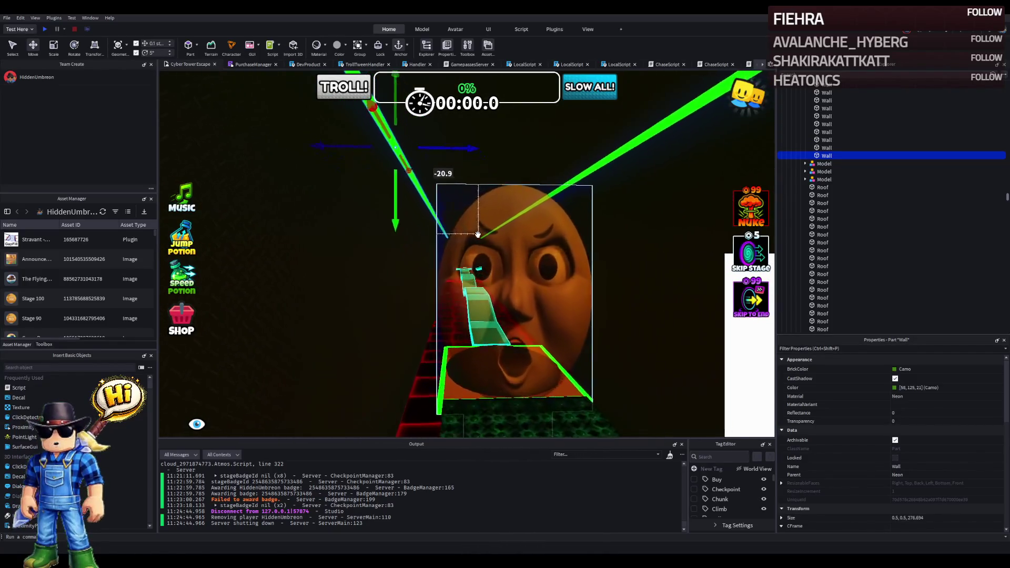
key(w)
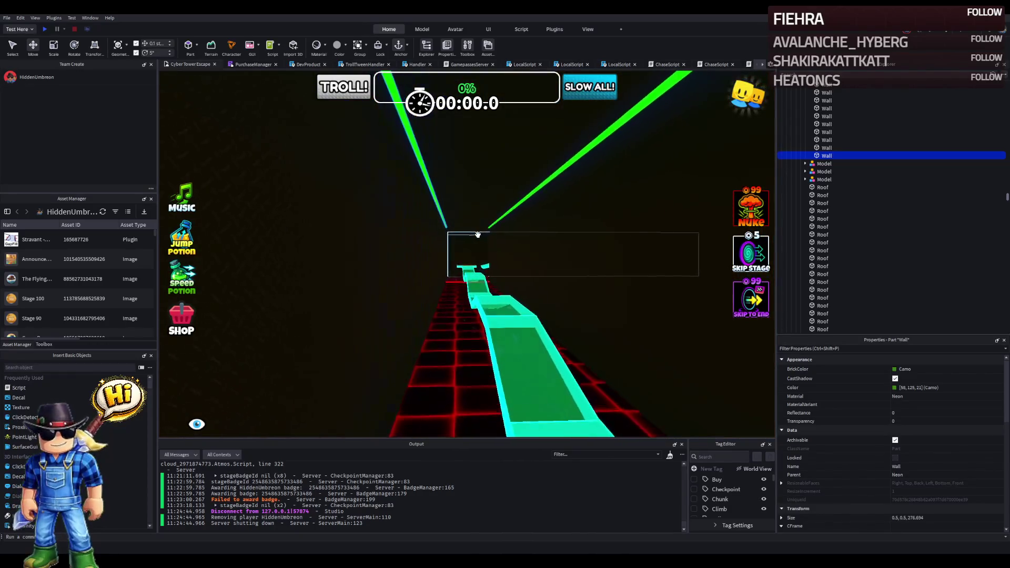
key(w)
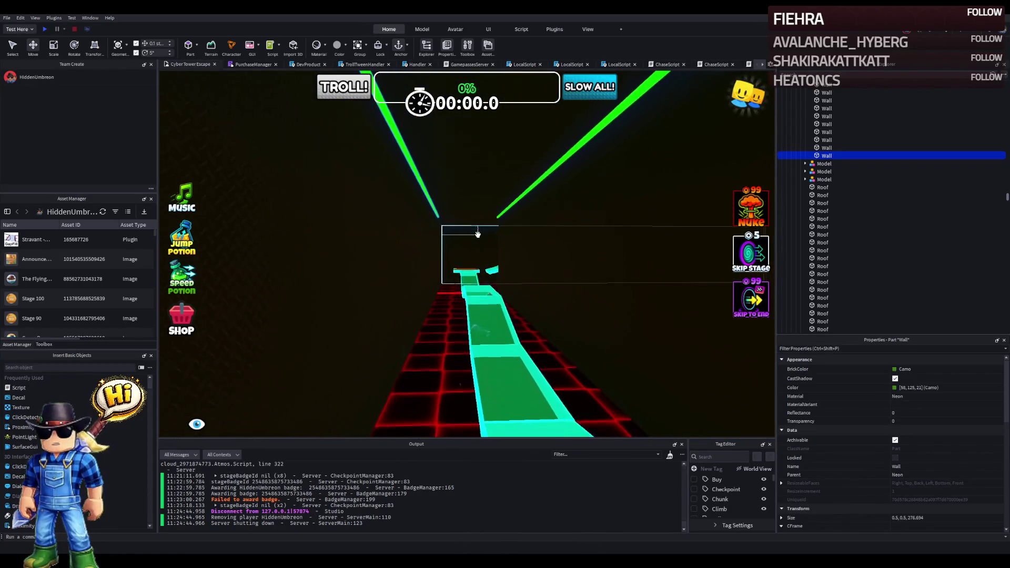
key(w)
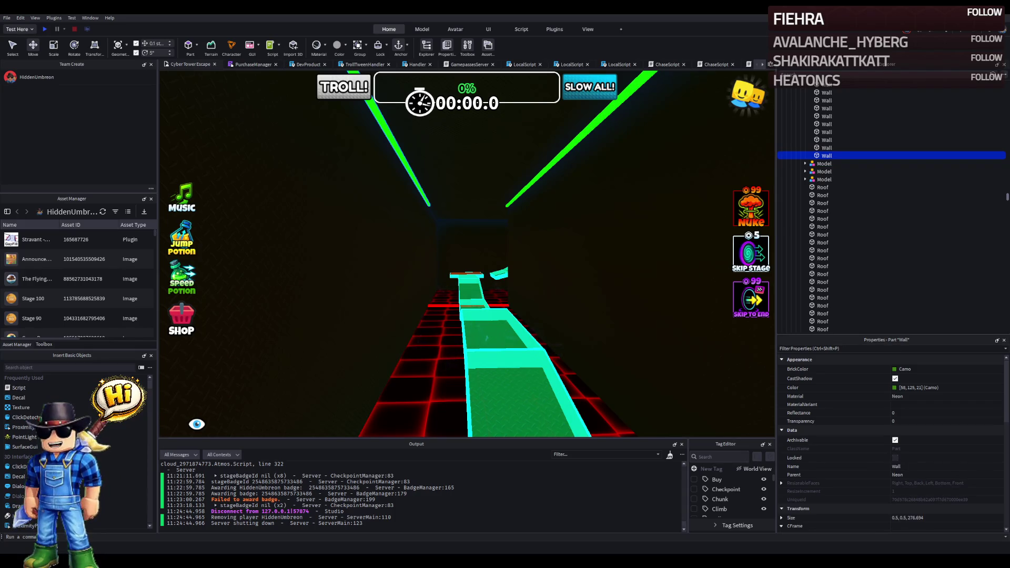
Step: Lengthen the long green wall strip to 306.594 studs and select a shorter strip nearby
key(s)
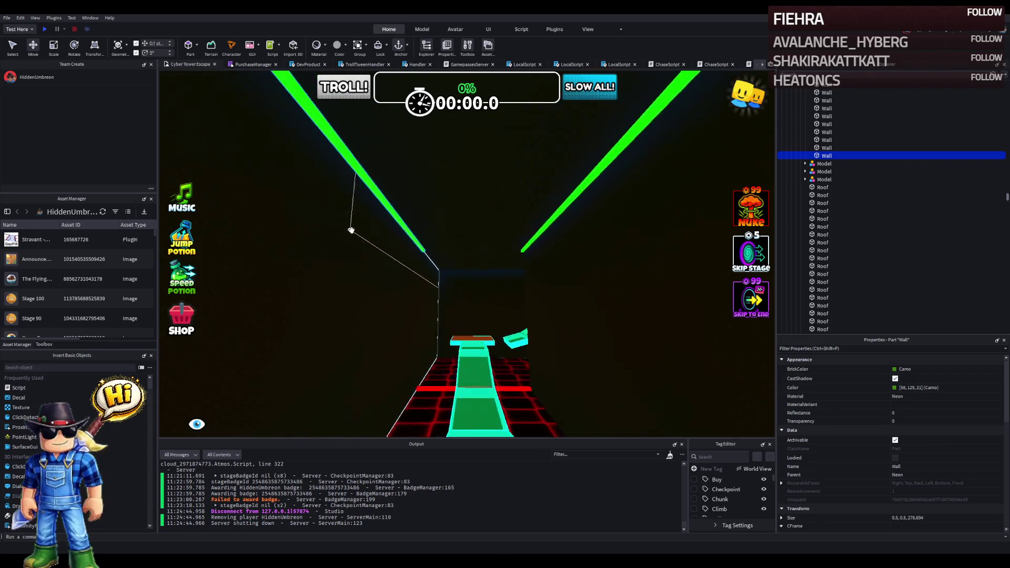
key(e)
key(q)
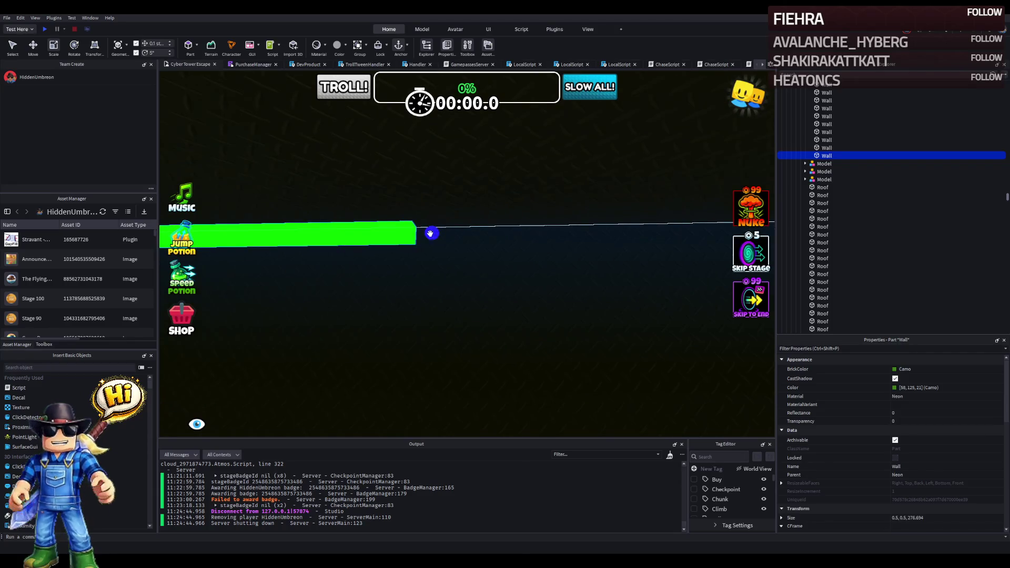
key(q)
mouse_move(543, 177)
mouse_down()
mouse_move(564, 175)
mouse_move(552, 210)
mouse_move(563, 180)
mouse_move(577, 178)
mouse_up()
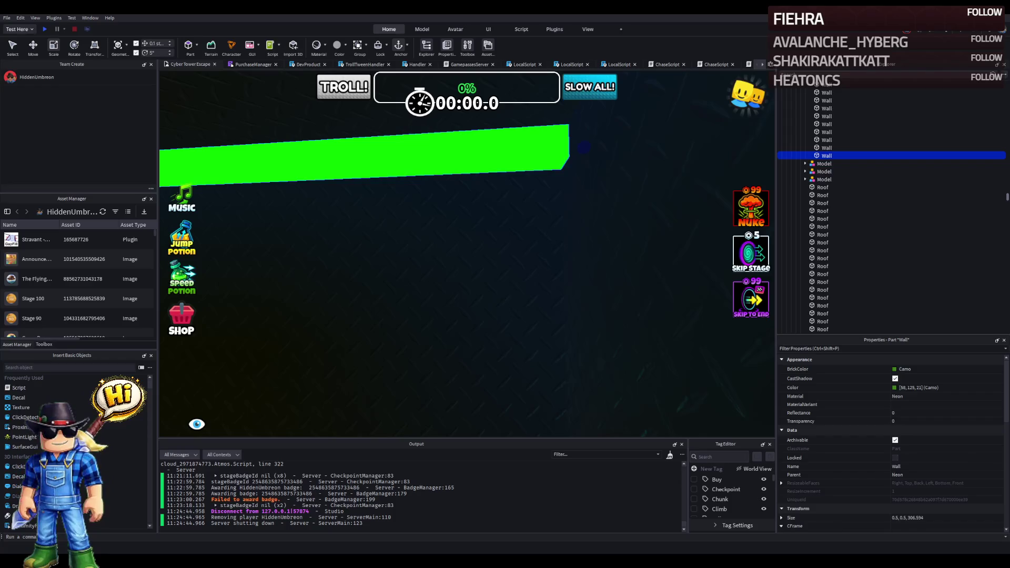
scroll(280, 268, up, 3)
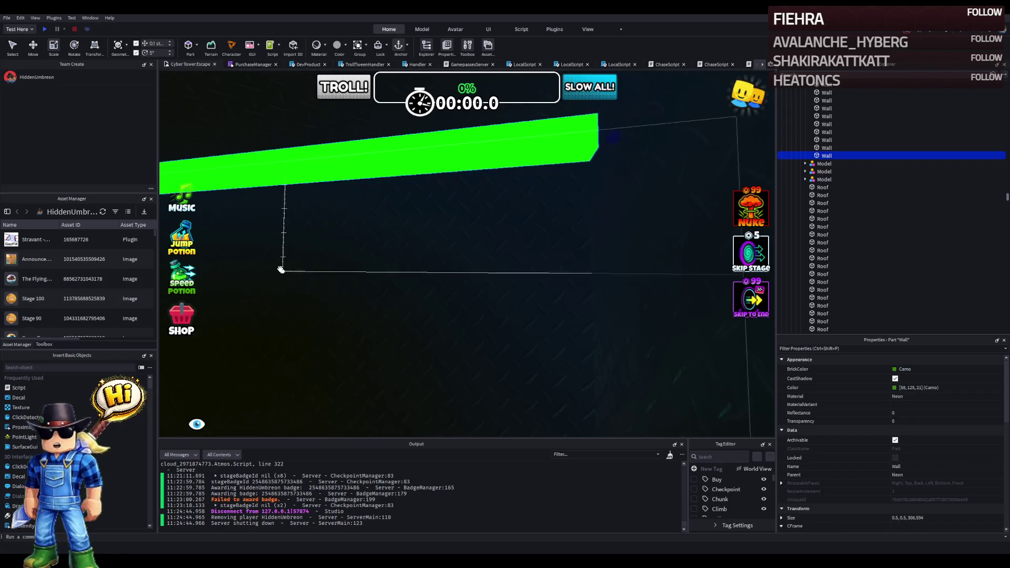
scroll(281, 268, up, 1)
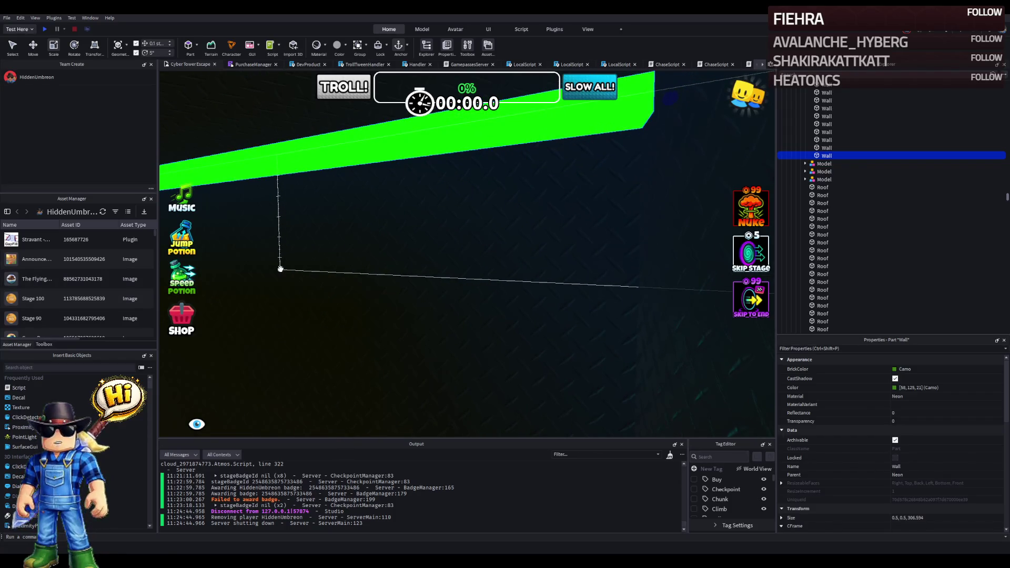
scroll(280, 268, up, 1)
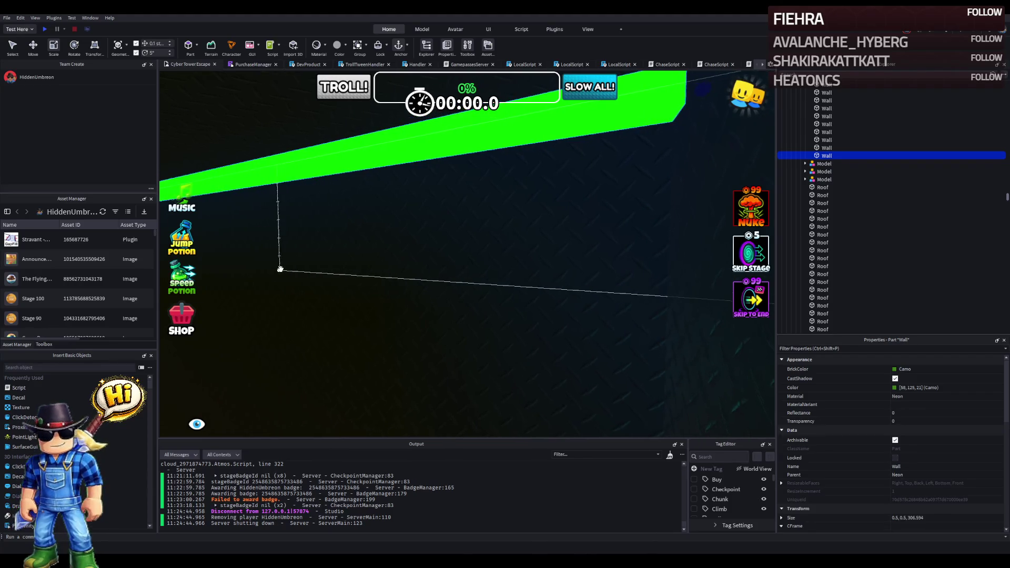
scroll(280, 269, up, 2)
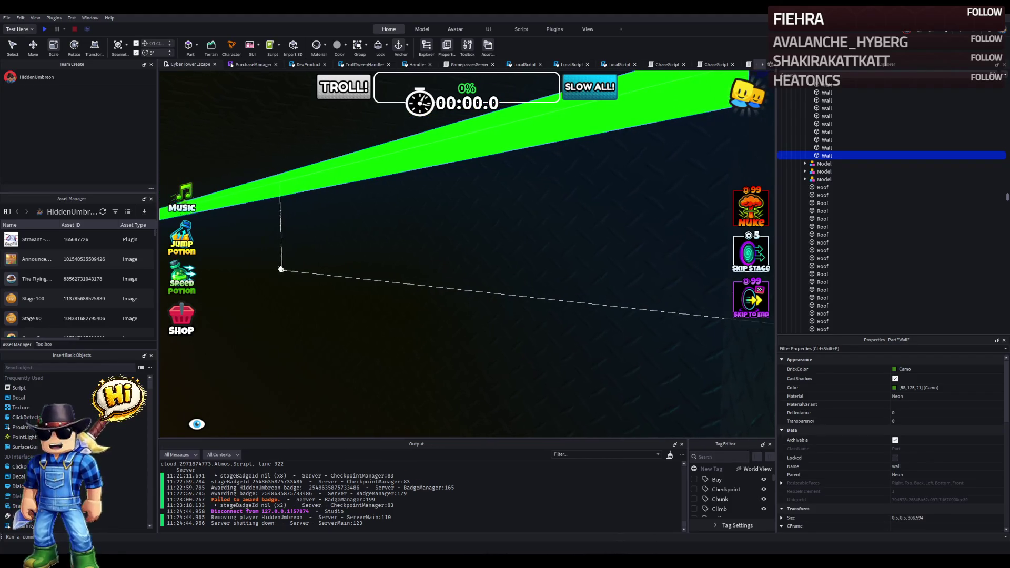
scroll(280, 269, down, 4)
scroll(253, 302, down, 10)
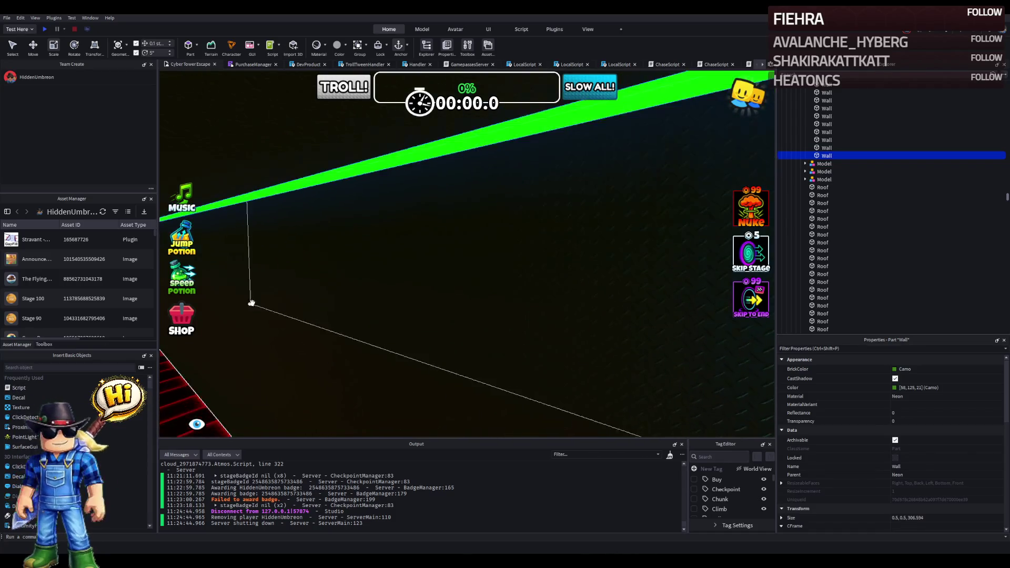
click(531, 163)
key(ctrl+2)
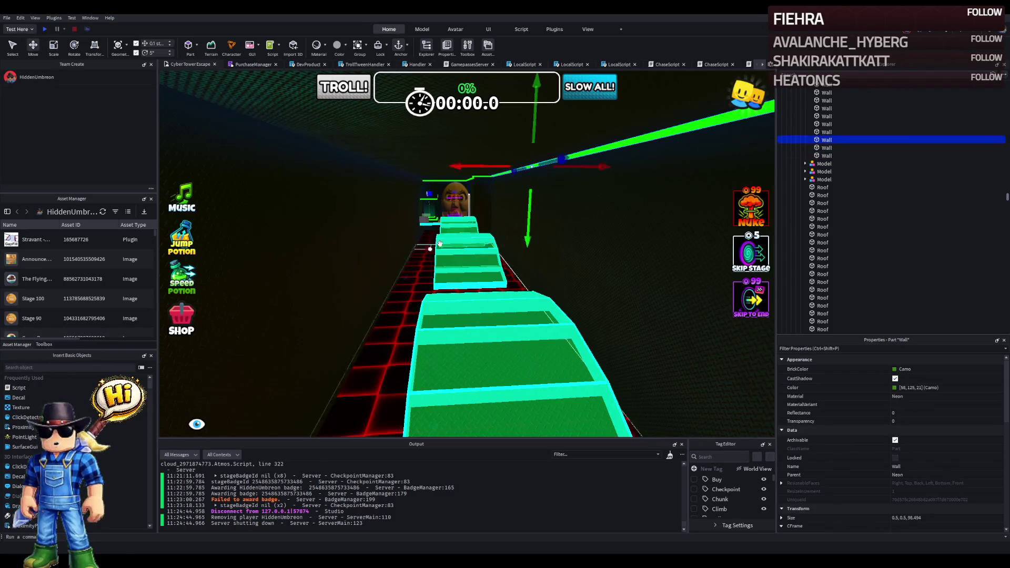
Step: Shift a green Wall strip along its axis and lengthen it to reach the corner
click(526, 168)
mouse_move(484, 164)
mouse_down()
mouse_move(390, 174)
mouse_move(435, 163)
mouse_up()
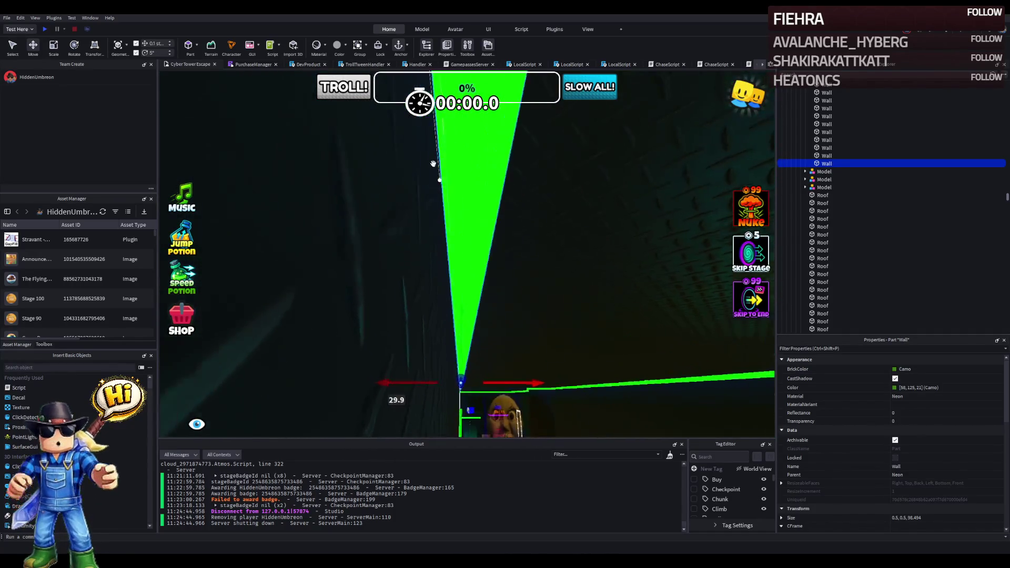
drag(525, 230, 392, 230)
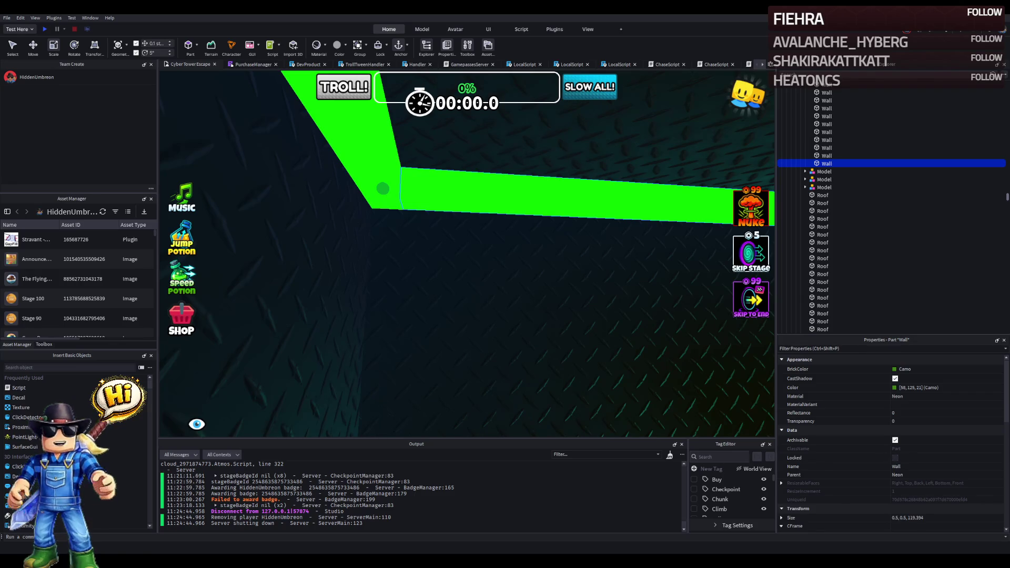
Step: Fly down the corridor past the stairs and shorten the next green Wall to end at the corner
key(s)
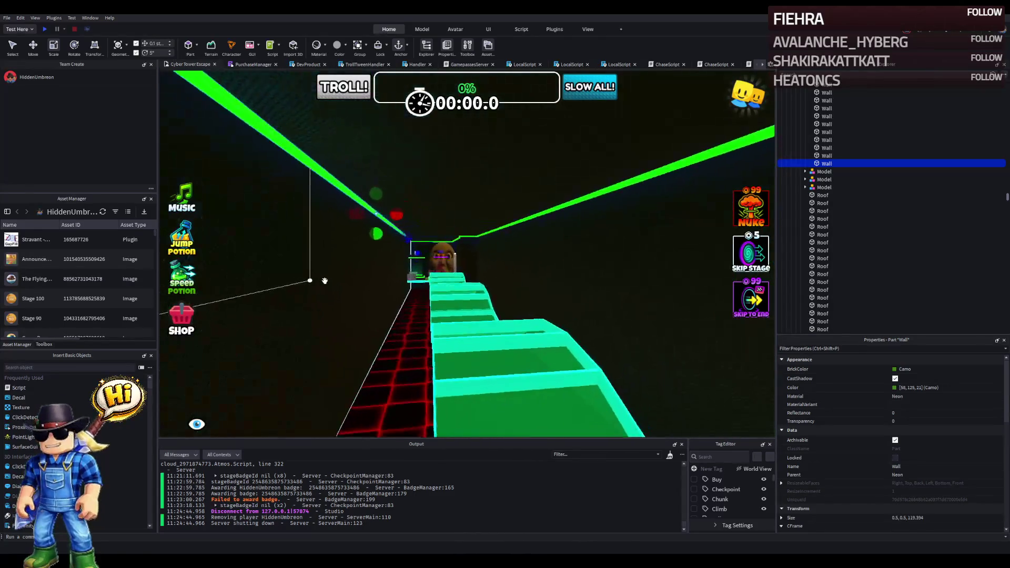
key(w)
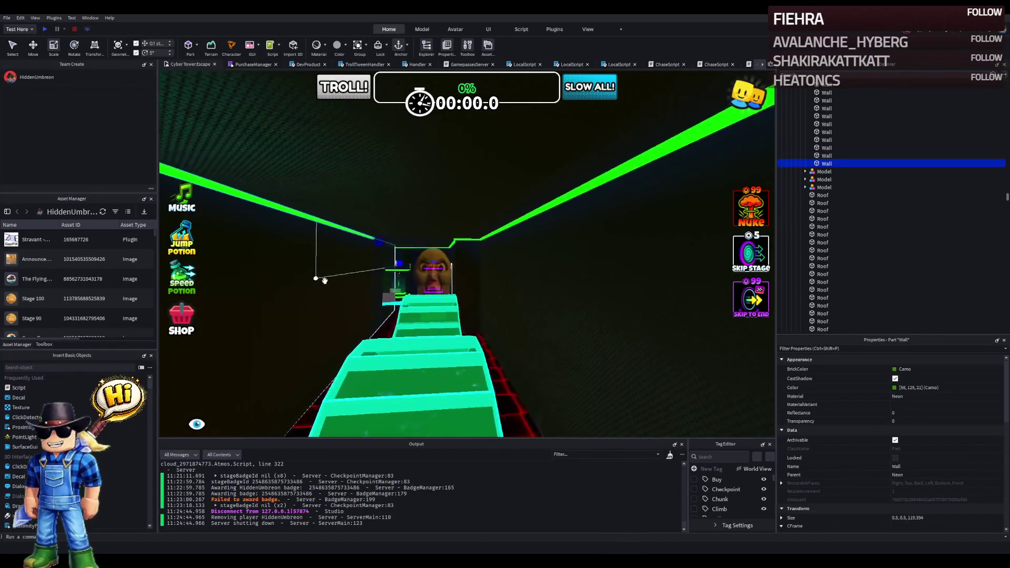
key(w)
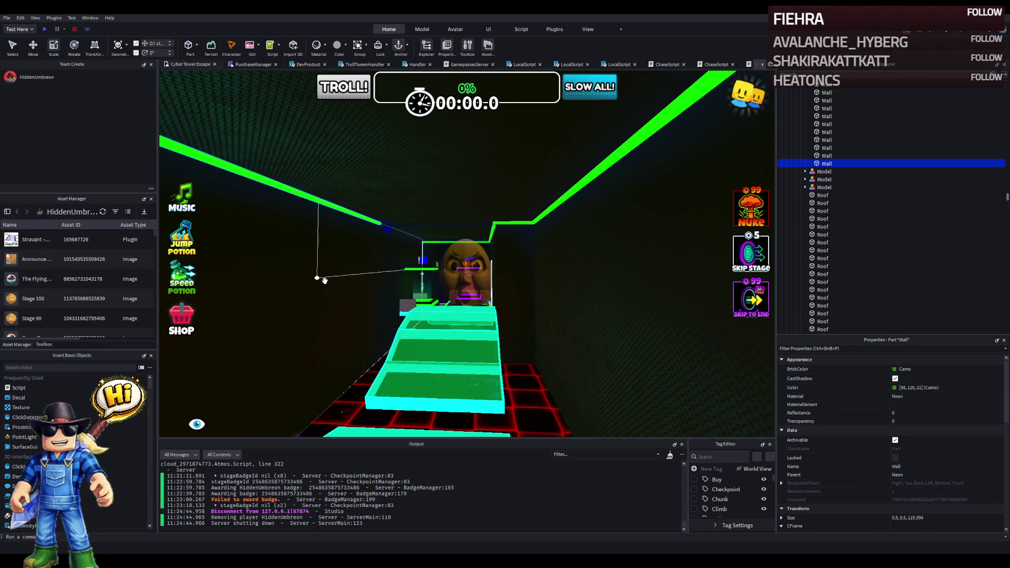
key(w)
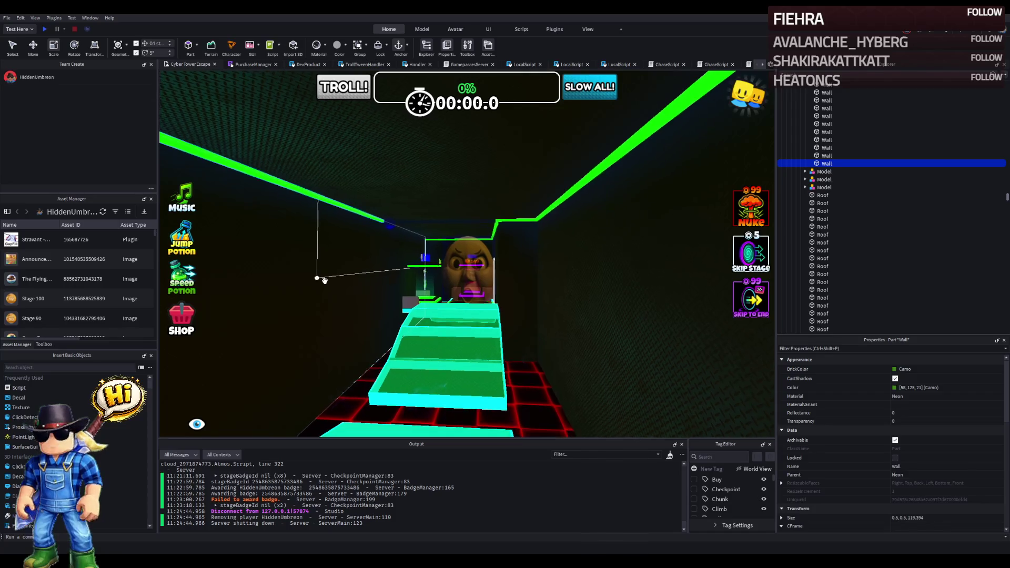
key(w)
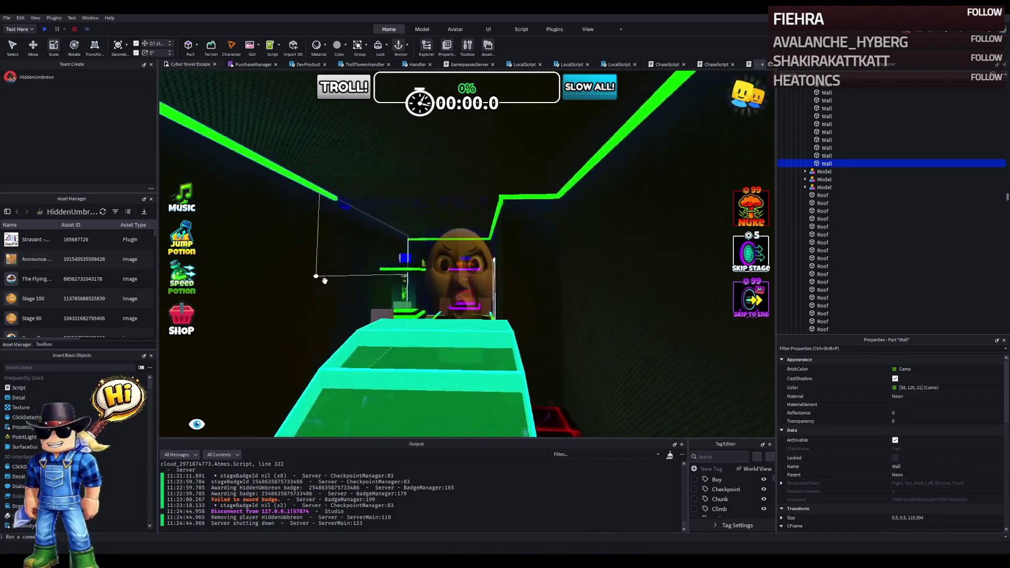
key(w)
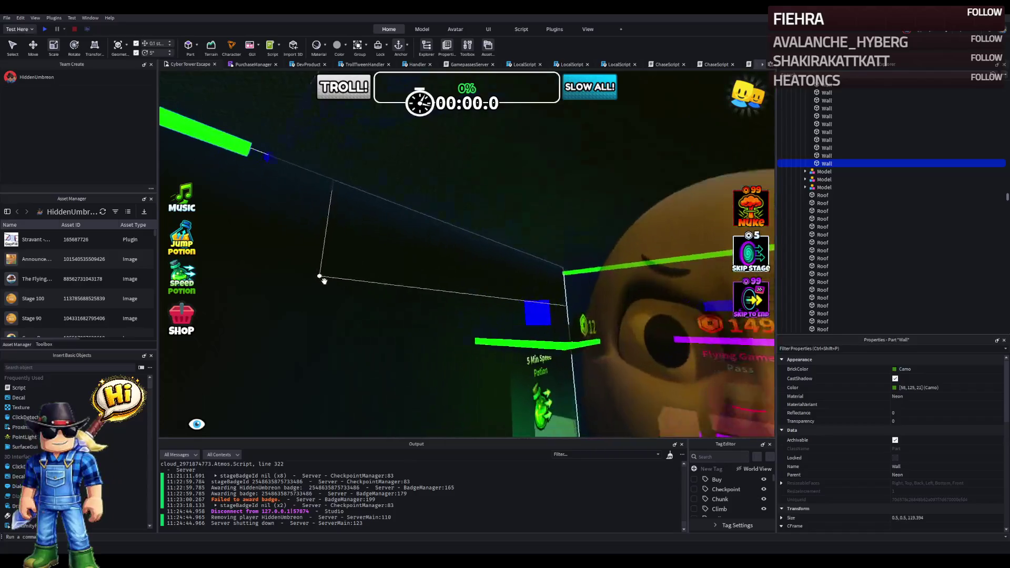
key(w)
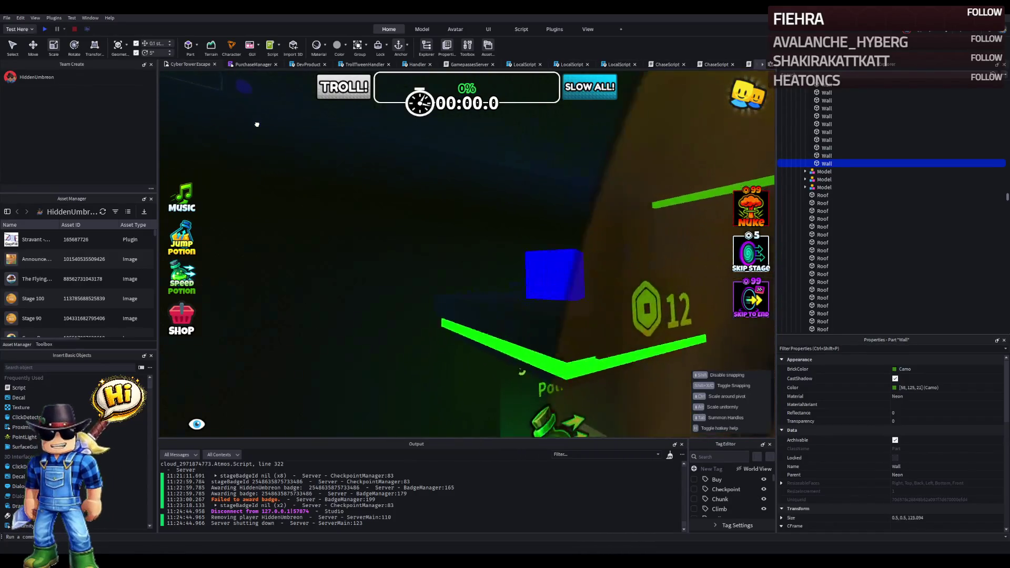
mouse_move(304, 172)
mouse_down()
mouse_move(447, 219)
mouse_move(422, 219)
mouse_move(462, 218)
mouse_up()
Step: Slide another green Wall strip near the face along until it meets the corner
key(q)
key(ctrl+2)
click(533, 300)
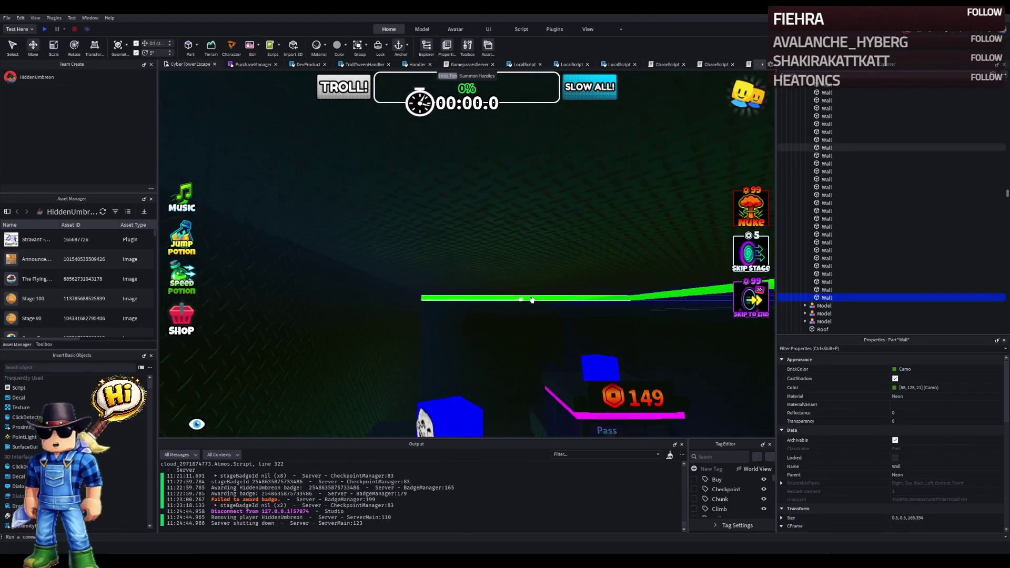
click(568, 264)
click(568, 264)
mouse_move(527, 241)
mouse_down()
mouse_move(473, 238)
mouse_move(459, 278)
mouse_move(470, 282)
mouse_move(451, 272)
mouse_move(504, 189)
mouse_up()
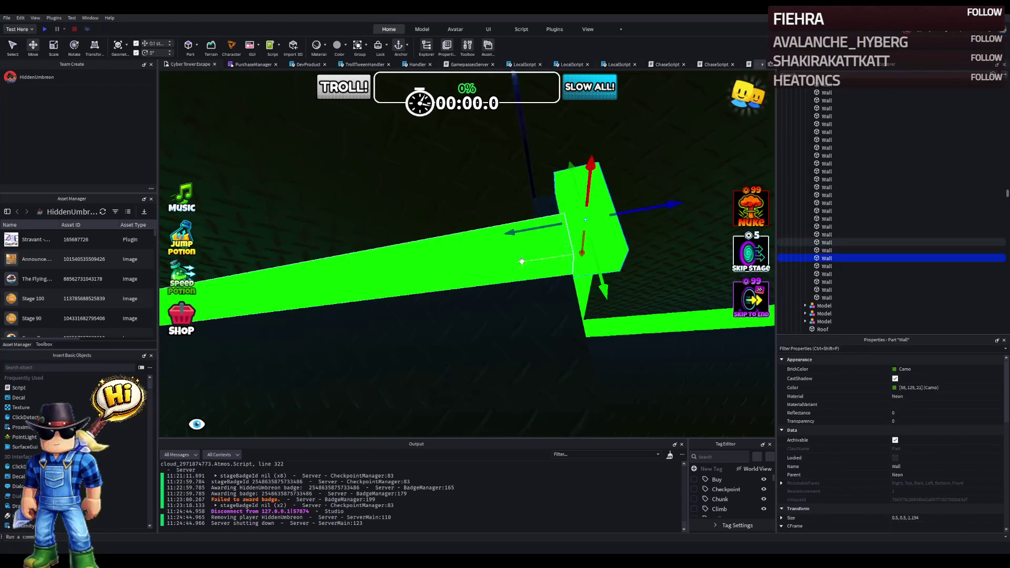
click(579, 290)
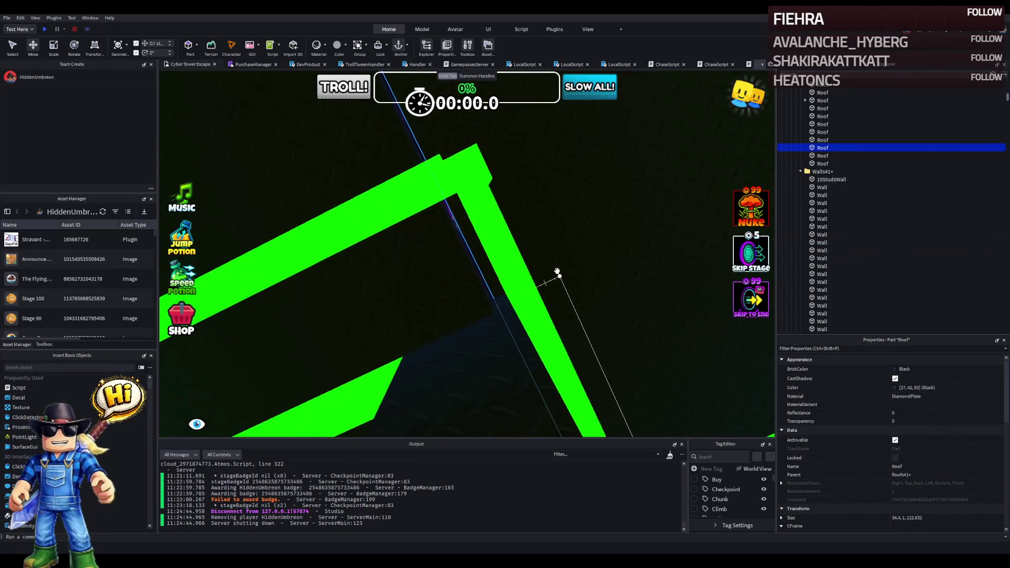
Step: Try moving and stretching the small corner Wall piece, then undo the stretch
click(460, 178)
mouse_move(466, 177)
mouse_down()
mouse_move(464, 203)
mouse_move(489, 225)
mouse_move(526, 295)
mouse_move(591, 361)
mouse_up()
key(ctrl+3)
key(ctrl+z)
key(ctrl+2)
Step: Slide another green Wall strip along the corridor into position at the corner
click(504, 248)
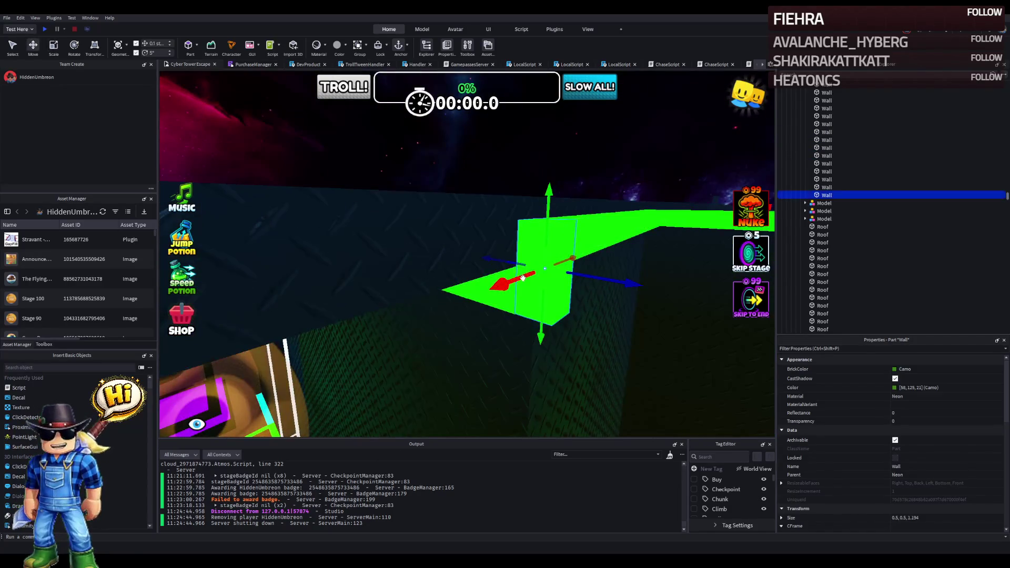
drag(523, 279, 433, 248)
key(f)
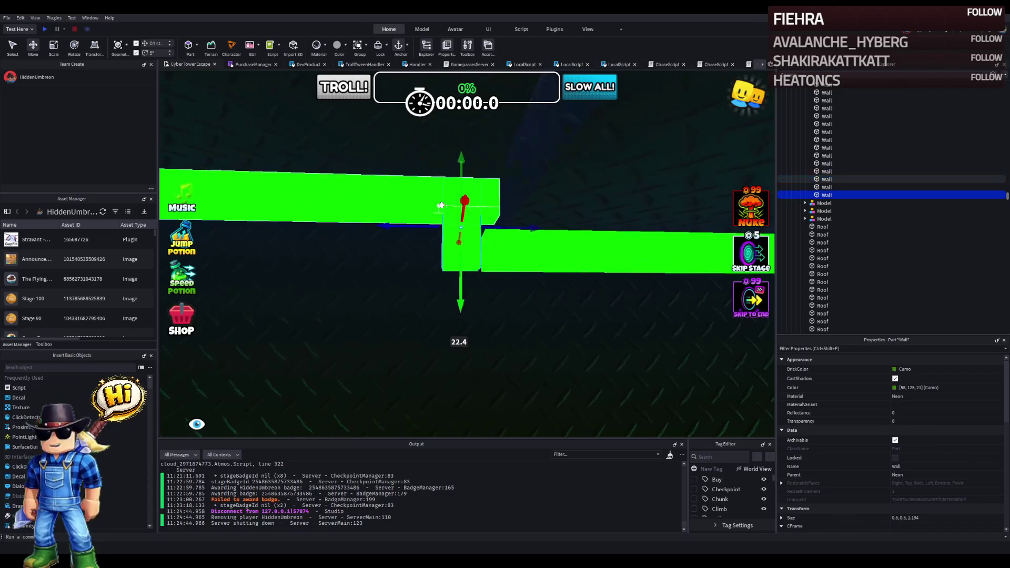
mouse_move(494, 210)
mouse_down()
mouse_move(538, 215)
mouse_move(571, 253)
mouse_move(505, 256)
mouse_up()
key(Tab)
key(ctrl+3)
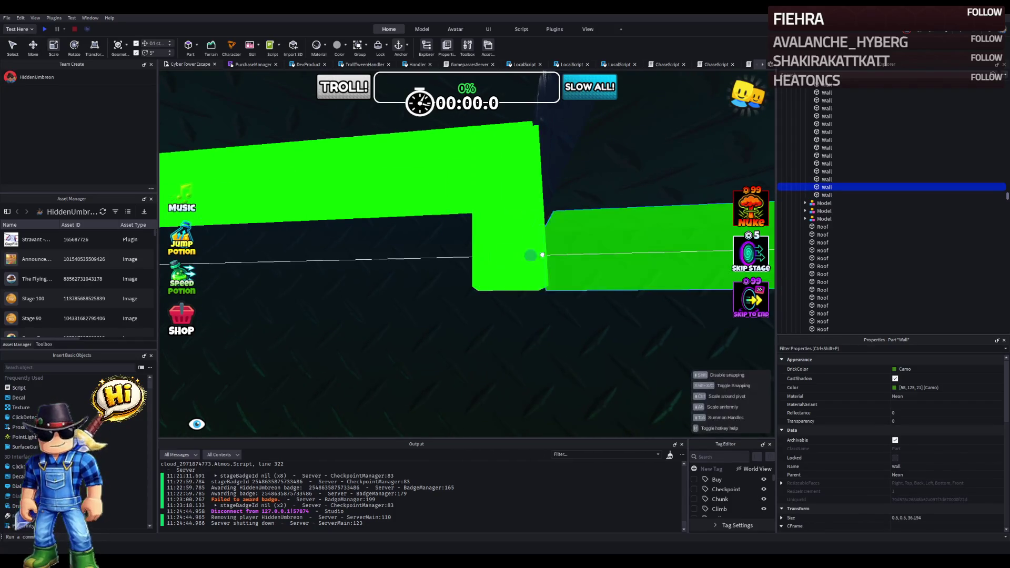
Step: Trim the upper green Wall strip so it meets the joint
key(e)
click(495, 234)
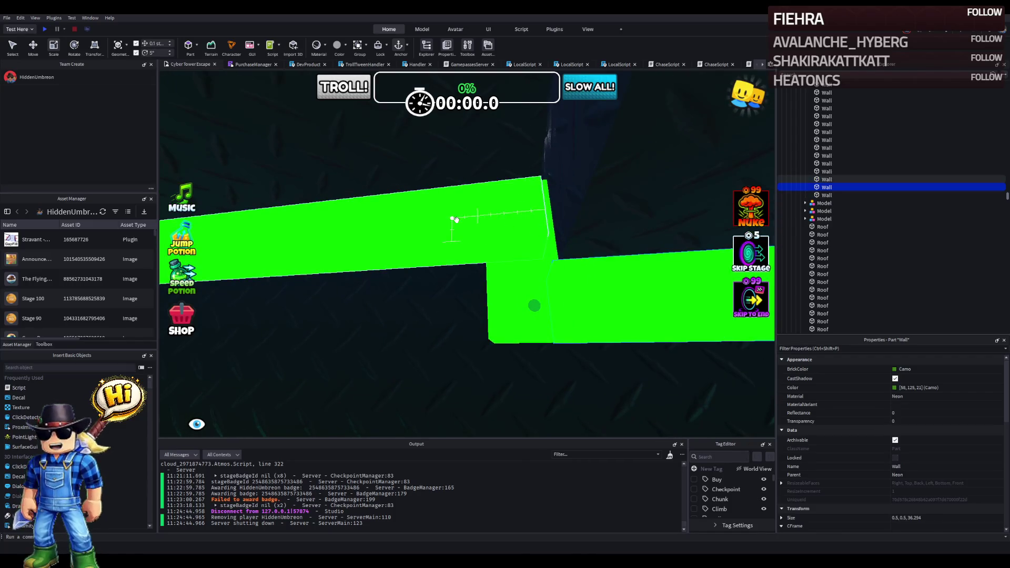
key(q)
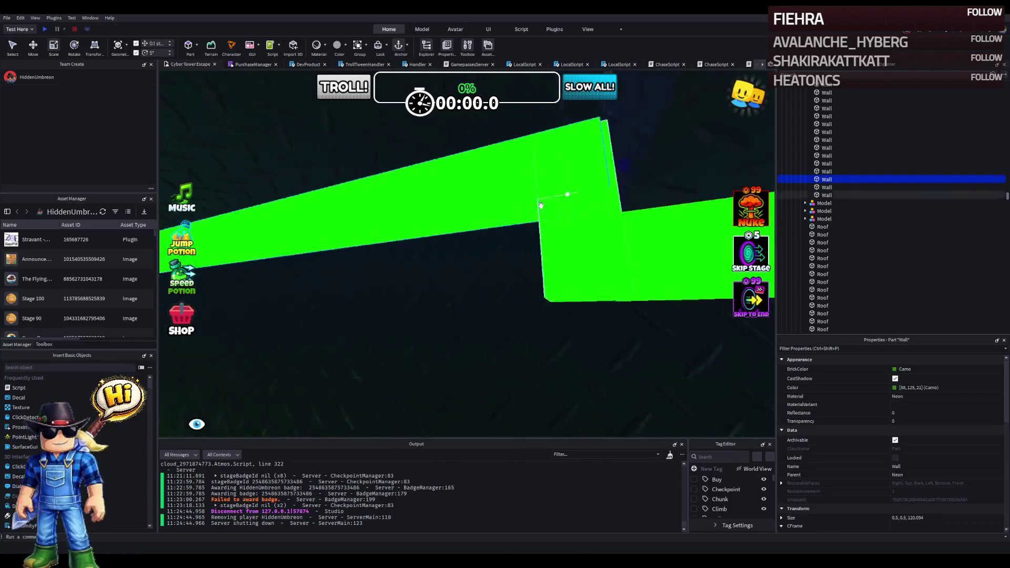
drag(543, 177, 493, 183)
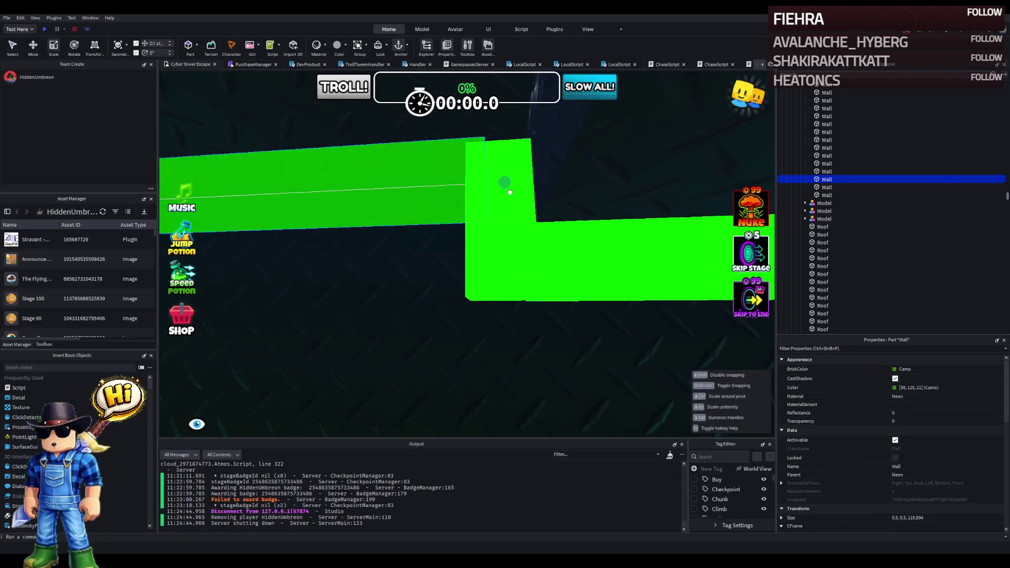
Step: Shorten the thin Wall piece to 1.294 studs and slide it sideways into line
click(517, 174)
drag(499, 140, 498, 136)
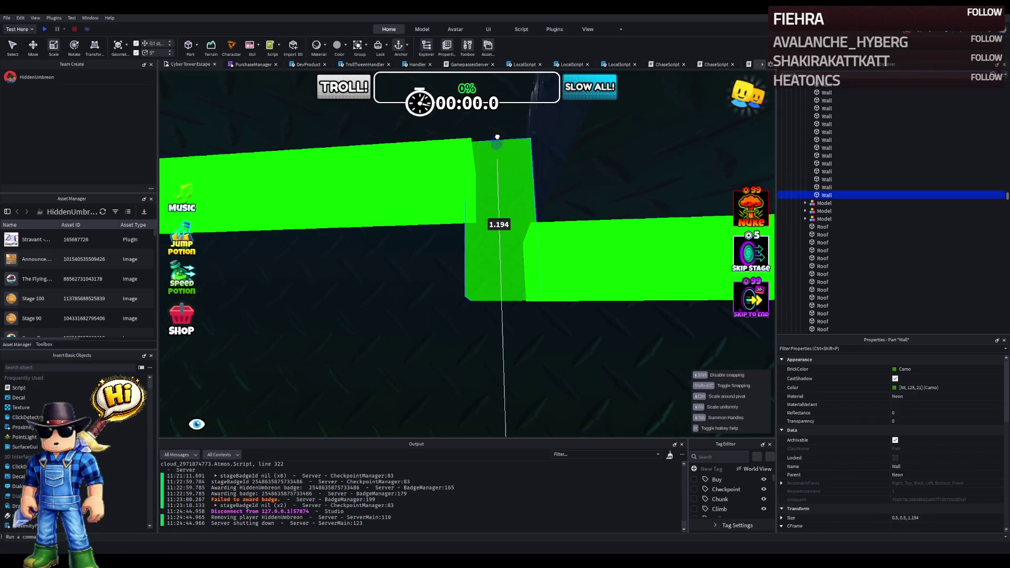
drag(499, 199, 495, 134)
scroll(495, 133, up, 5)
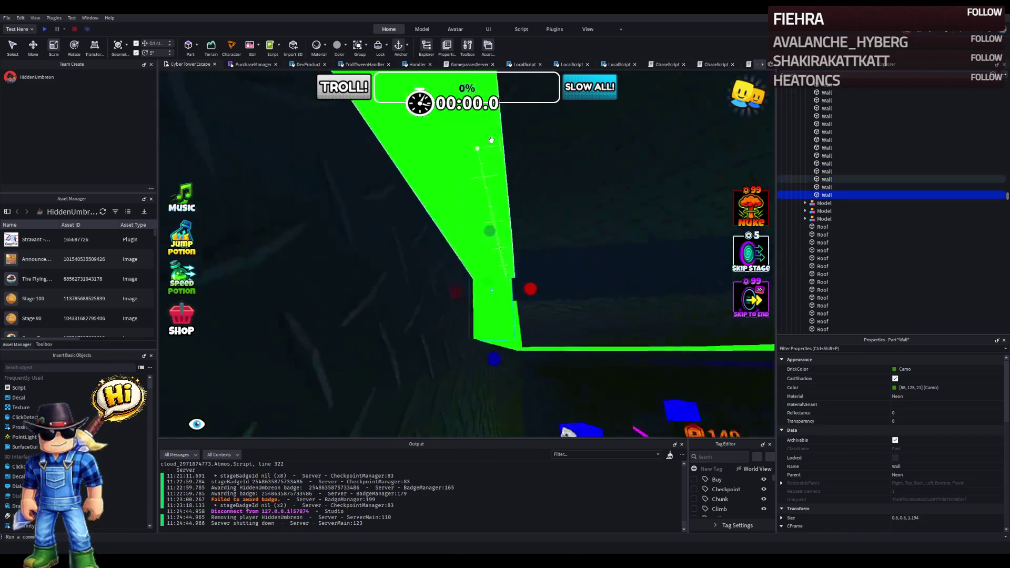
key(ctrl+2)
mouse_move(468, 257)
mouse_down()
mouse_move(476, 255)
mouse_move(419, 232)
mouse_up()
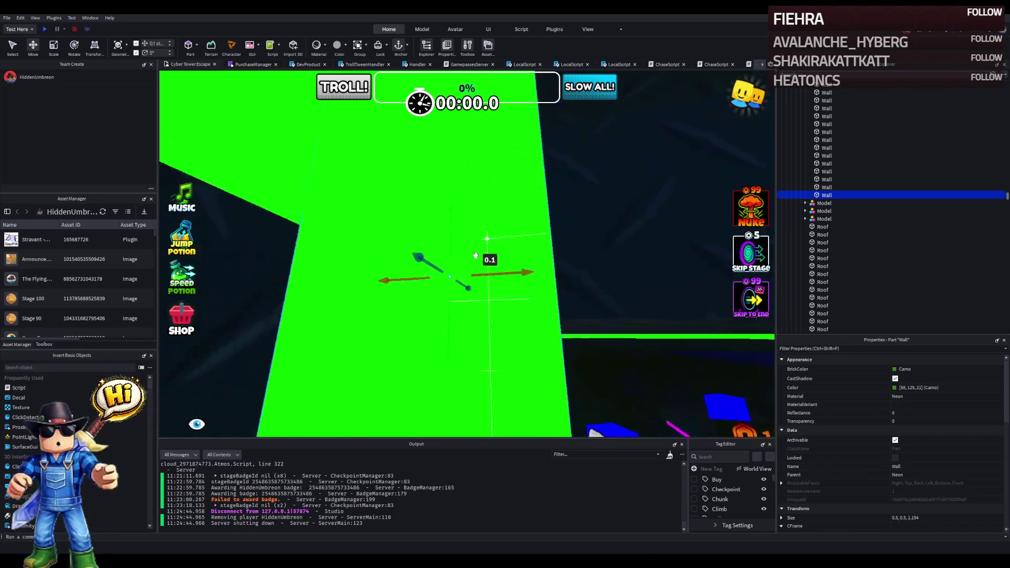
scroll(516, 267, down, 5)
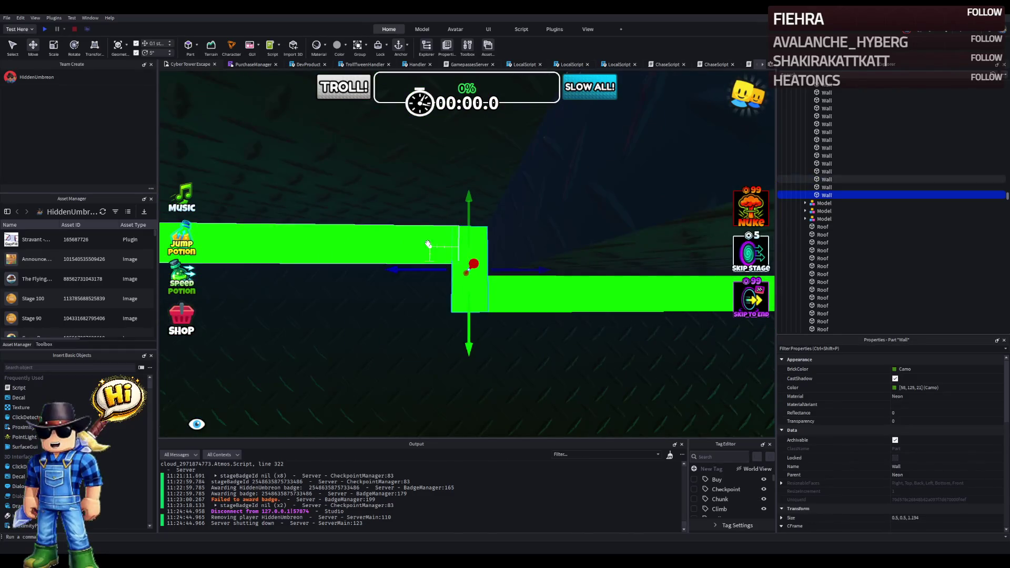
Step: Select the black DiamondPlate corridor wall and focus the camera on it
click(549, 343)
key(f)
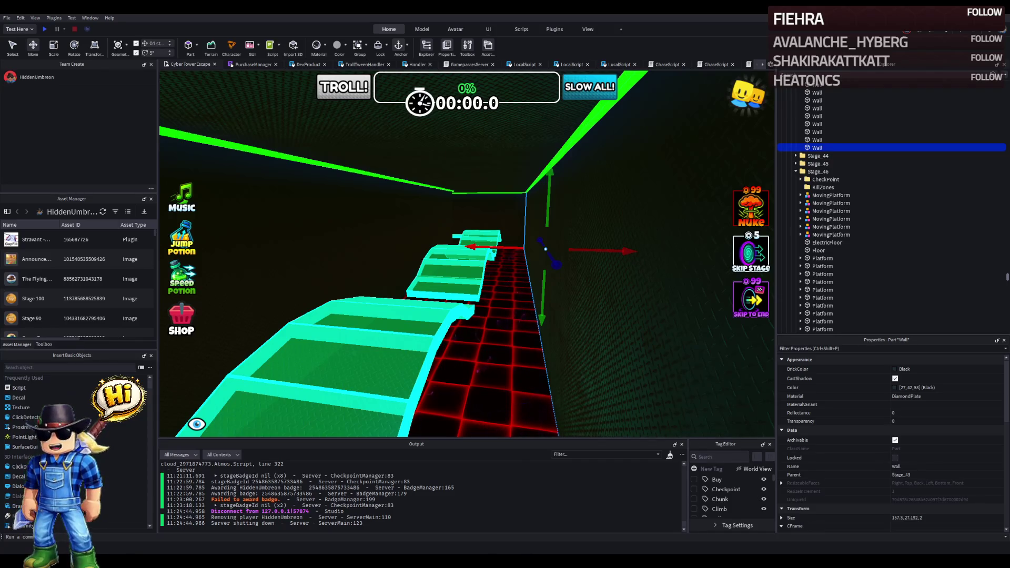
key(f)
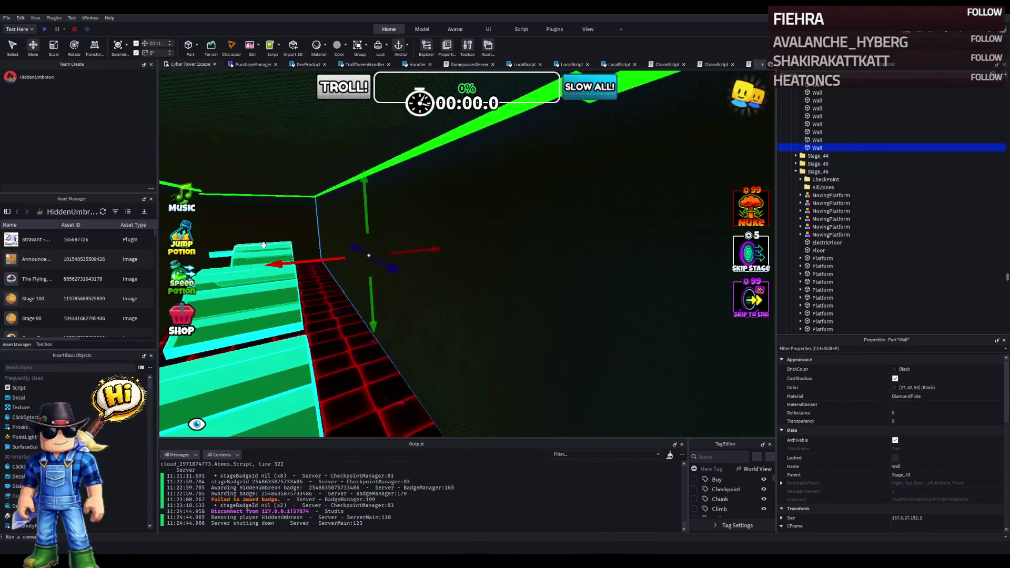
key(s)
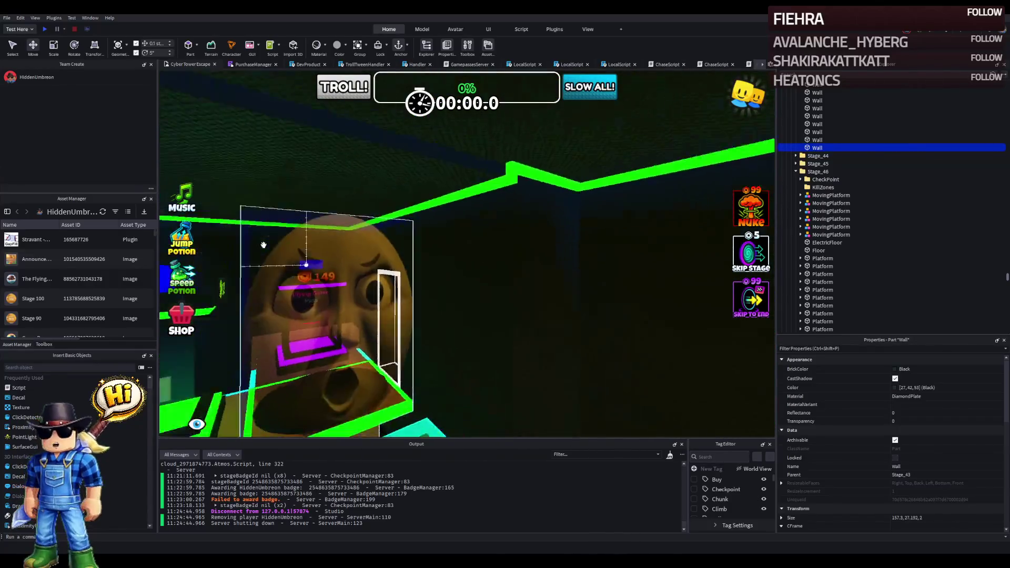
key(w)
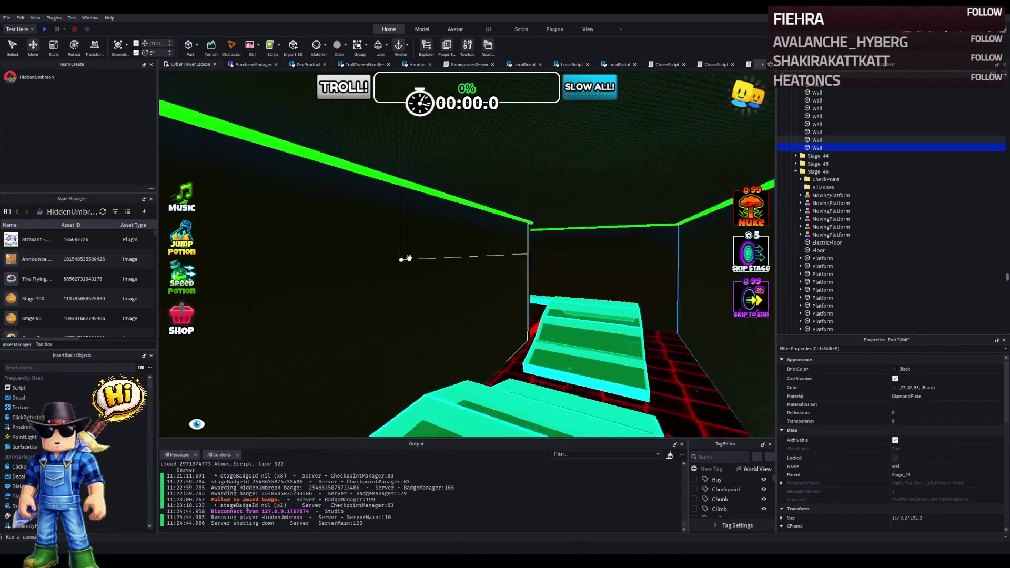
key(Left)
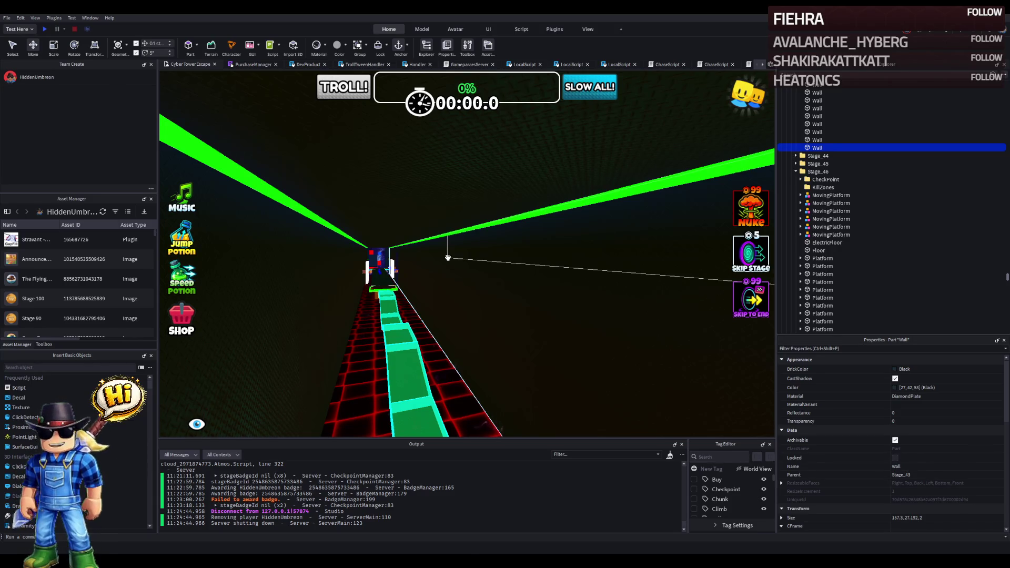
key(f)
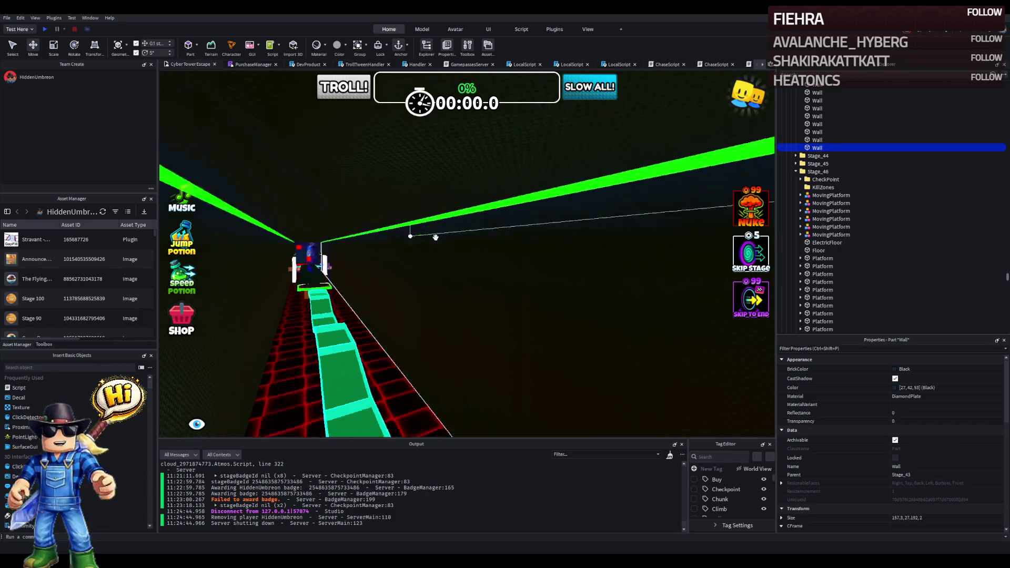
scroll(437, 237, down, 5)
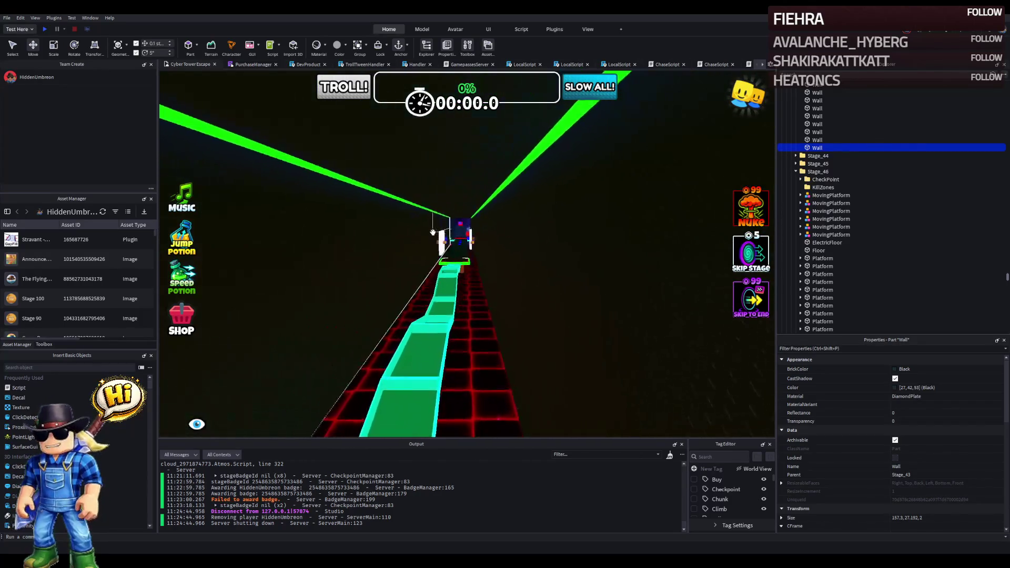
scroll(499, 214, up, 5)
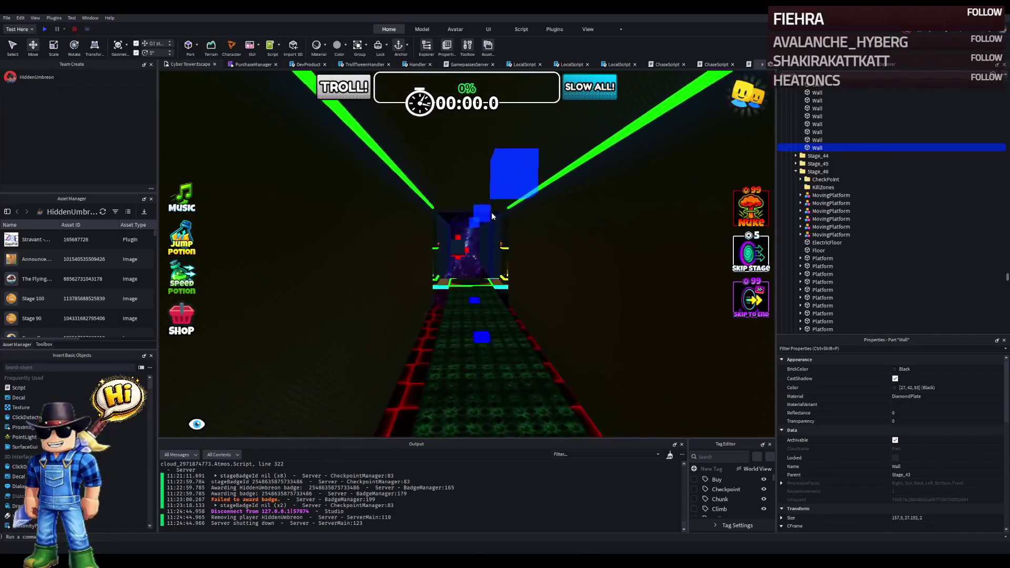
scroll(492, 213, up, 6)
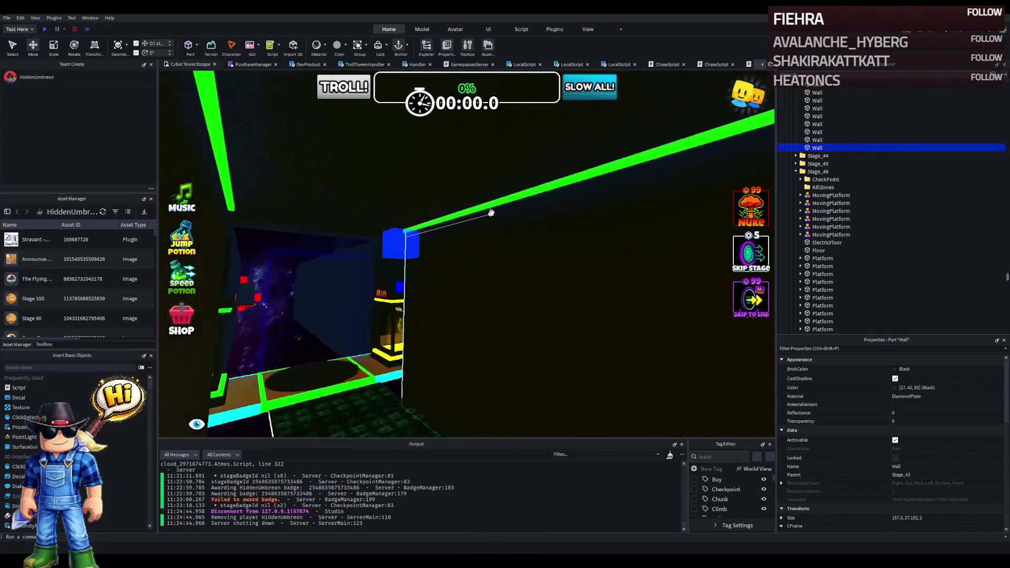
scroll(491, 213, up, 6)
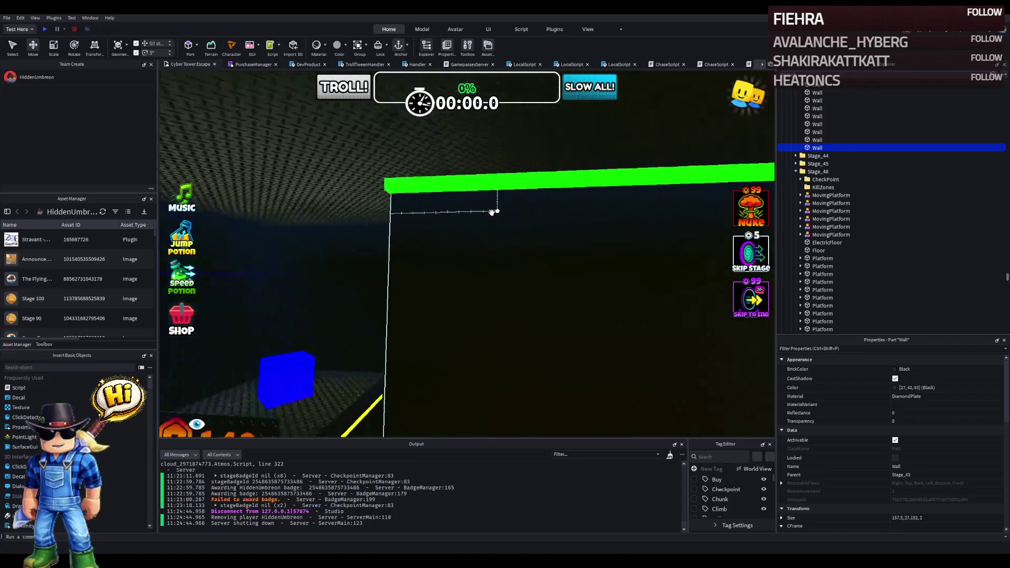
Step: Cut the long ceiling beam from about 306 to 17 studs and move it into the zigzag
click(562, 180)
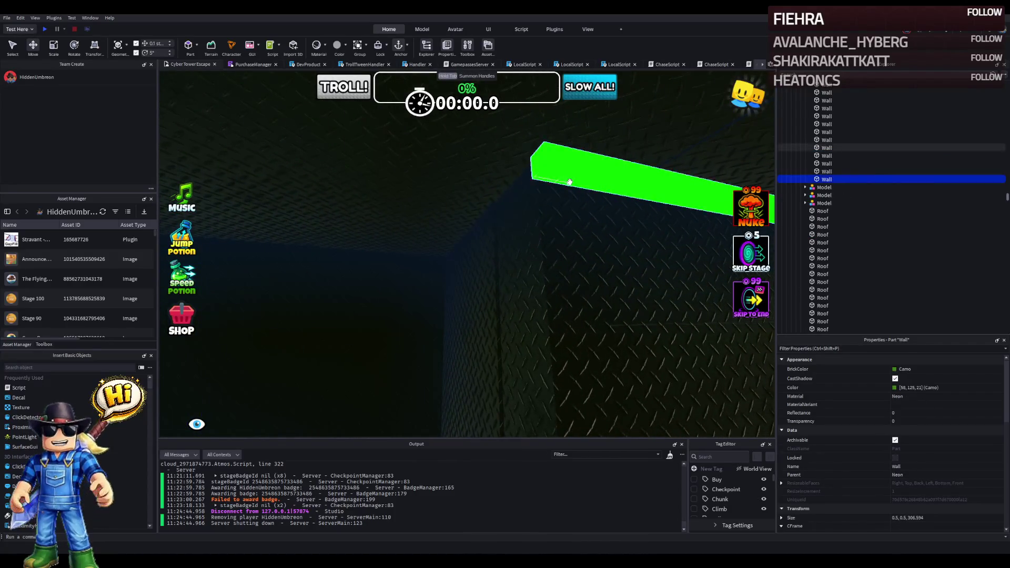
key(f)
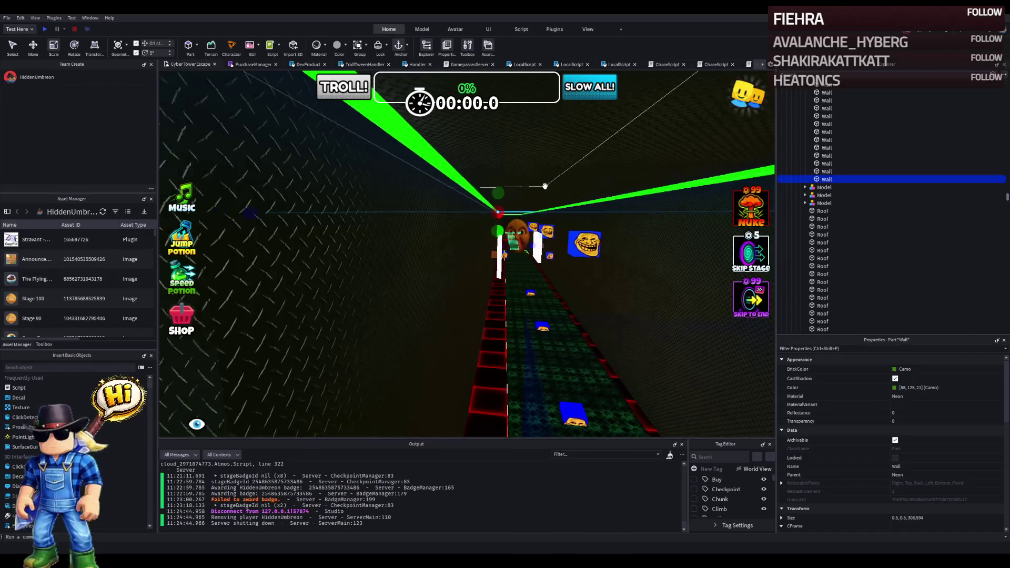
mouse_move(610, 202)
mouse_down()
mouse_move(393, 199)
mouse_move(436, 202)
mouse_up()
key(ctrl+2)
scroll(300, 178, up, 3)
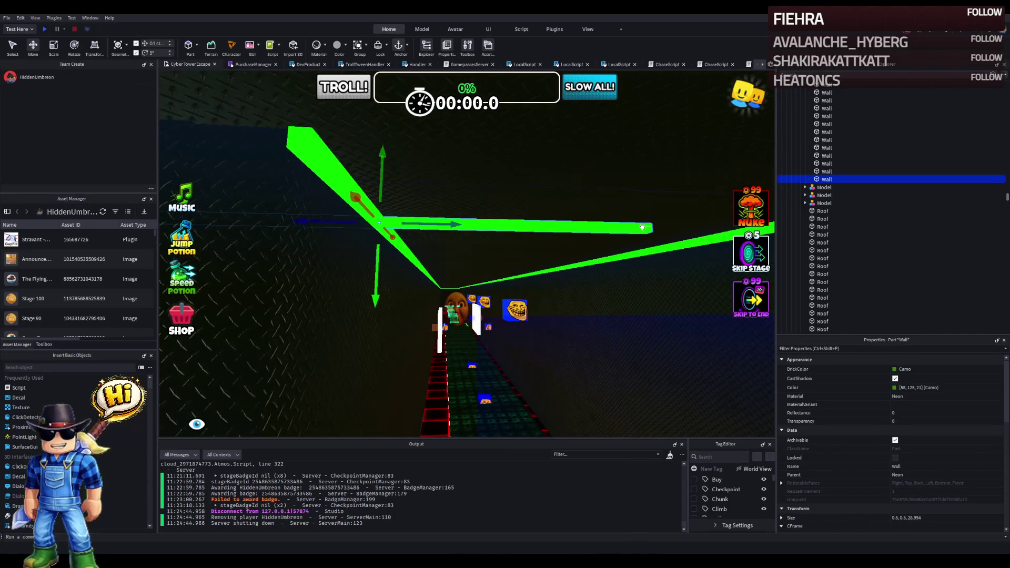
mouse_move(608, 212)
mouse_down()
mouse_move(448, 180)
mouse_move(474, 220)
mouse_move(463, 240)
mouse_up()
scroll(463, 239, down, 3)
key(ctrl+3)
mouse_move(277, 273)
mouse_down()
mouse_move(234, 286)
mouse_move(457, 283)
mouse_up()
Step: Duplicate the wall, slide the copy 3.7 studs along and size it to about 11 studs
key(ctrl+d)
key(ctrl+2)
mouse_move(541, 267)
mouse_down()
mouse_move(481, 254)
mouse_move(492, 254)
mouse_up()
key(ctrl+3)
mouse_move(490, 217)
mouse_down()
mouse_move(505, 227)
mouse_move(469, 260)
mouse_up()
scroll(468, 260, up, 5)
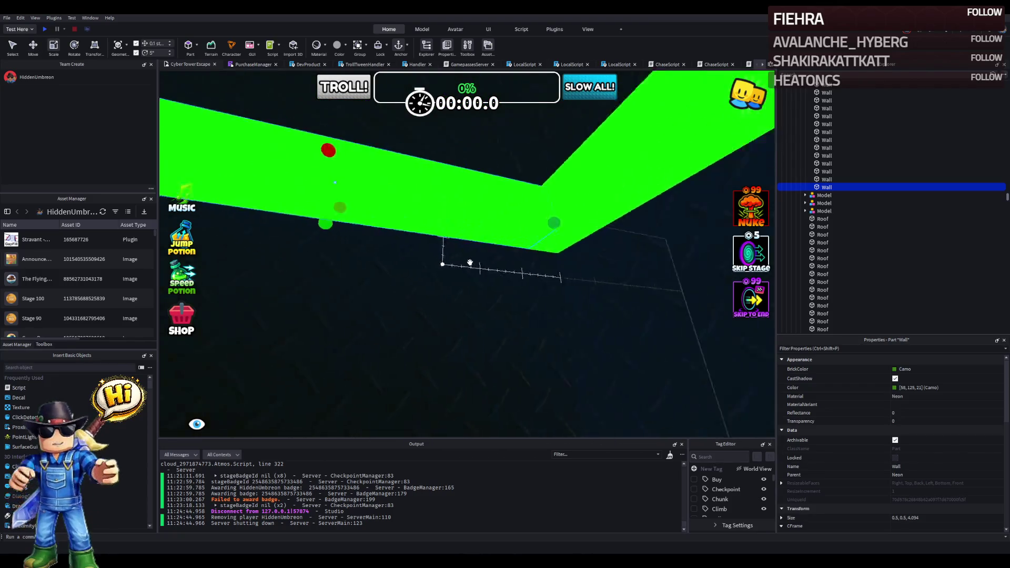
drag(461, 222, 474, 219)
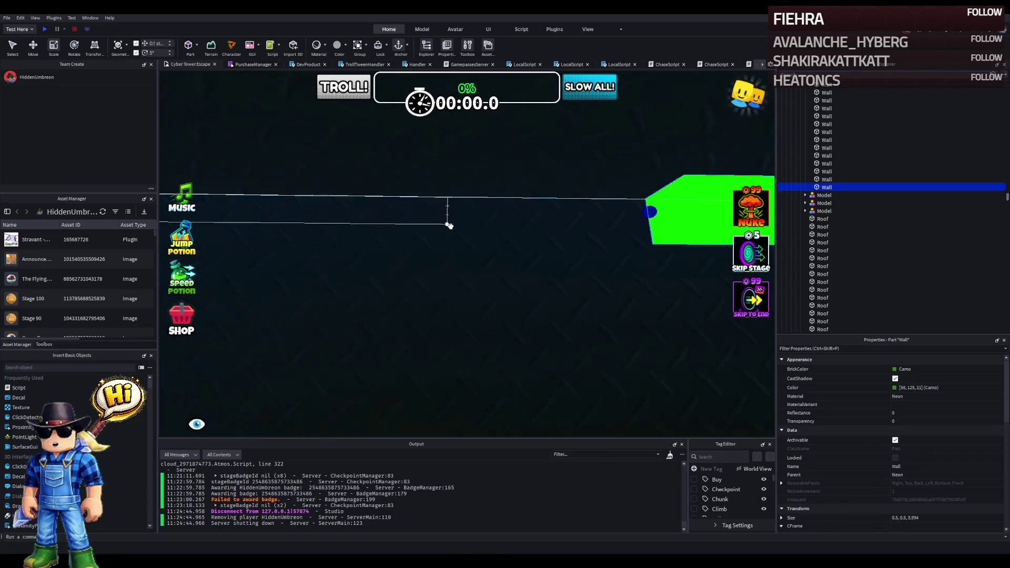
drag(576, 230, 375, 232)
Step: Duplicate and rotate the wall, slide it 6 studs, and shorten it from 12.494 to 5.994 studs
key(ctrl+d)
key(ctrl+r)
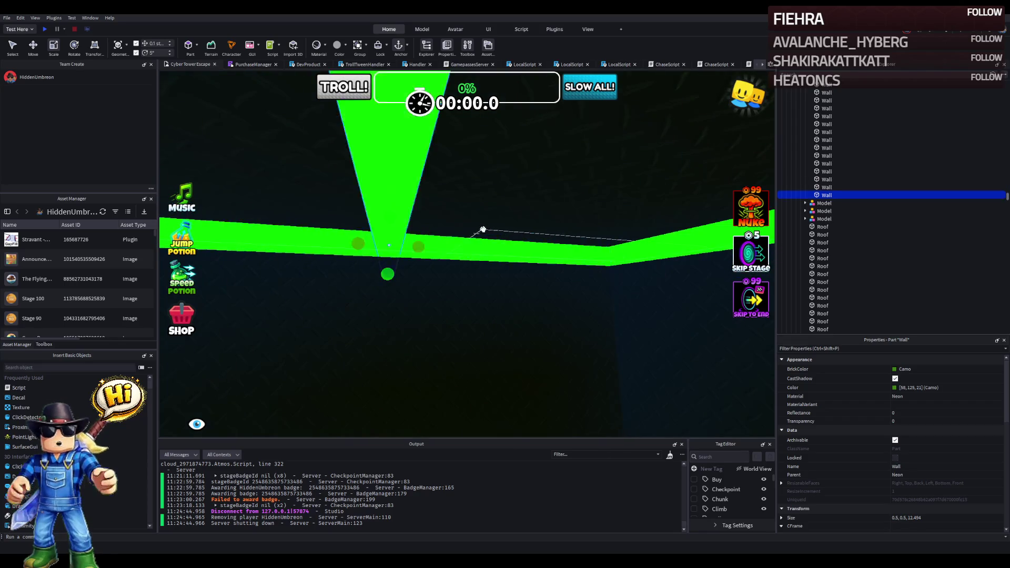
key(ctrl+2)
drag(513, 233, 476, 231)
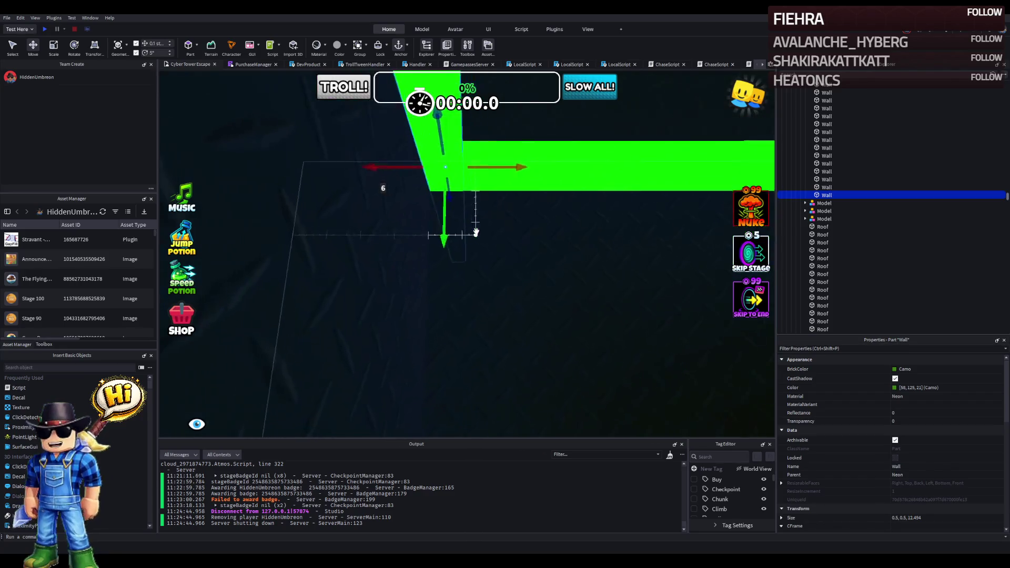
key(ctrl+3)
mouse_move(507, 291)
mouse_down()
mouse_move(364, 259)
mouse_move(384, 253)
mouse_move(324, 261)
mouse_up()
ctrl+click(421, 284)
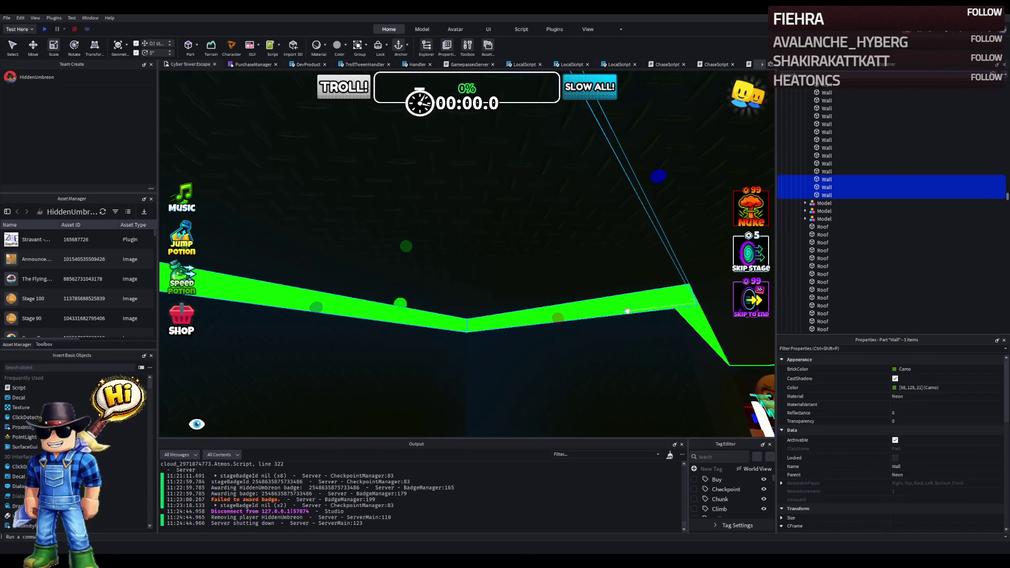
Step: Move the three selected Wall pieces together, then lengthen the long Wall slightly to close the gap
ctrl+click(671, 361)
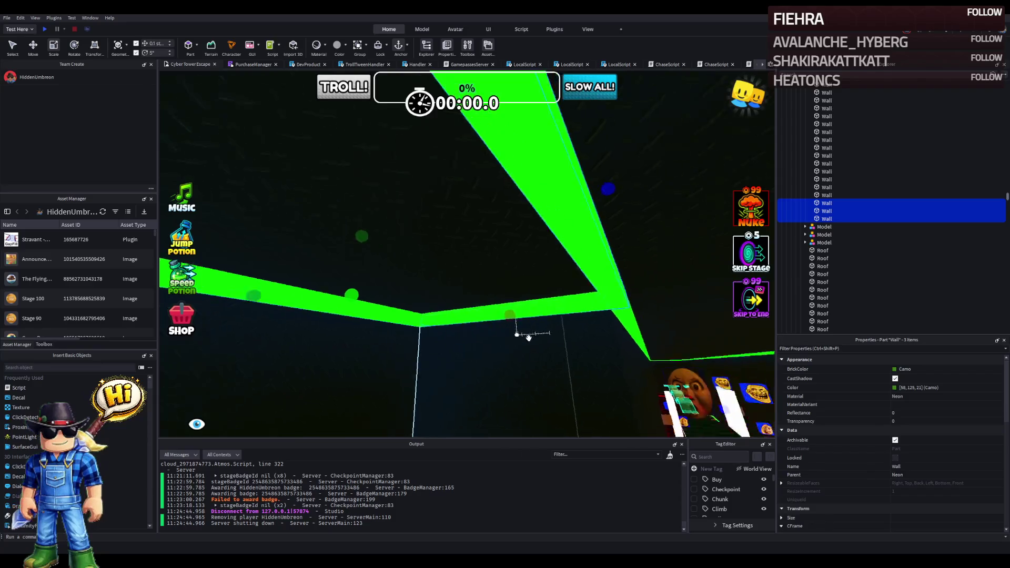
mouse_move(622, 213)
mouse_down()
mouse_move(589, 225)
mouse_move(559, 219)
mouse_move(605, 215)
mouse_up()
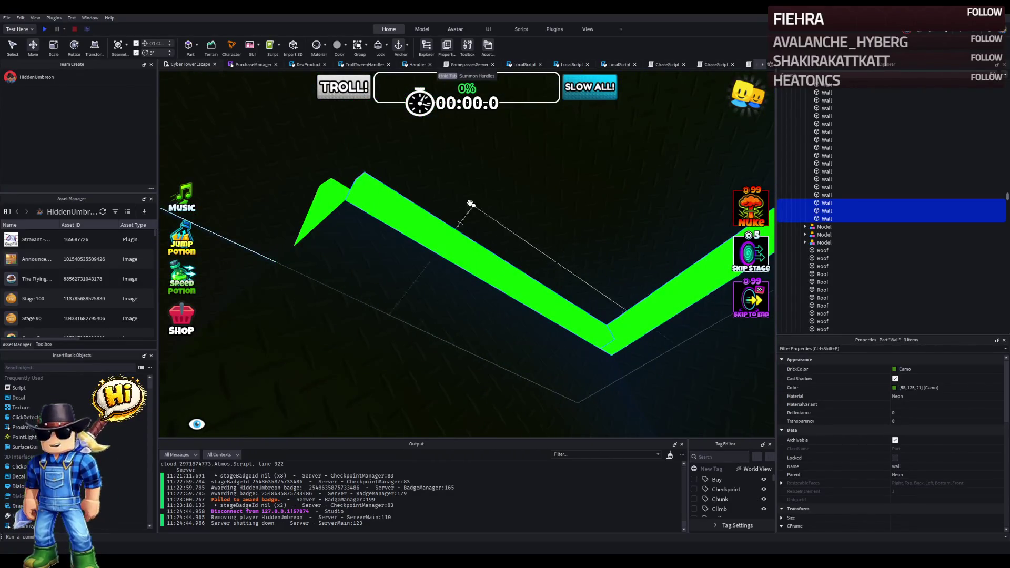
click(343, 188)
drag(430, 164, 459, 160)
scroll(459, 160, up, 5)
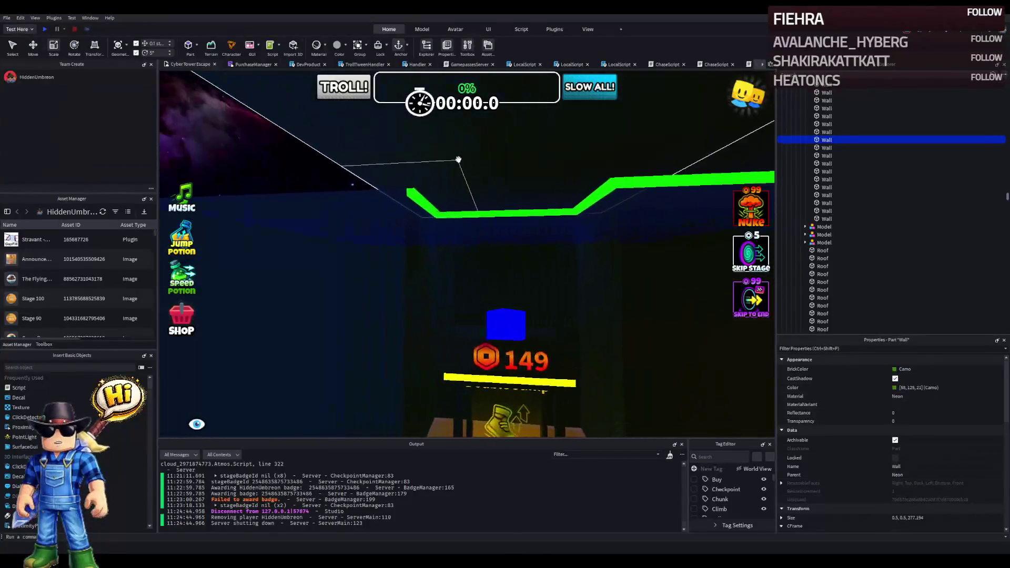
scroll(533, 169, up, 3)
mouse_move(474, 193)
mouse_down()
mouse_move(490, 214)
mouse_move(560, 197)
mouse_up()
click(490, 213)
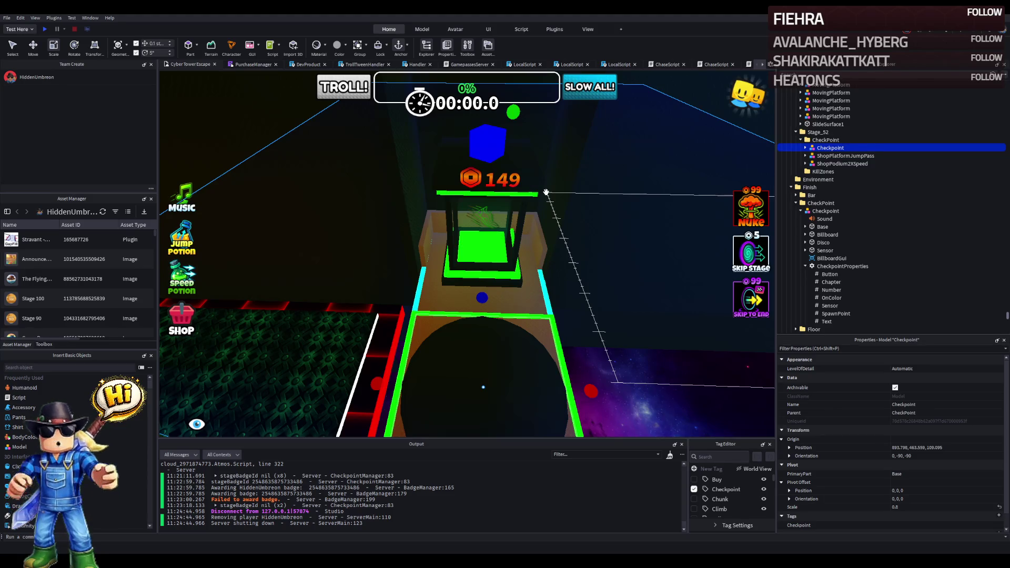
Step: Scroll along the obby course from the checkpoint and select Stage_12's grey DiamondPlate Platform
drag(534, 169, 548, 195)
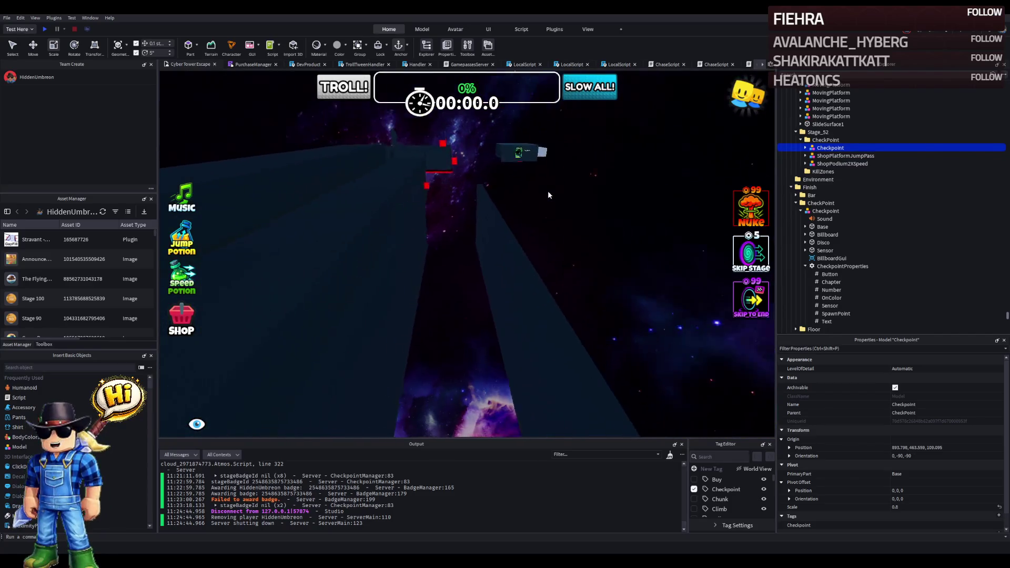
key(f)
scroll(547, 191, up, 3)
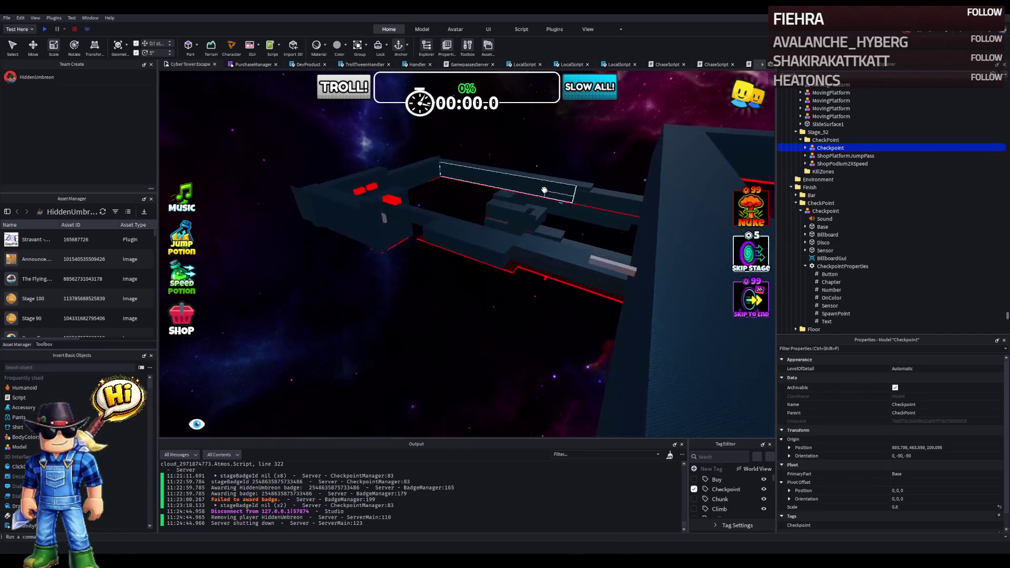
scroll(516, 182, down, 5)
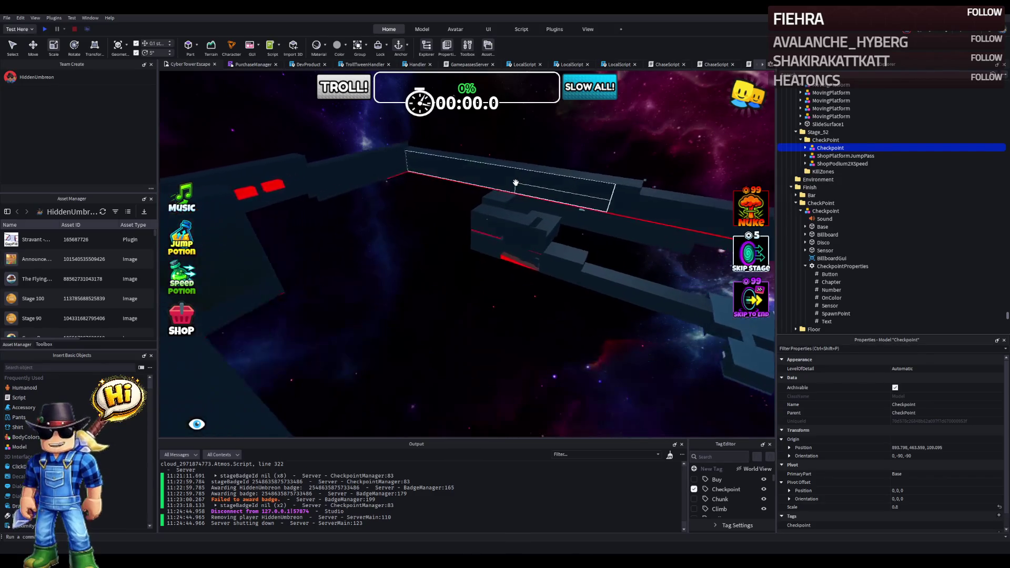
scroll(500, 188, up, 5)
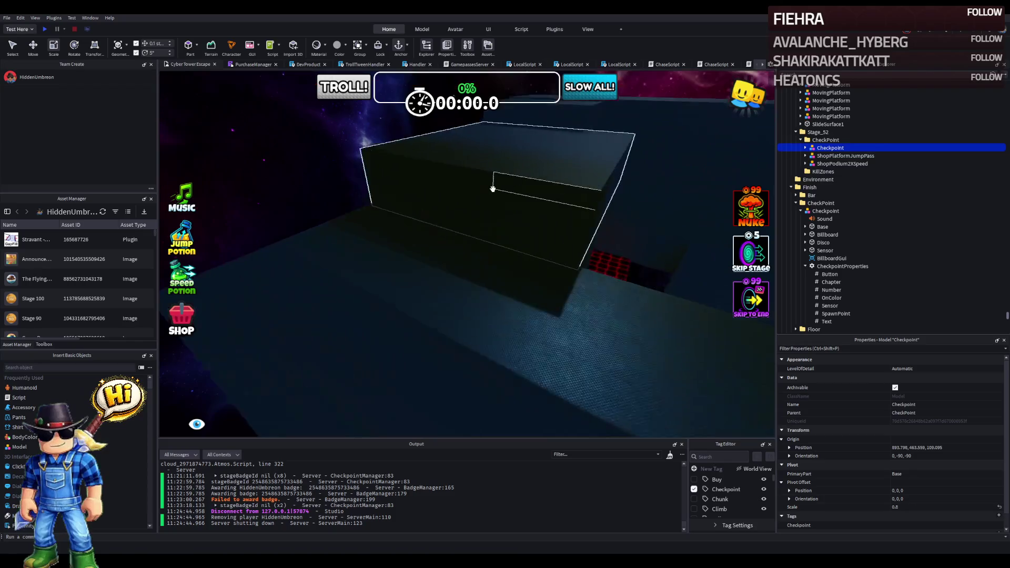
scroll(493, 188, up, 10)
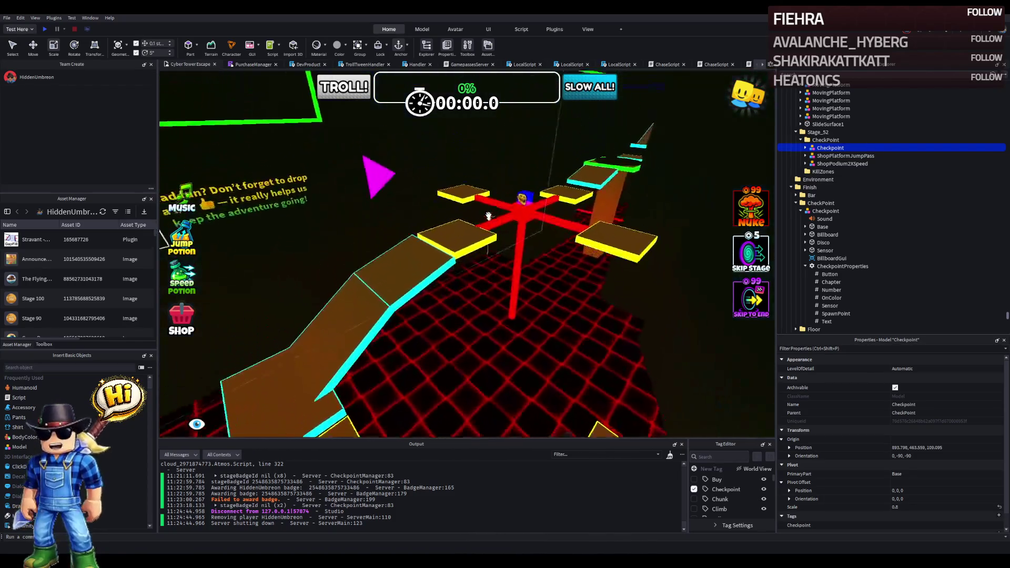
scroll(488, 215, up, 10)
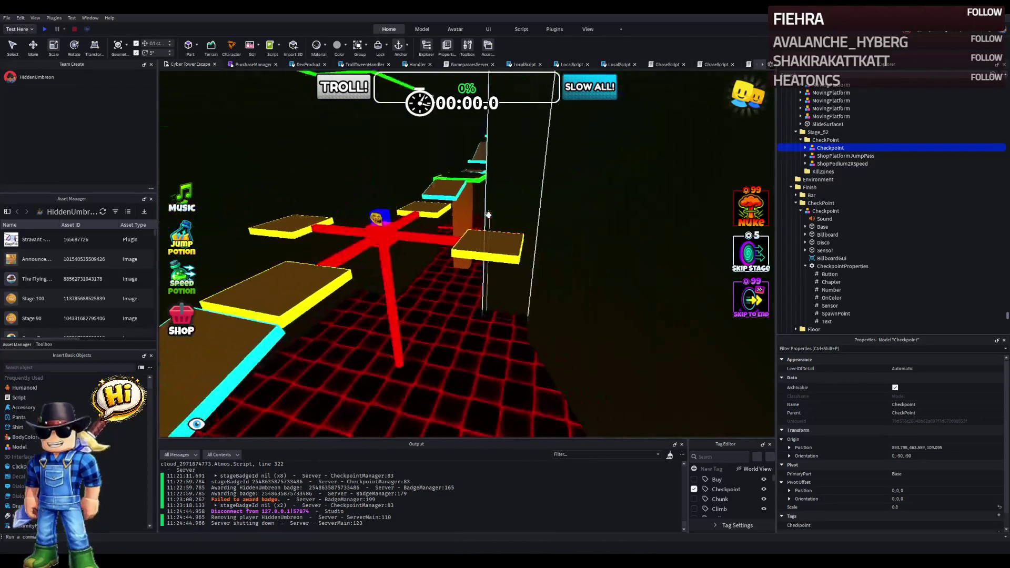
scroll(488, 216, up, 10)
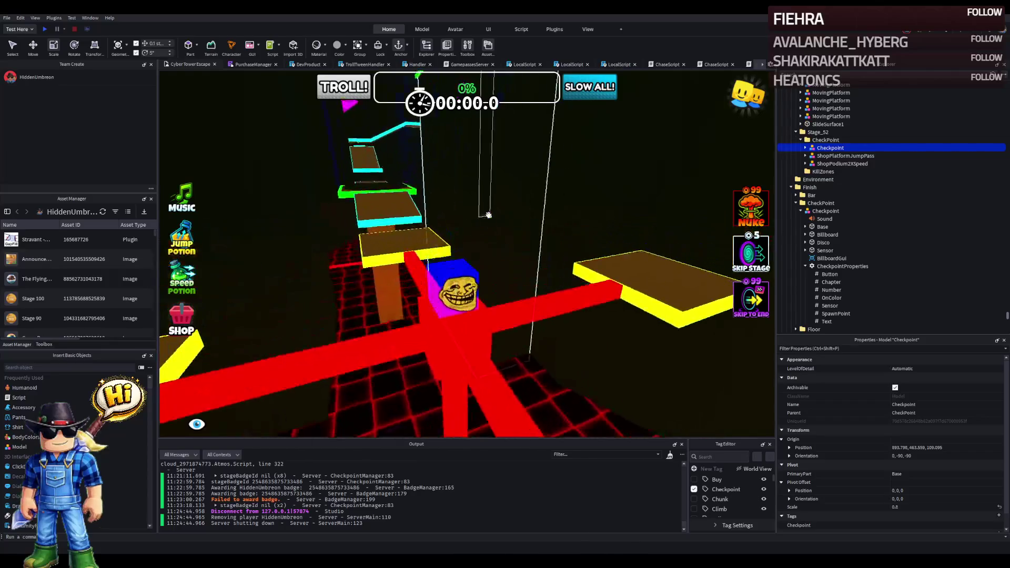
scroll(456, 189, up, 10)
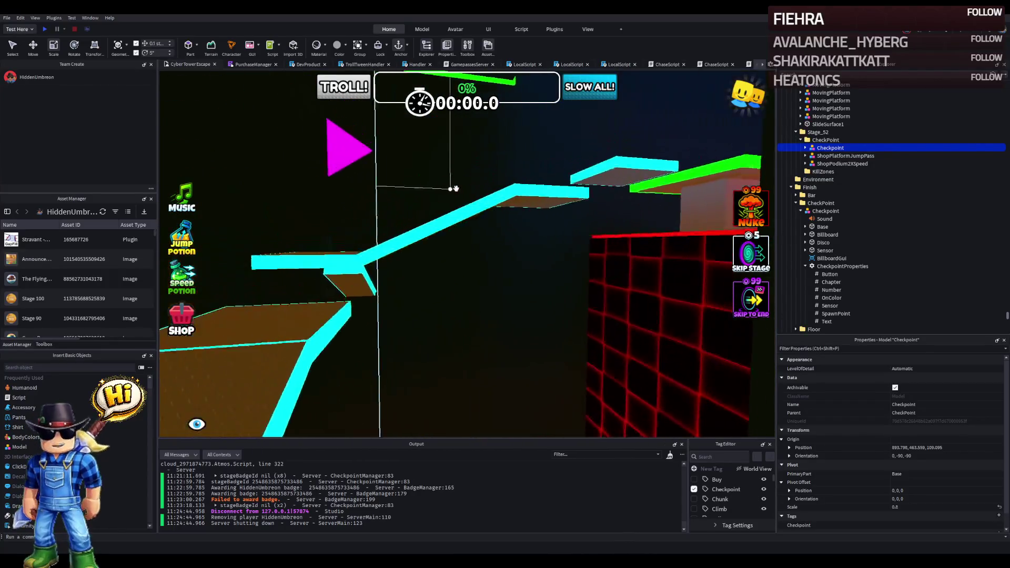
scroll(456, 189, up, 10)
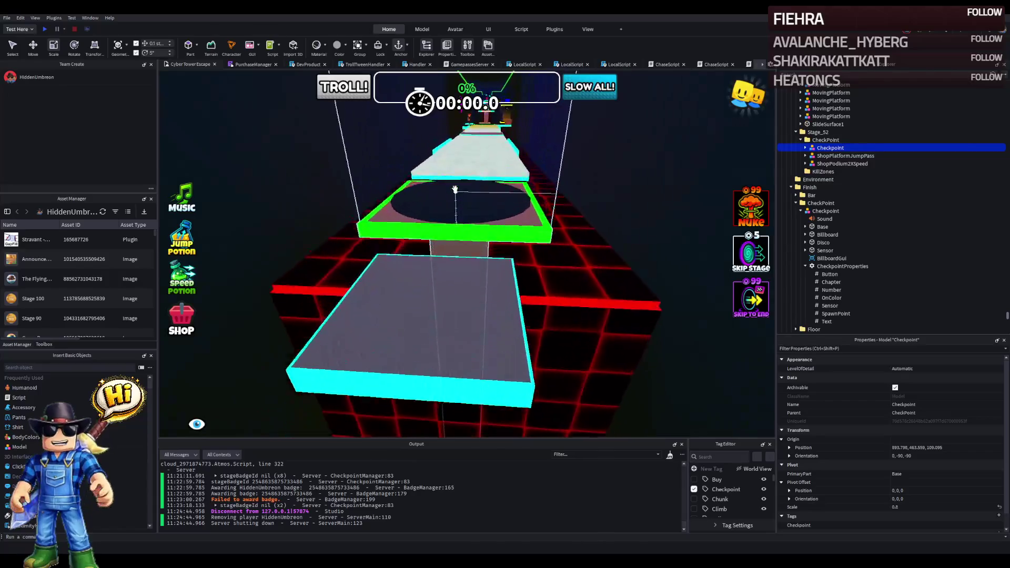
scroll(461, 150, up, 10)
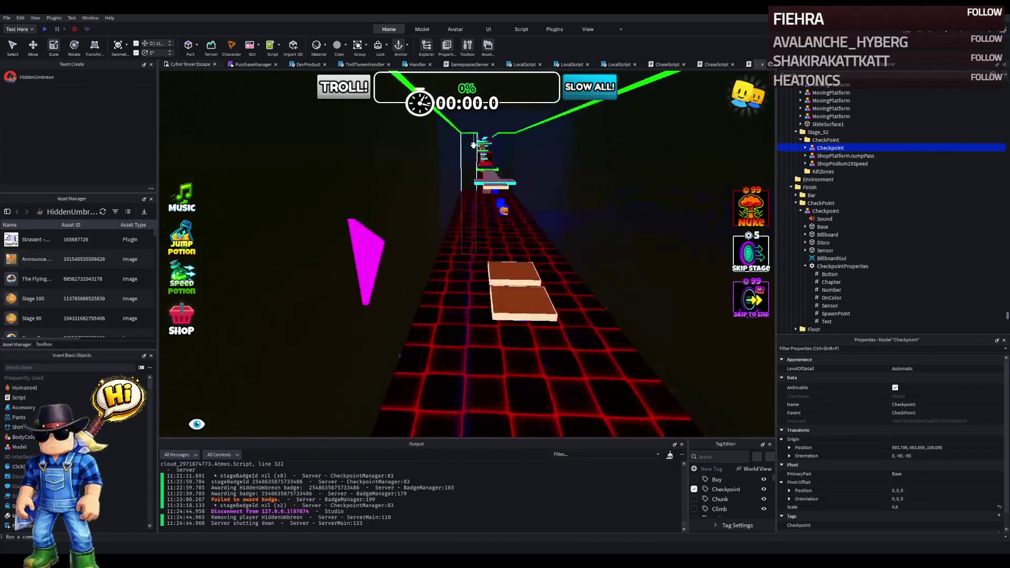
click(530, 305)
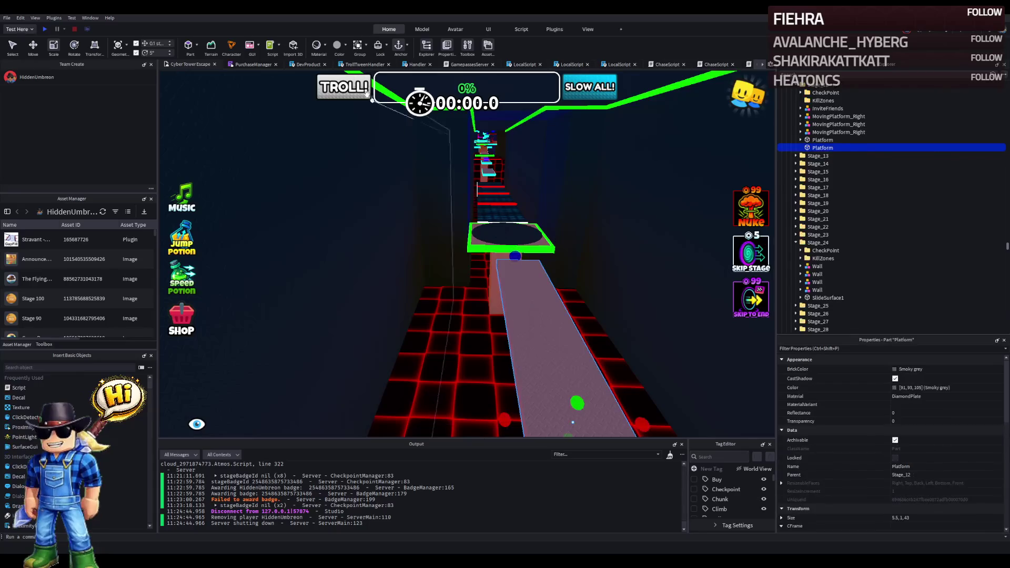
Step: Run a plugin edit on the selected grey Platform and centre the view on it
click(583, 31)
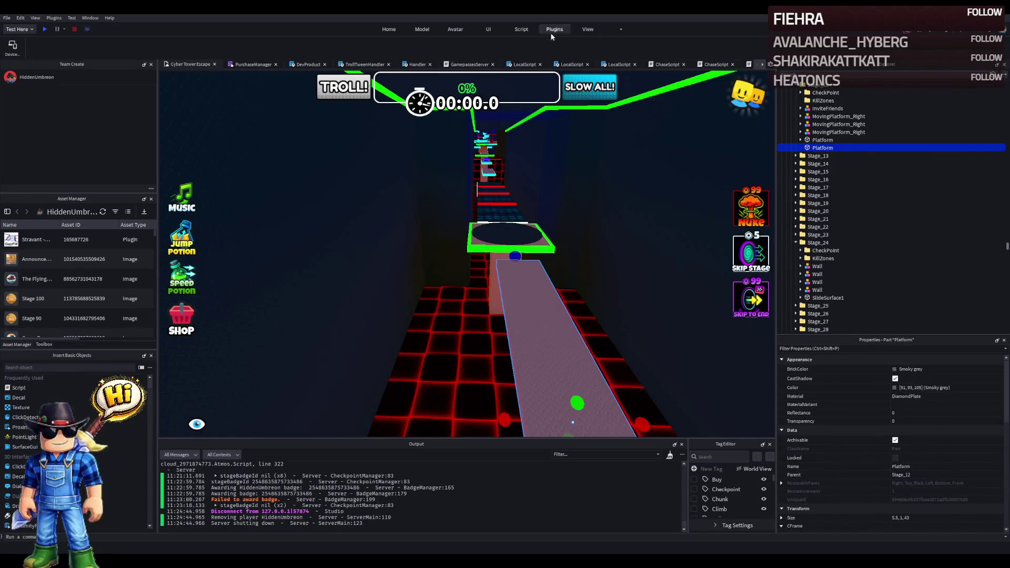
click(652, 46)
scroll(484, 237, up, 5)
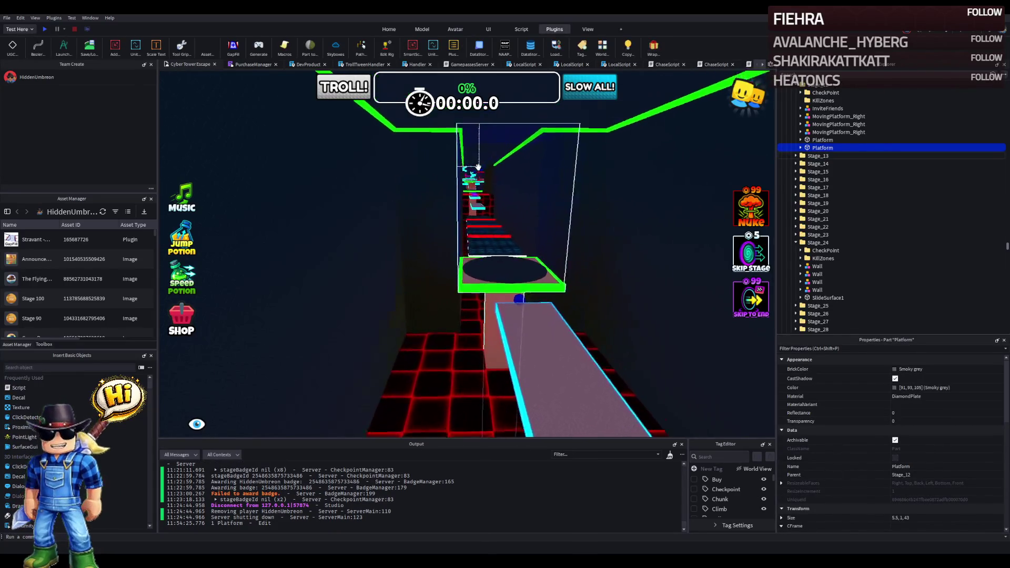
scroll(483, 237, up, 10)
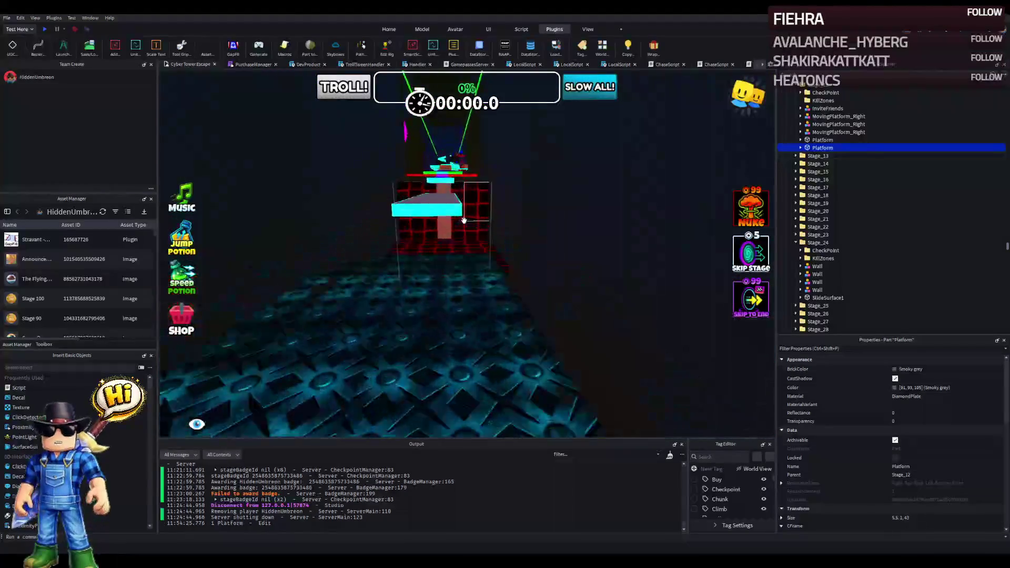
scroll(464, 220, up, 5)
scroll(464, 220, down, 5)
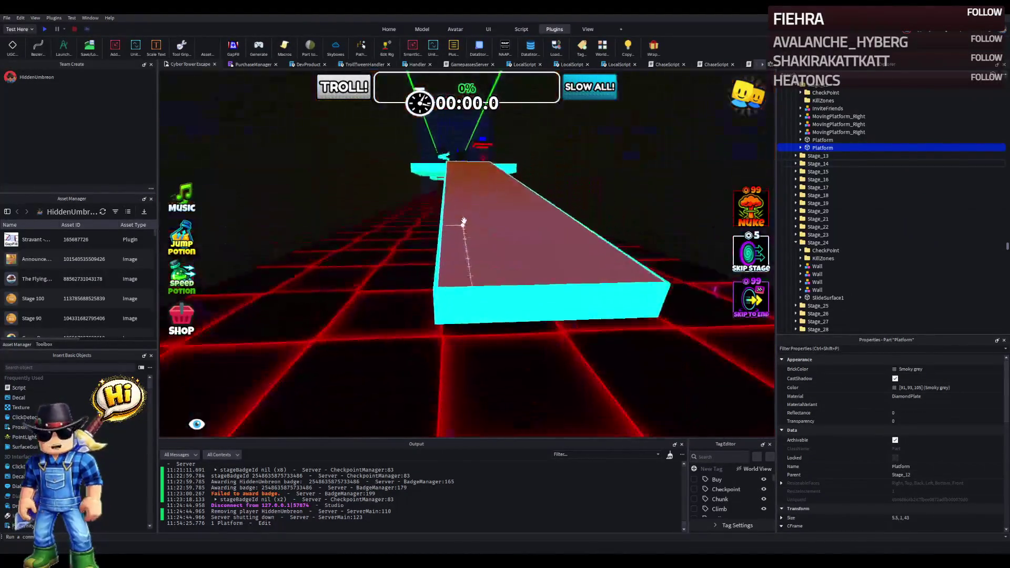
scroll(464, 220, down, 5)
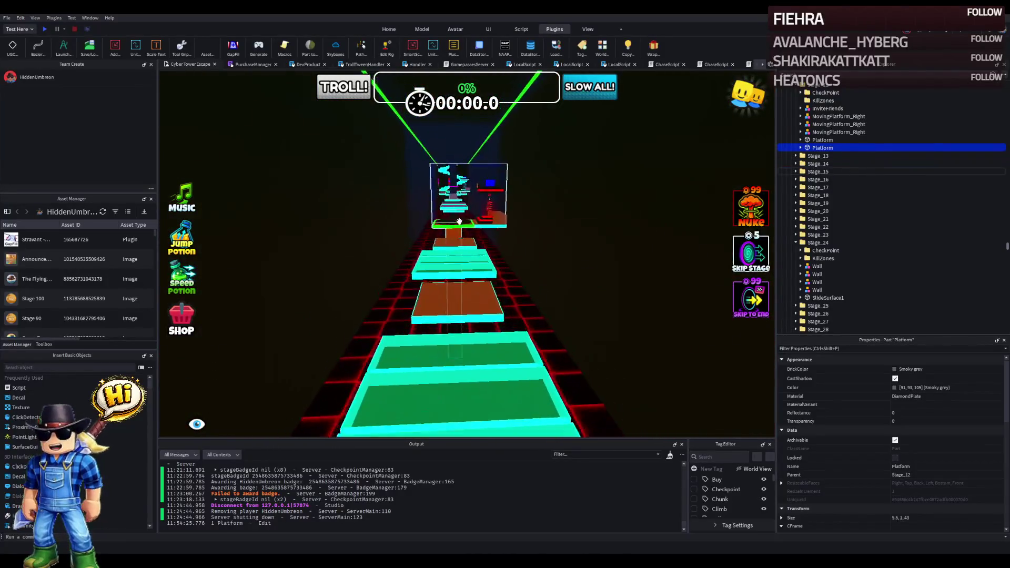
key(f)
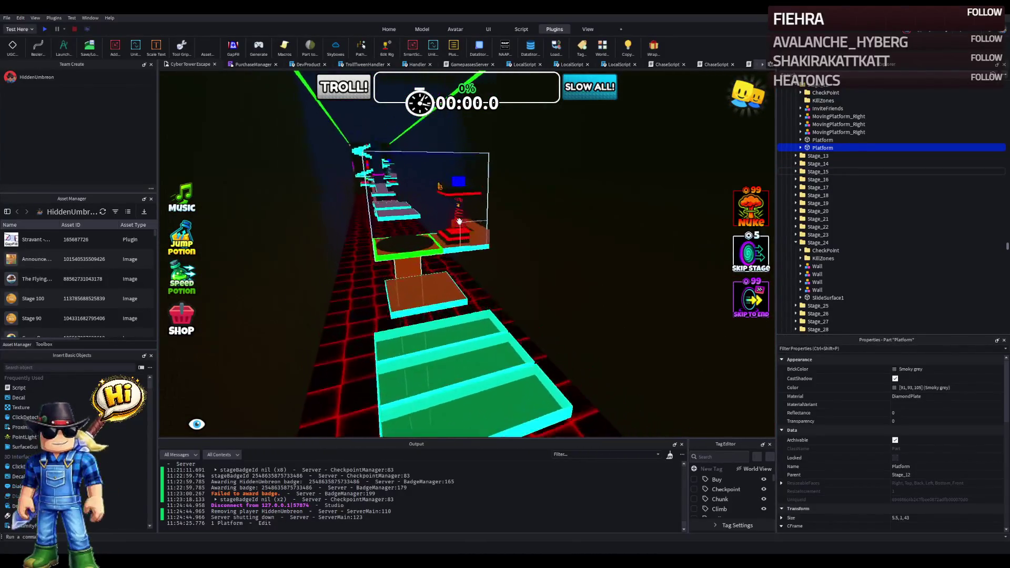
Step: Scroll the view out along the course toward the red-edged end structure
scroll(459, 213, up, 10)
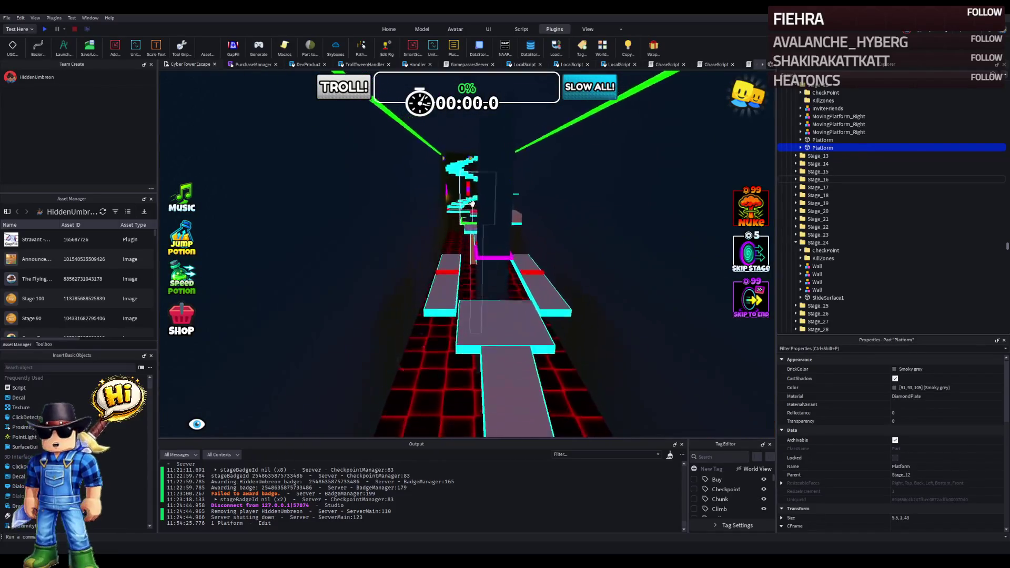
scroll(479, 204, up, 10)
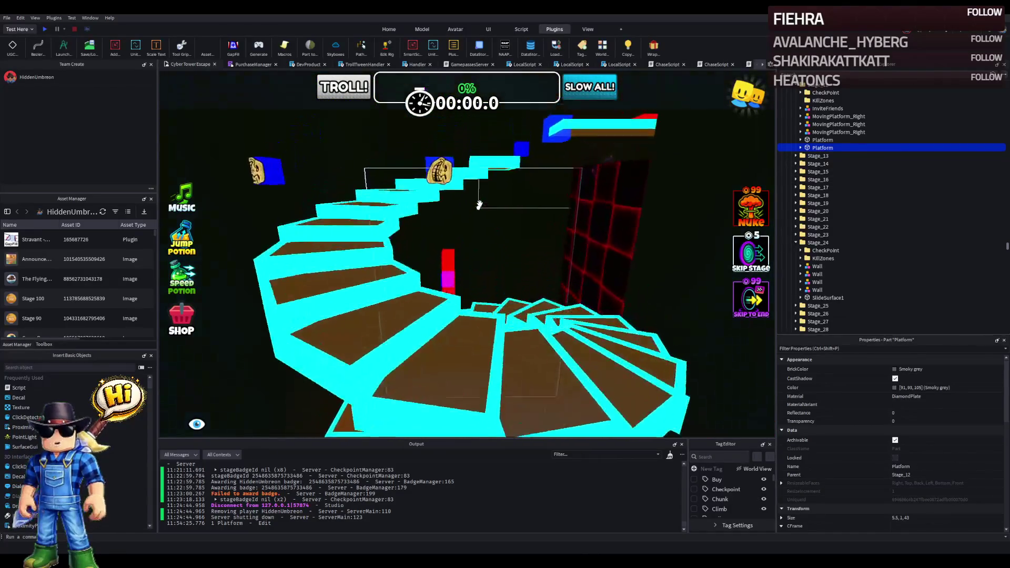
scroll(480, 204, up, 10)
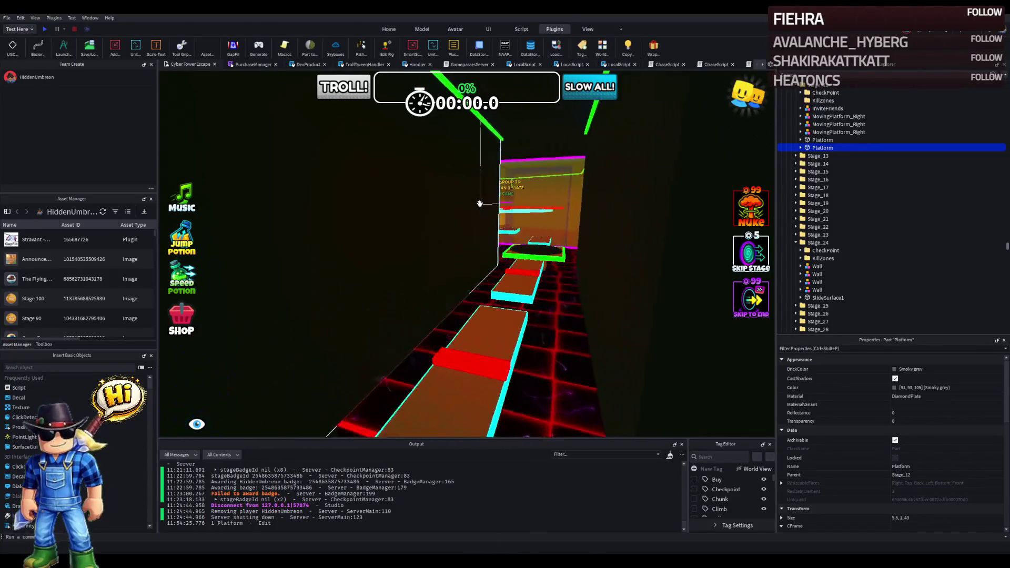
scroll(546, 206, up, 10)
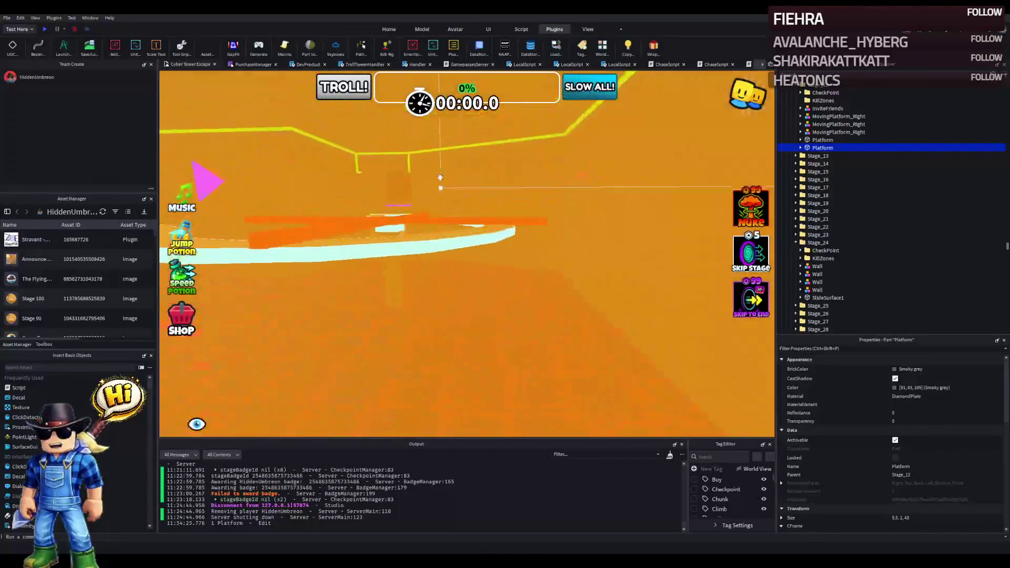
scroll(420, 181, up, 10)
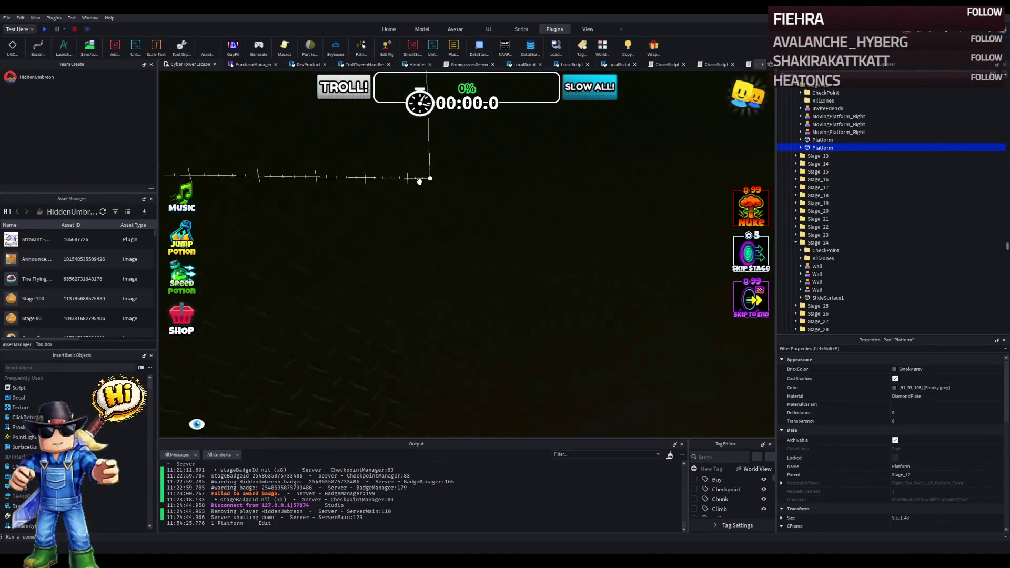
scroll(541, 181, up, 10)
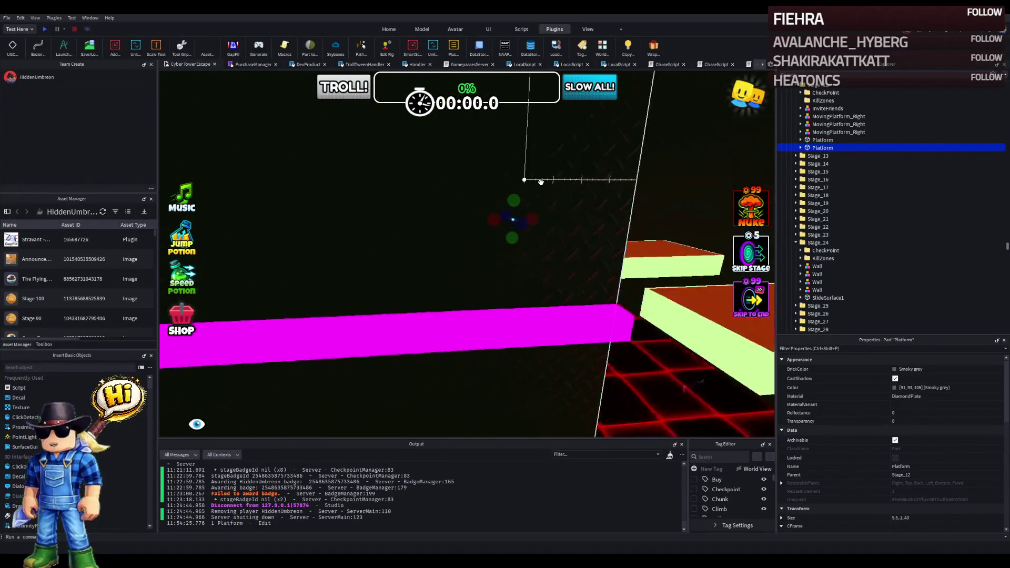
scroll(445, 165, up, 10)
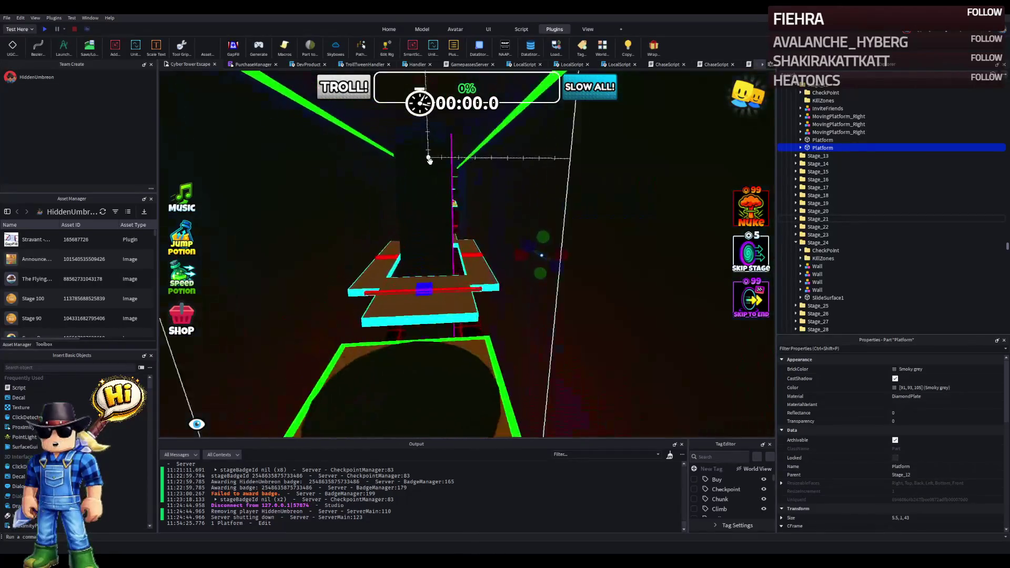
scroll(428, 163, up, 10)
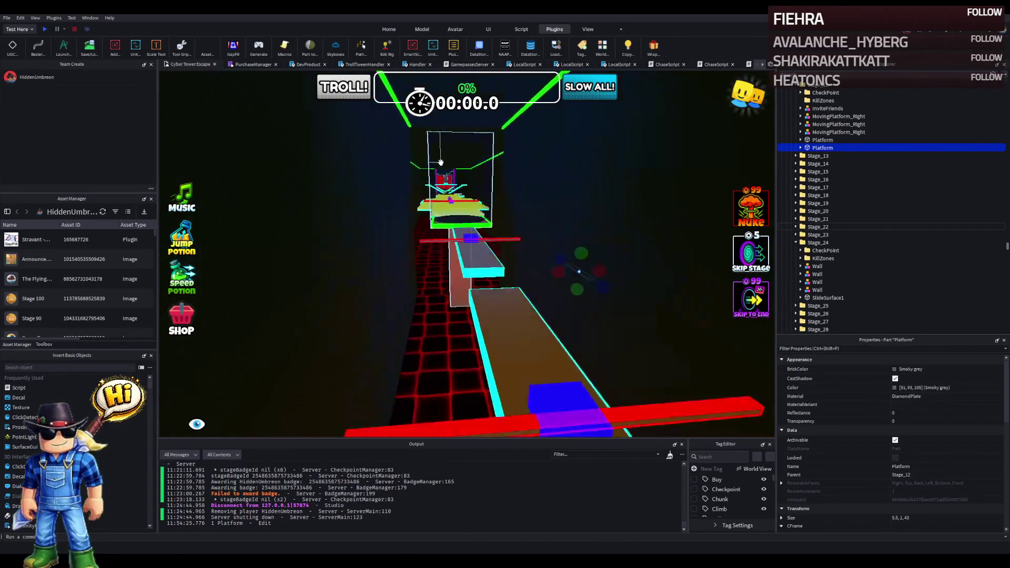
scroll(439, 163, up, 10)
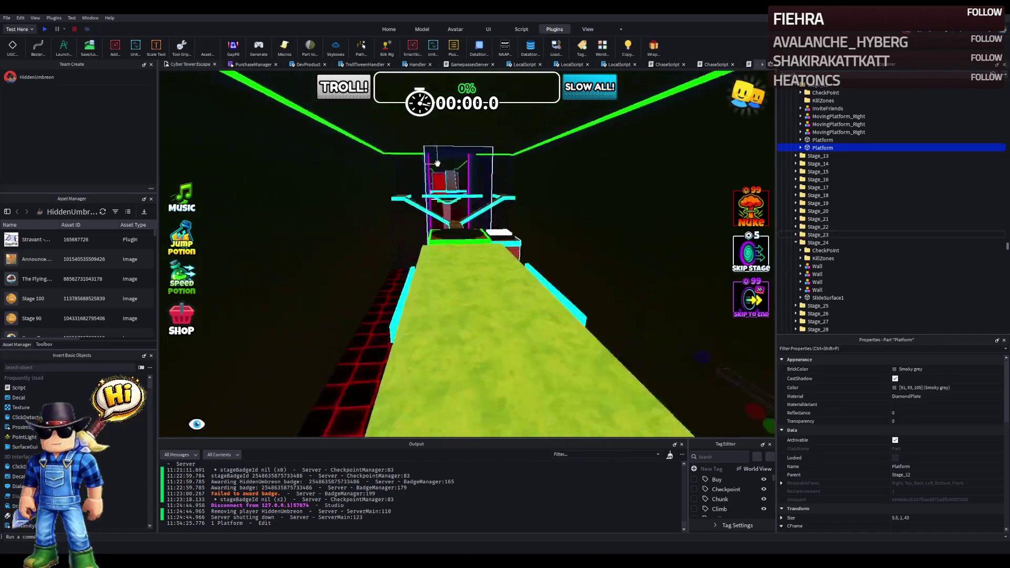
scroll(435, 163, up, 10)
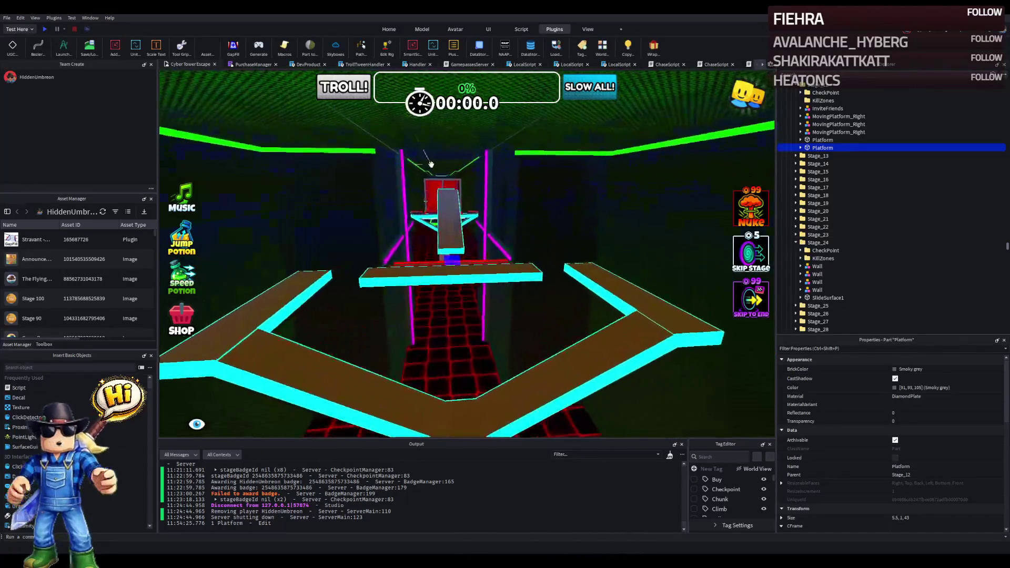
scroll(429, 165, up, 10)
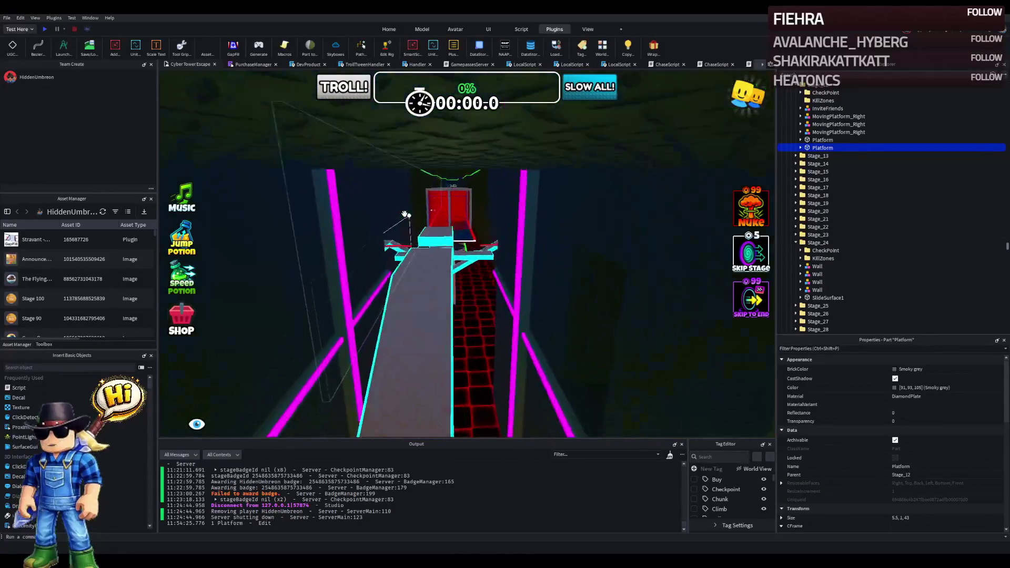
scroll(450, 217, up, 8)
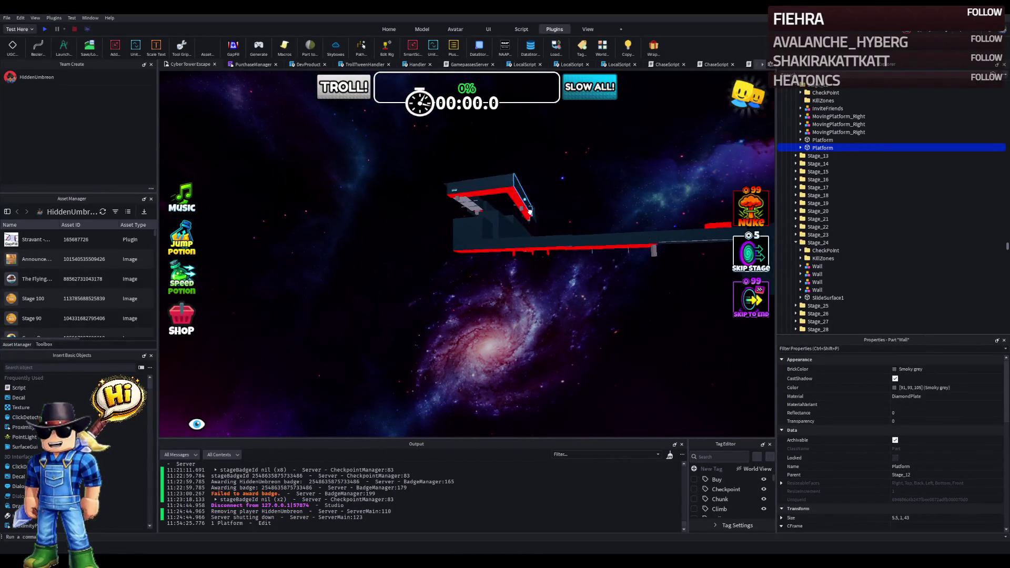
click(528, 215)
key(f)
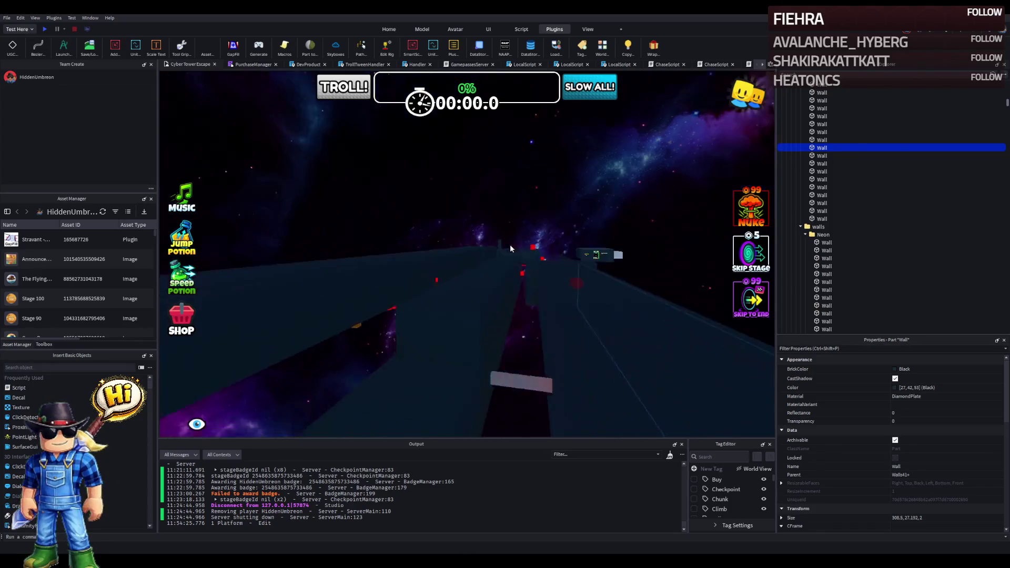
scroll(510, 244, down, 5)
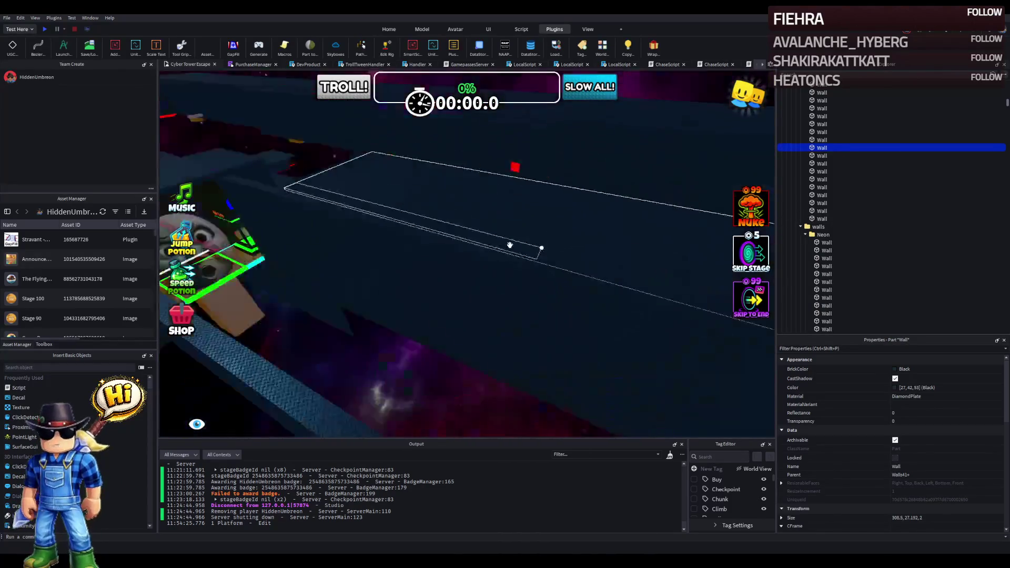
scroll(509, 244, up, 5)
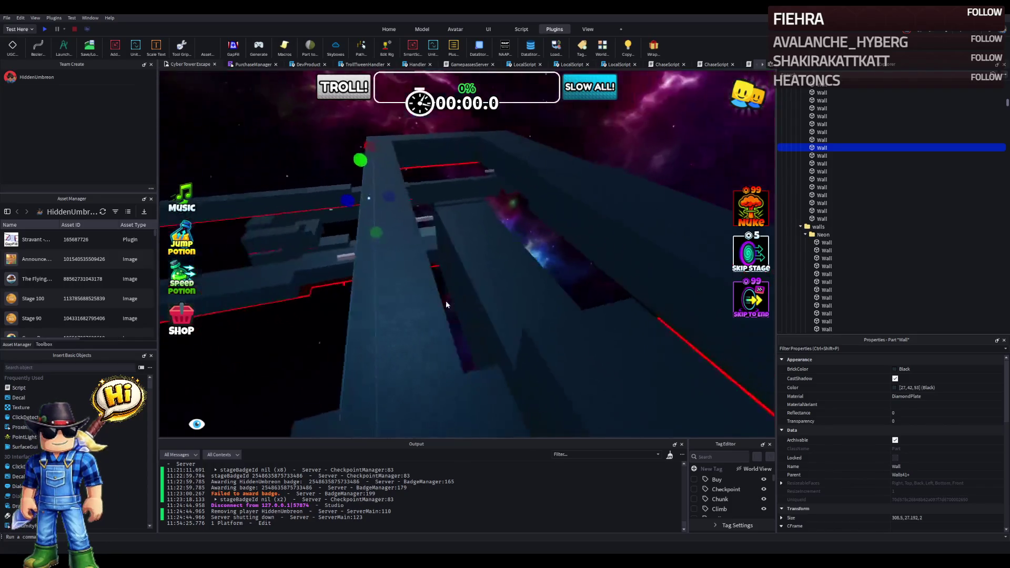
Step: Paste the seven walkway models and place them directly under Stage_52
scroll(446, 301, up, 5)
click(504, 304)
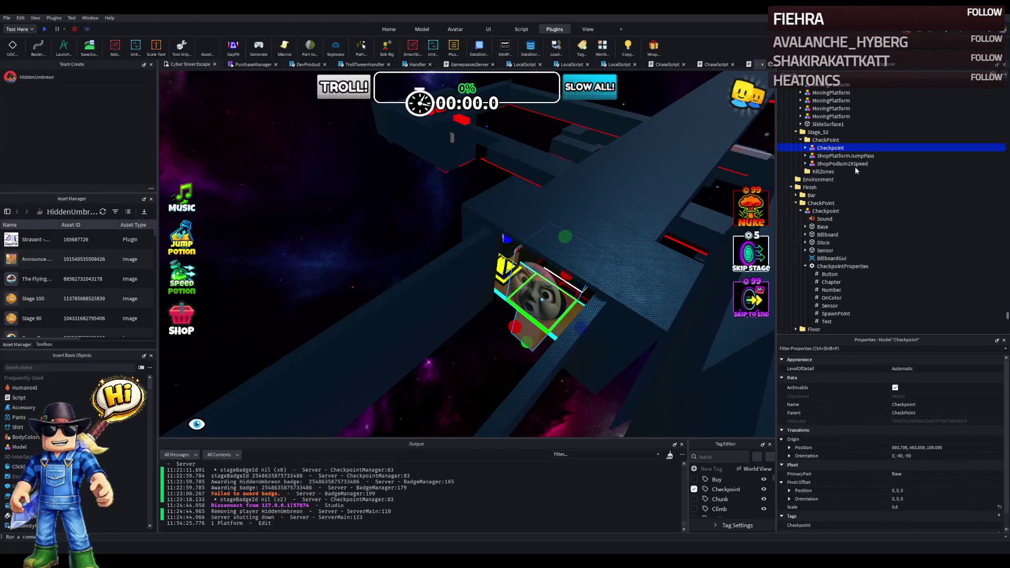
key(ctrl+shift+v)
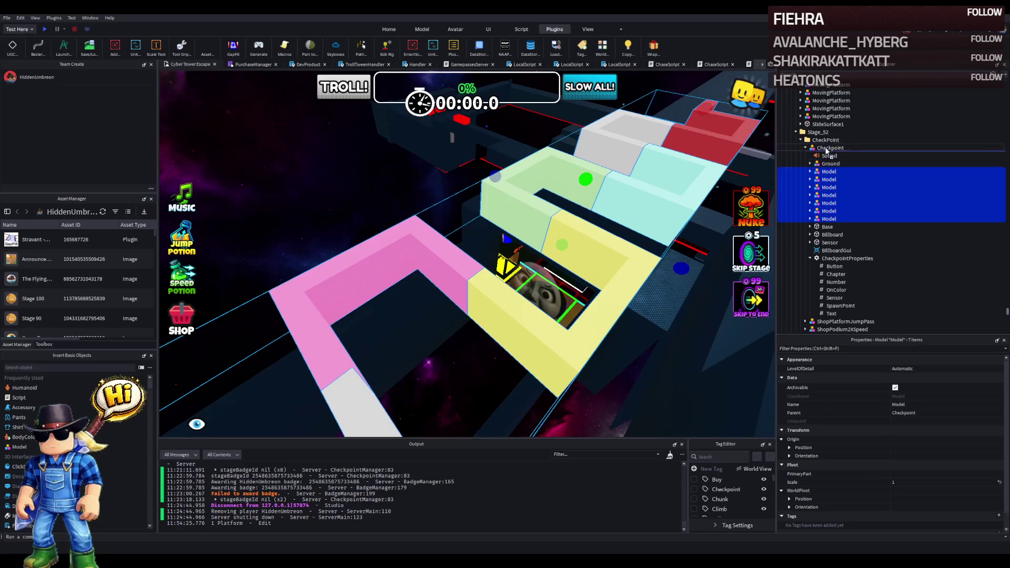
drag(819, 135, 819, 133)
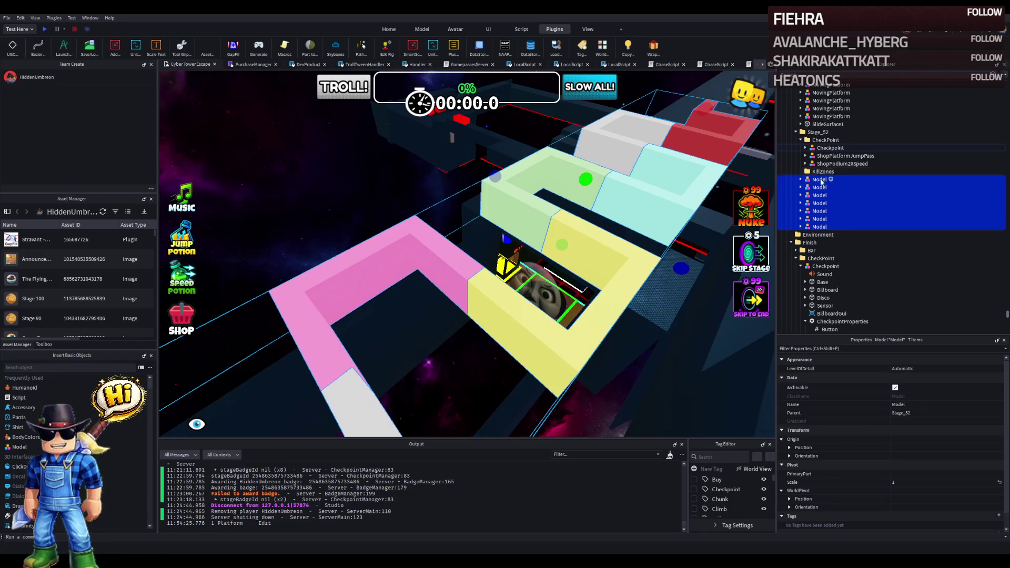
Step: Expand each walkway model to list its PastelYellow, PastelGreen, PastelBlue and Pink parts
click(820, 179)
click(819, 180)
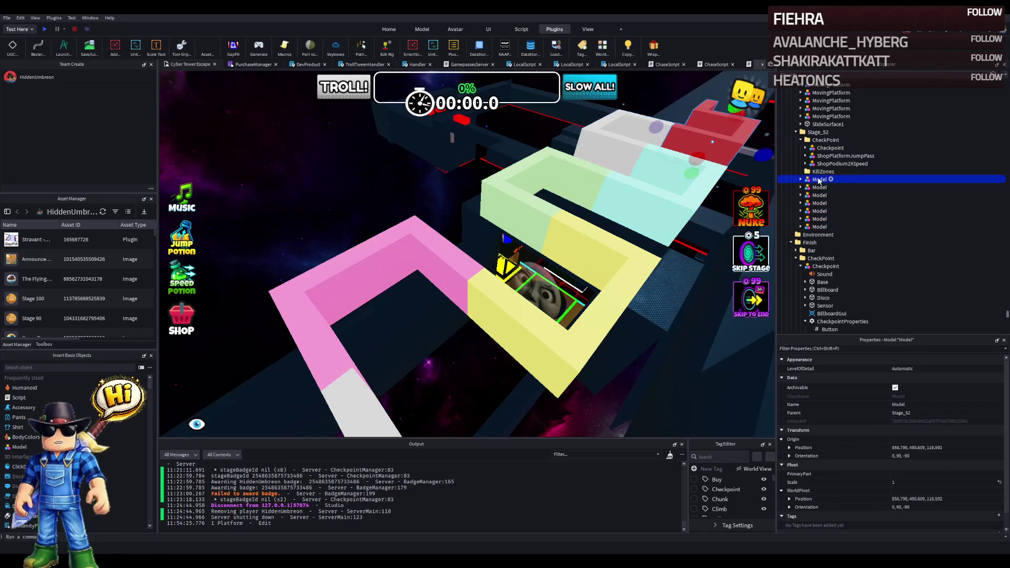
double_click(820, 180)
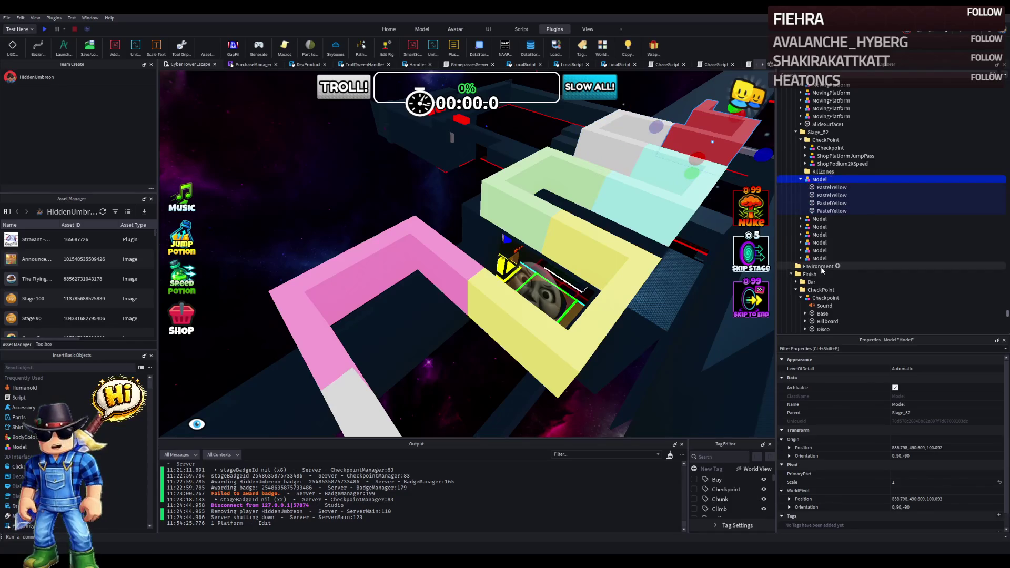
double_click(819, 259)
double_click(820, 251)
click(819, 242)
double_click(819, 242)
double_click(820, 234)
double_click(820, 227)
double_click(820, 219)
click(837, 188)
scroll(836, 210, down, 5)
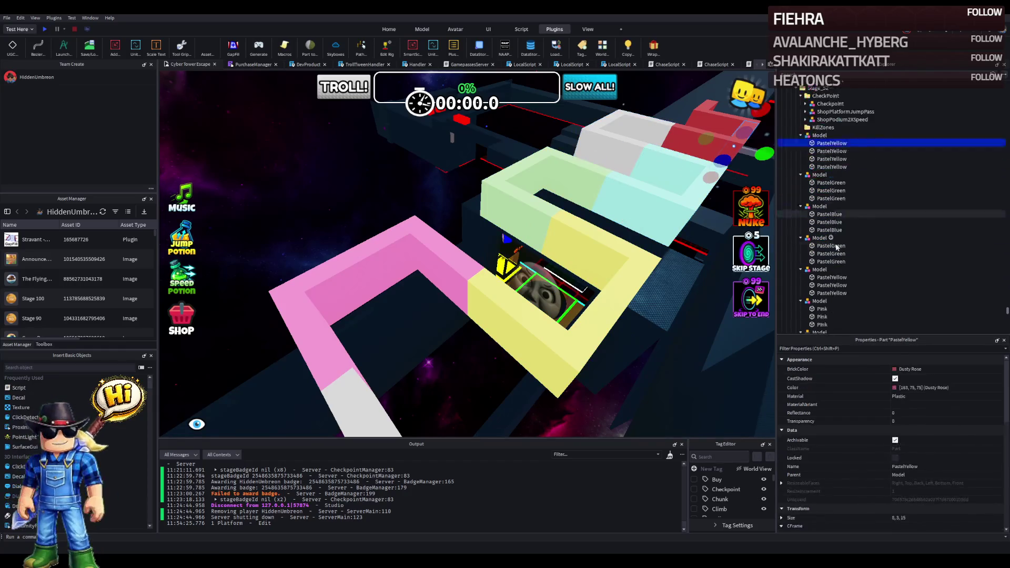
Step: Select the 23 pastel parts and enter DiamondPlate as their Material
shift+click(831, 277)
click(924, 393)
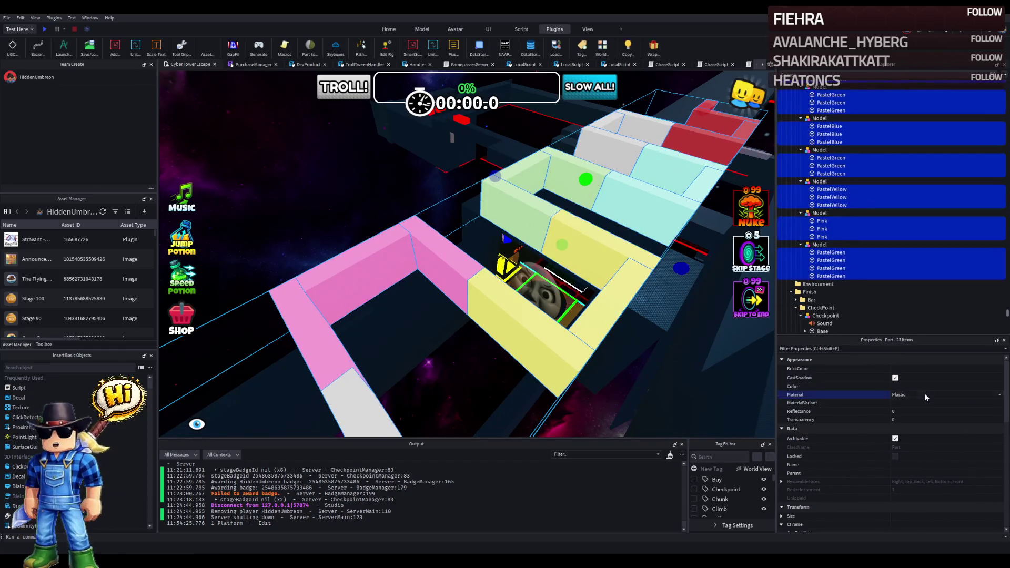
key(f)
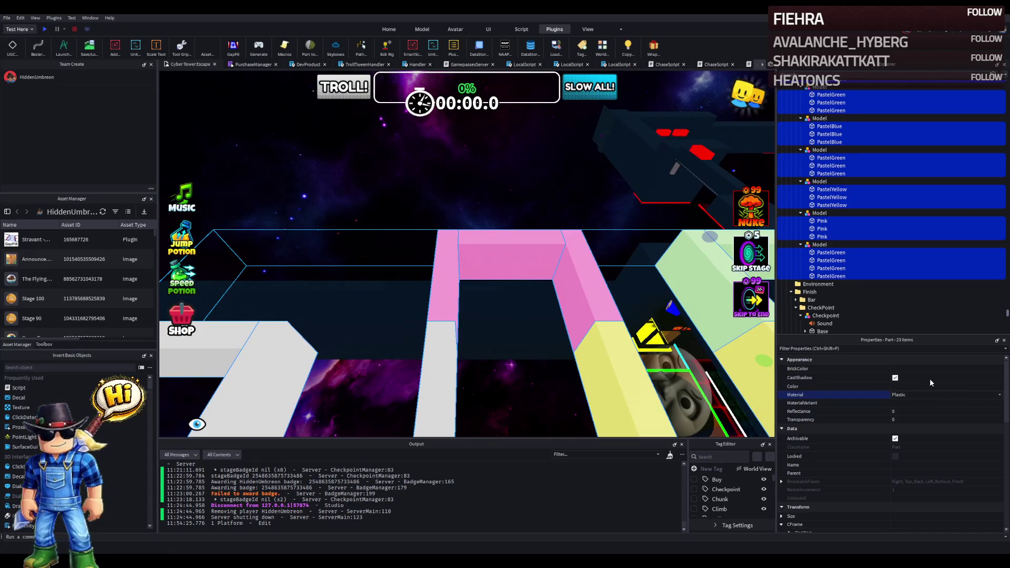
text(Metal)
text(DiamondPlate)
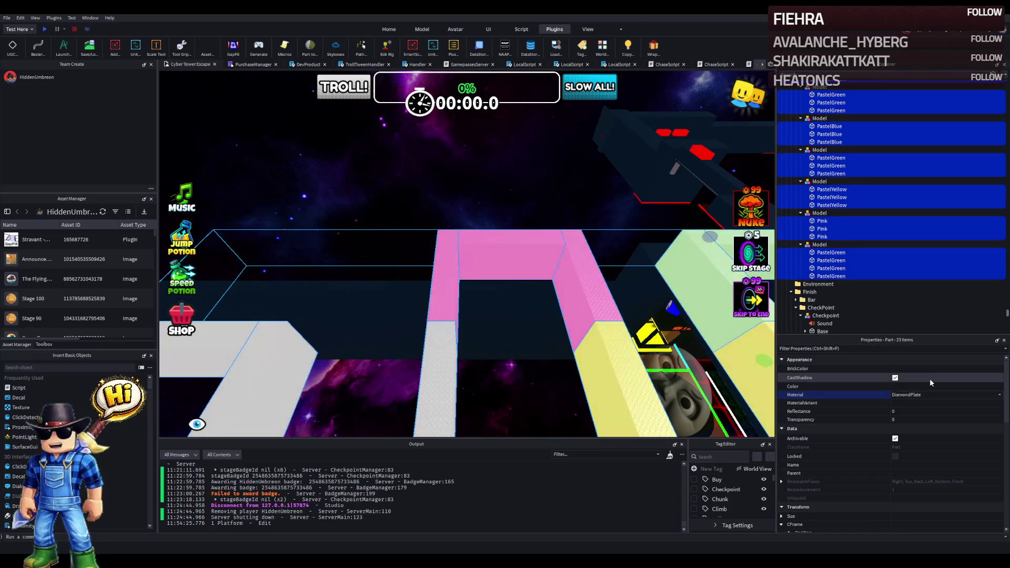
text(f)
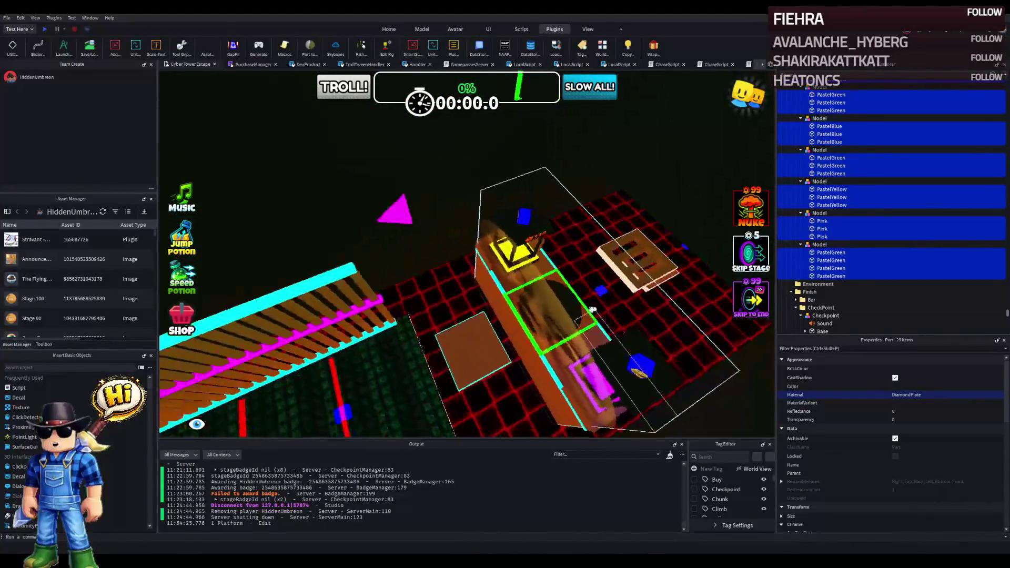
Step: Read an existing grey platform's Smoky grey colour (91, 93, 109), then reselect all 23 walkway parts
click(473, 348)
click(971, 388)
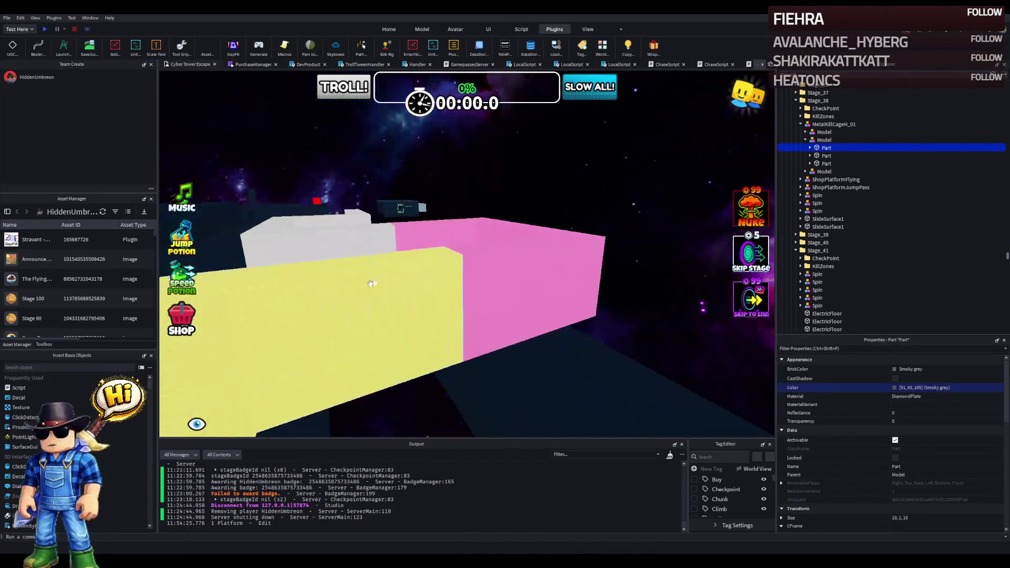
click(370, 284)
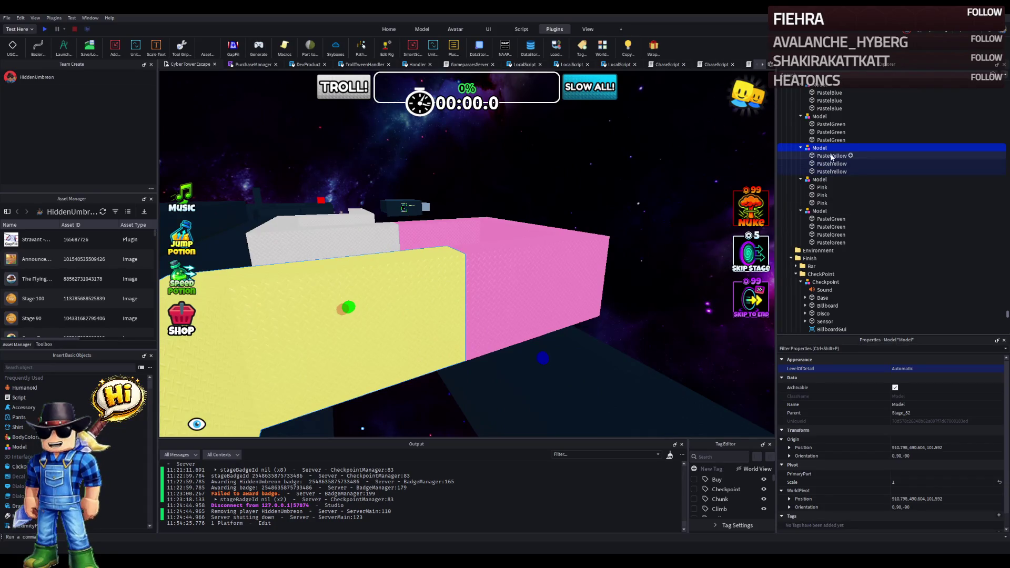
scroll(819, 174, up, 6)
click(822, 178)
scroll(823, 221, down, 4)
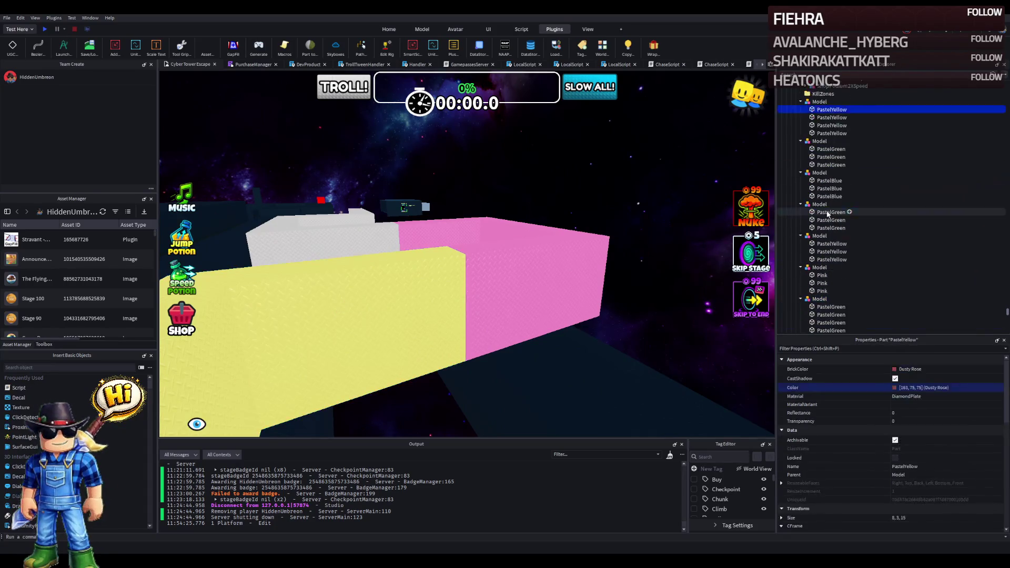
shift+click(832, 289)
scroll(863, 400, down, 3)
click(782, 442)
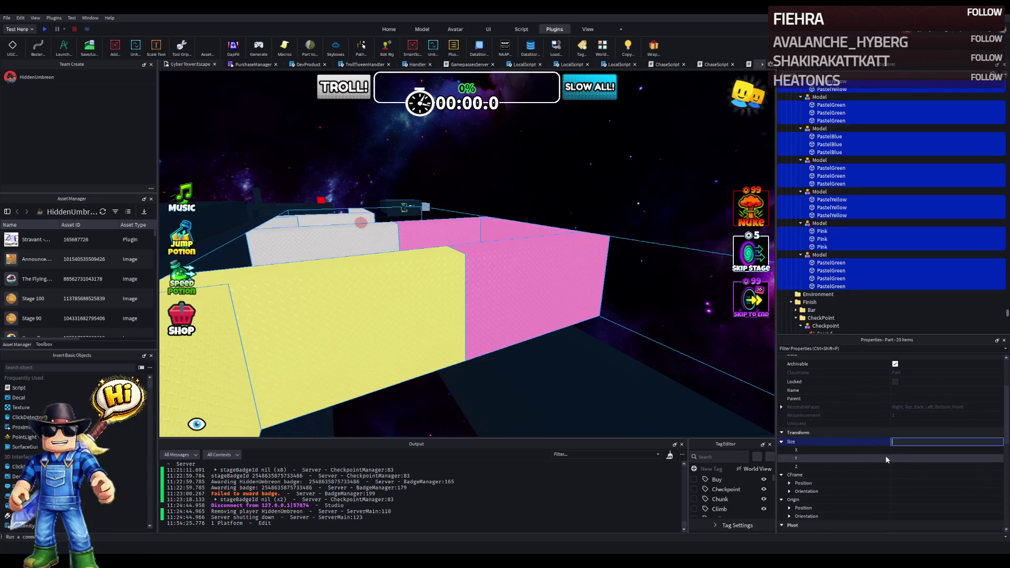
Step: Resize the 23 selected walkway parts to 1 wide and 15 long
click(915, 466)
text(15)
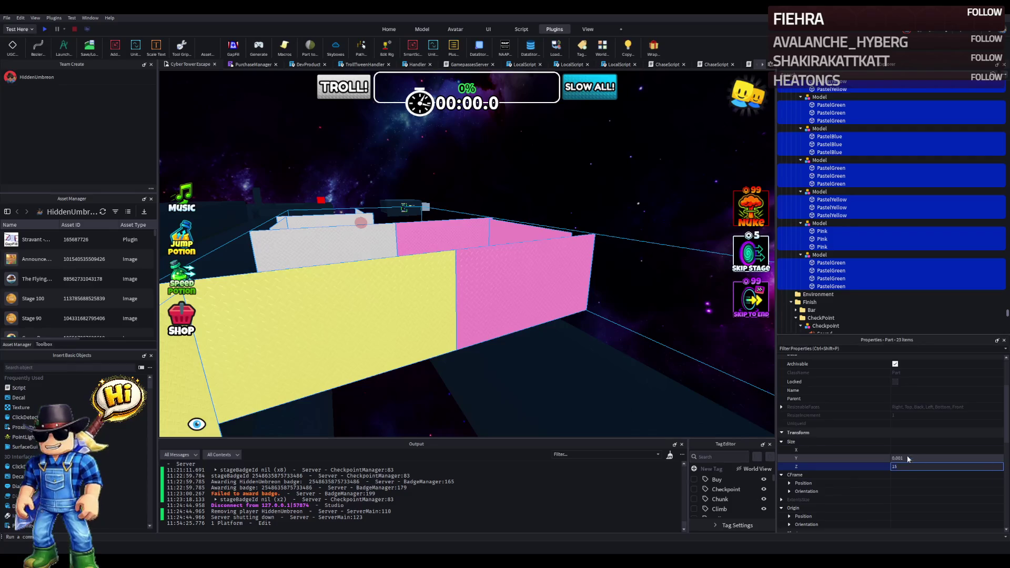
key(Return)
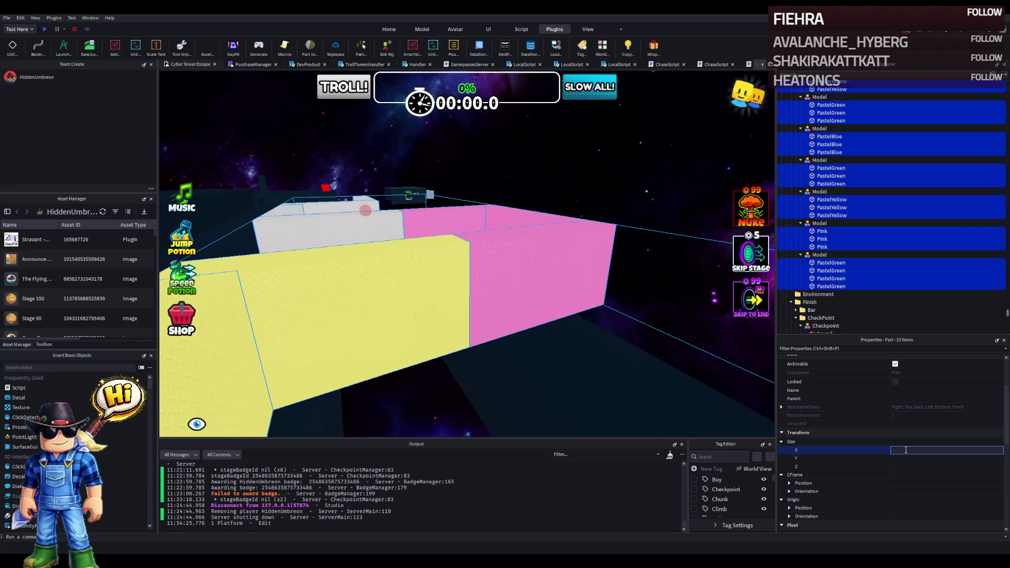
key(Return)
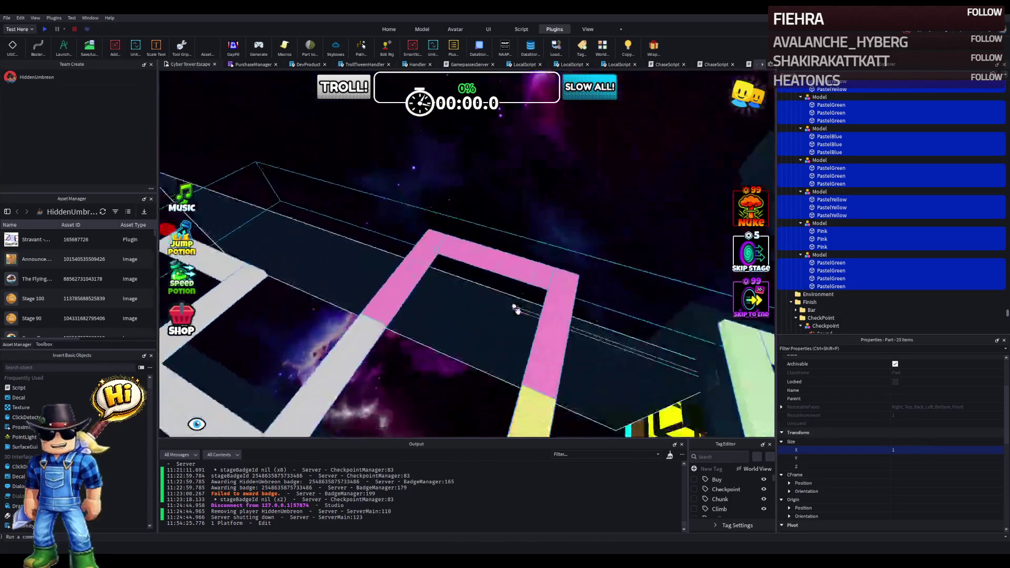
Step: Paste the Smoky grey colour value into Color for all the parts
scroll(905, 389, up, 3)
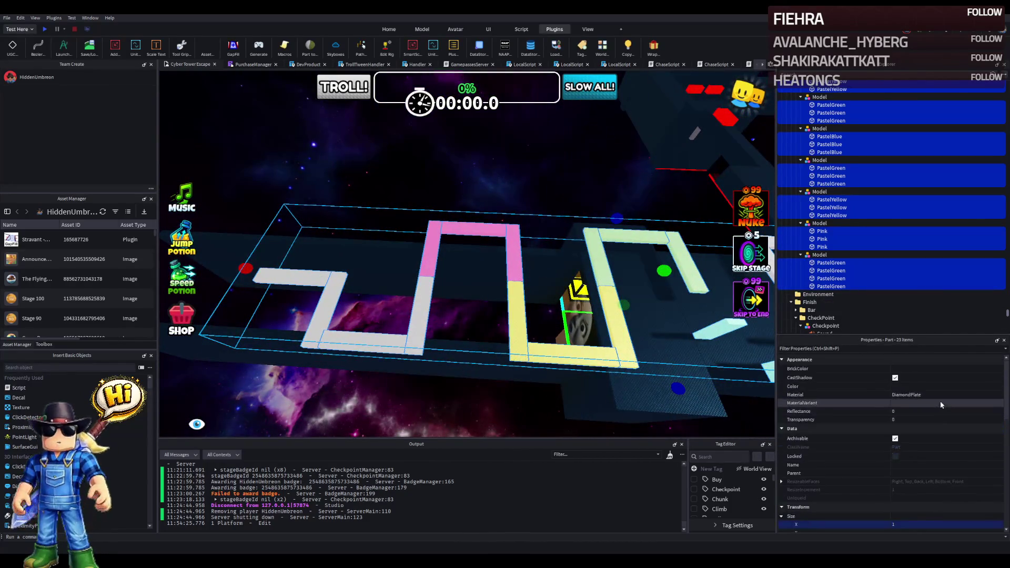
click(937, 388)
text(163, 75, 75)
key(Return)
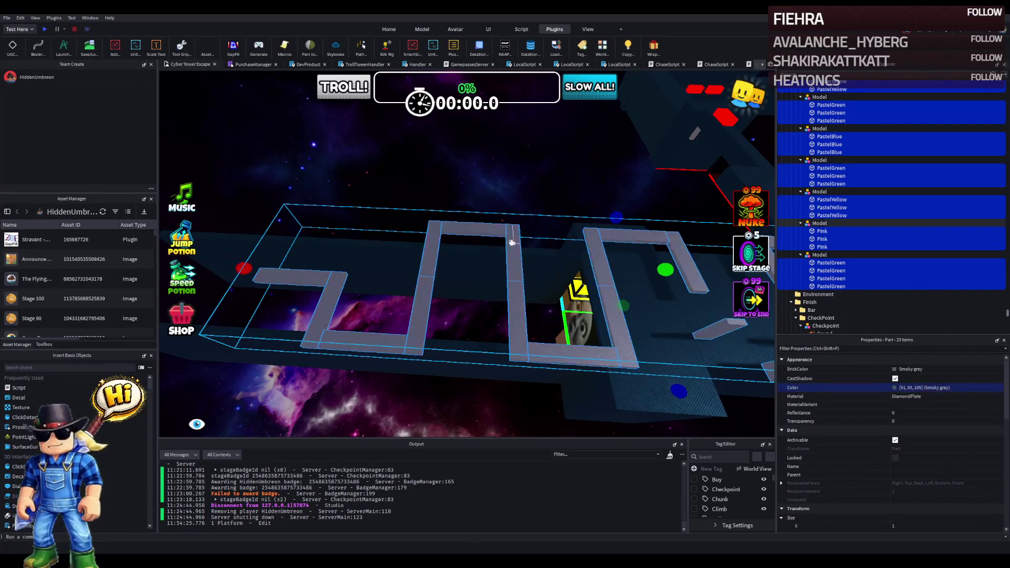
key(f)
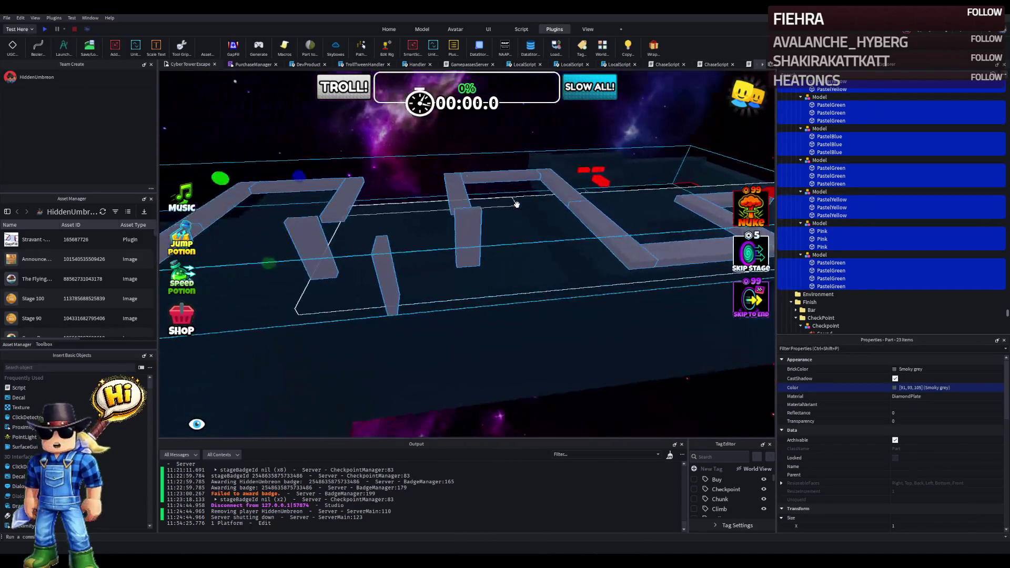
click(452, 276)
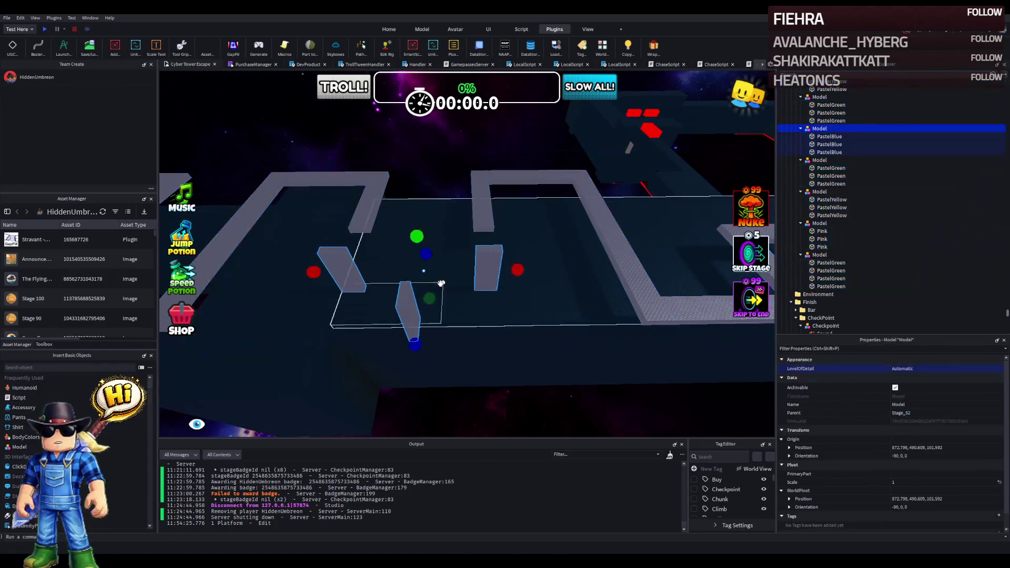
Step: Set the three PastelBlue parts' Size to X 15, Y 1, Z 1
click(410, 302)
ctrl+click(342, 268)
ctrl+click(488, 268)
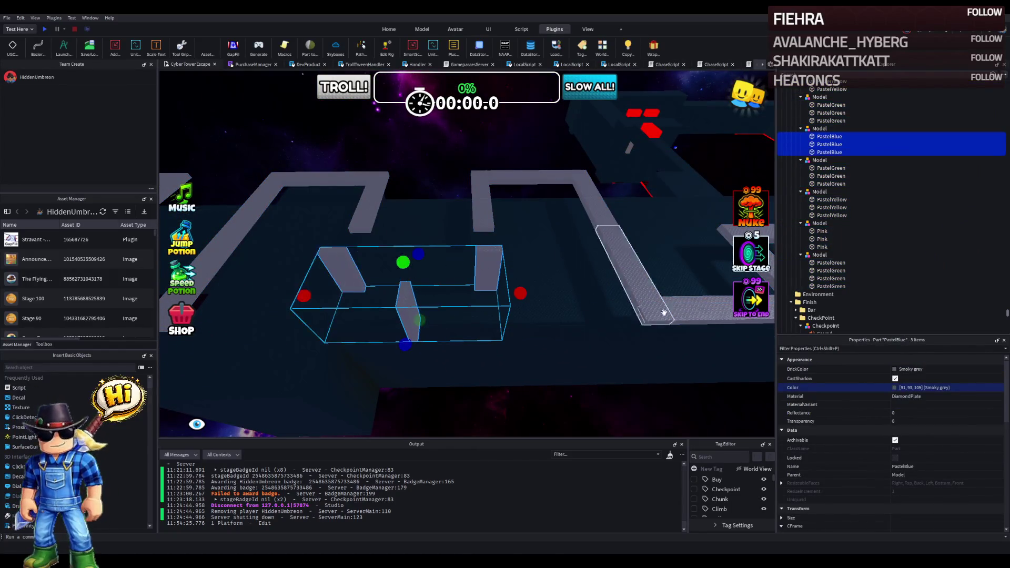
scroll(825, 443, down, 2)
click(906, 453)
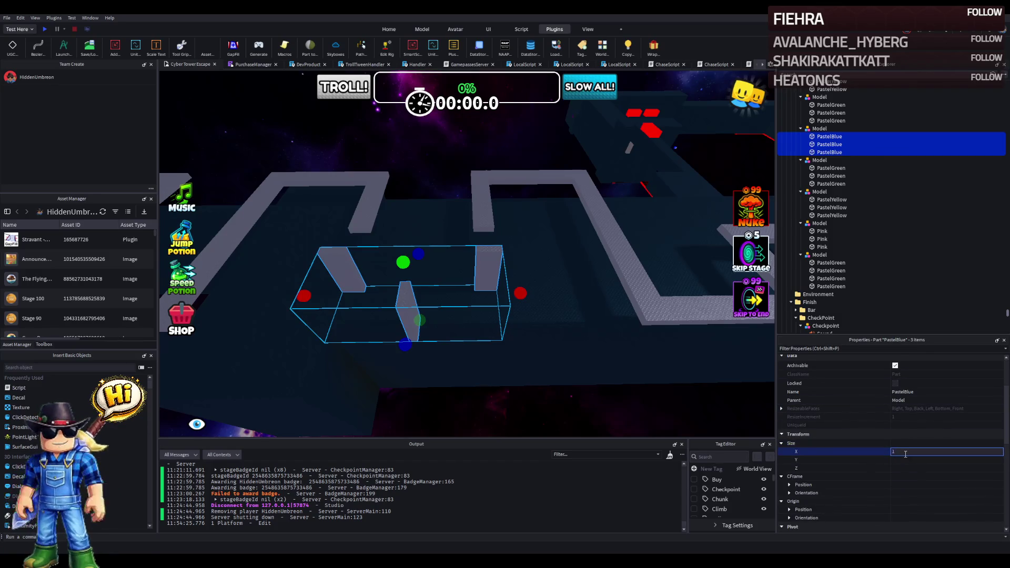
key(Return)
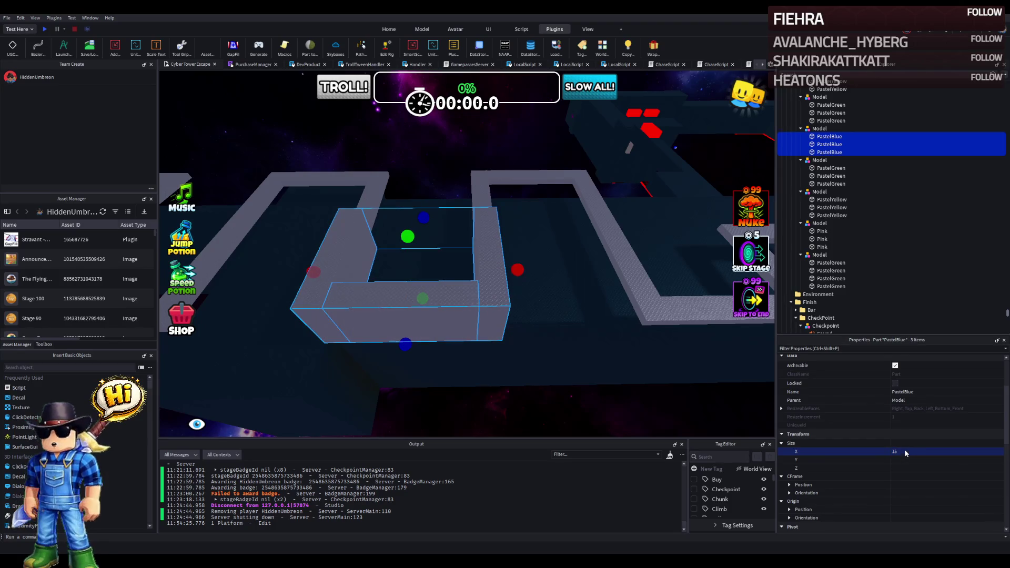
key(Return)
click(908, 466)
text(1)
key(Return)
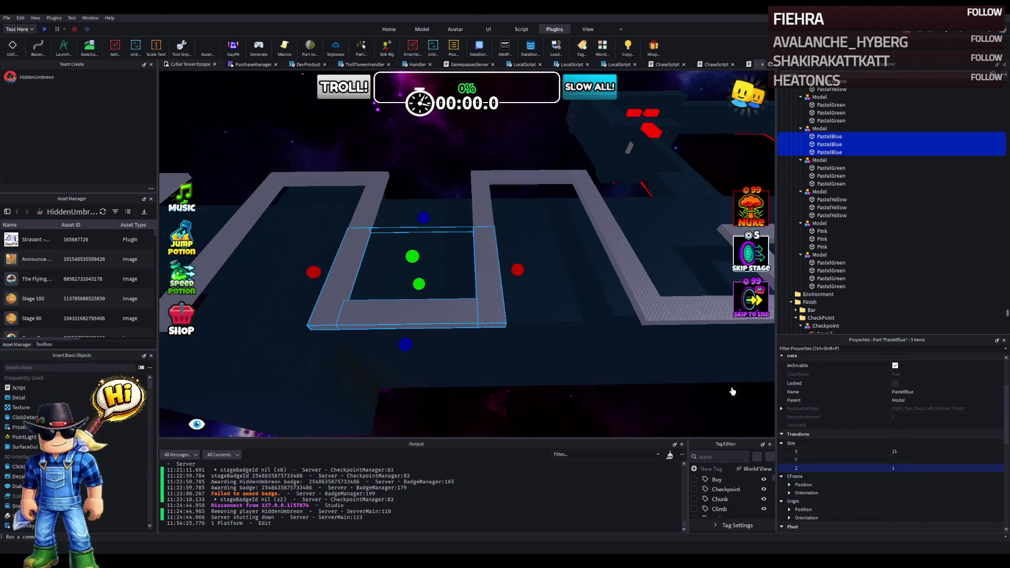
Step: Fly the view over the walkway and select the PastelBlue model
key(d)
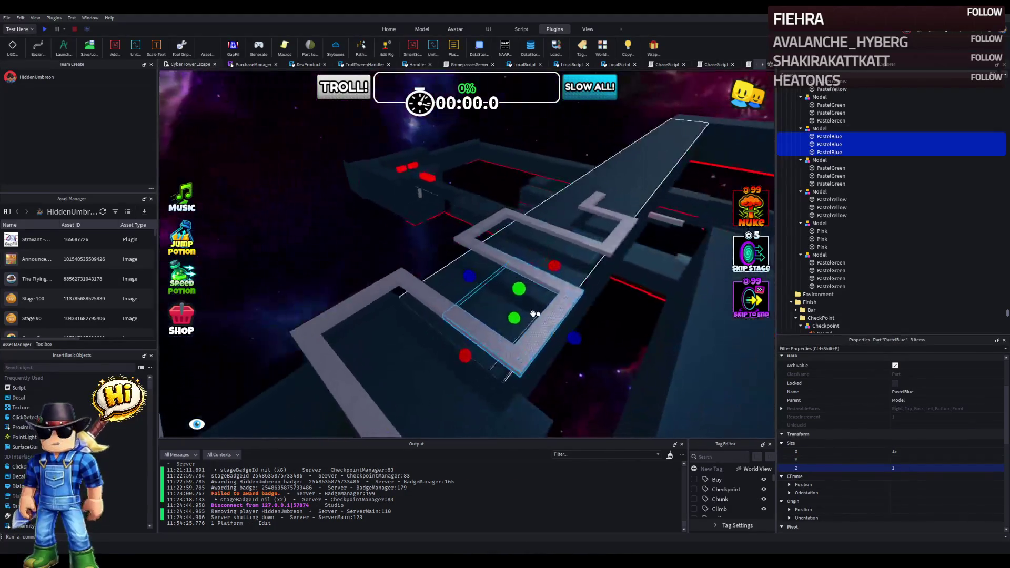
key(d)
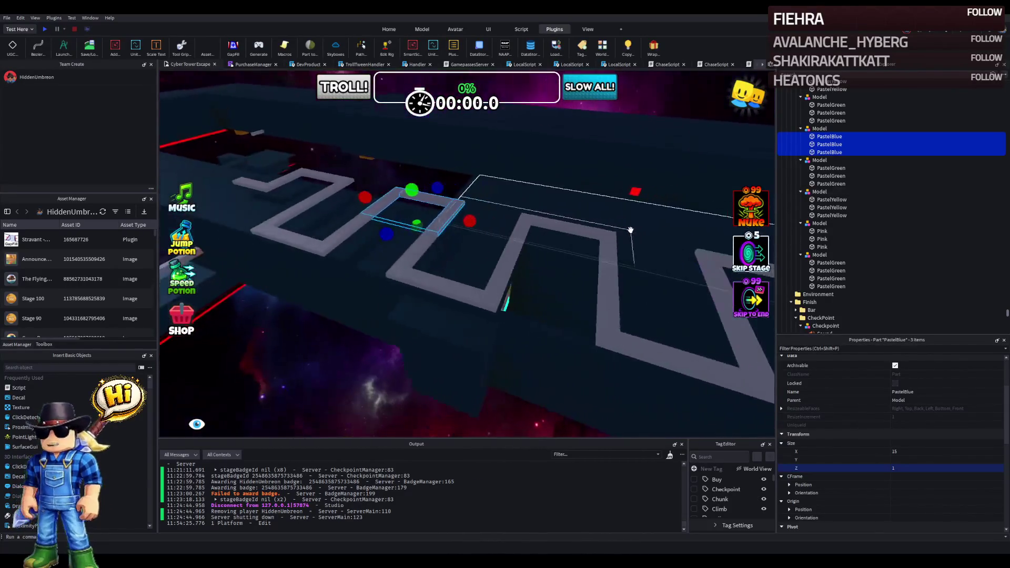
click(820, 191)
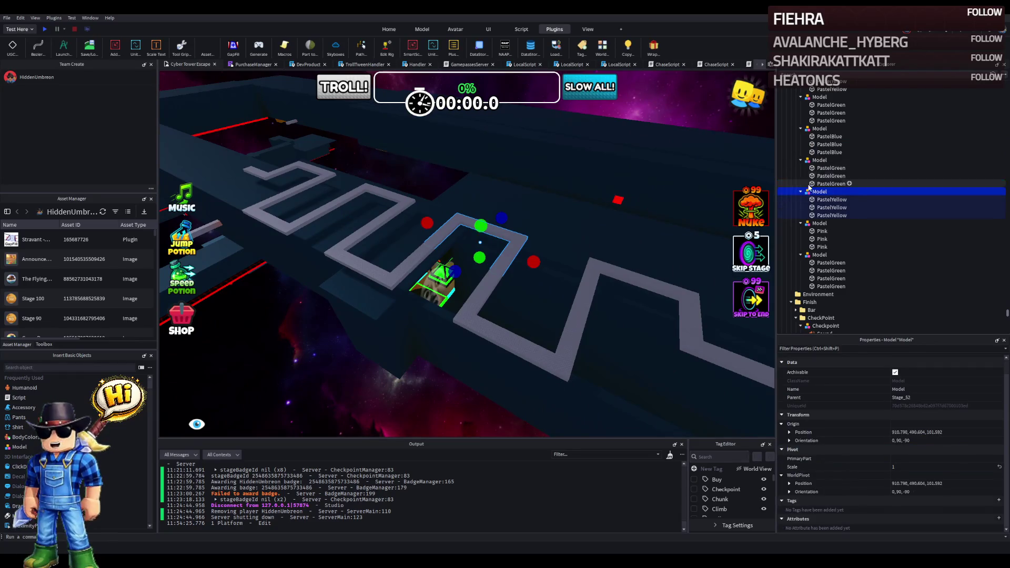
Step: Undo the last change and collapse each Stage_52 walkway model in Explorer
key(ctrl+z)
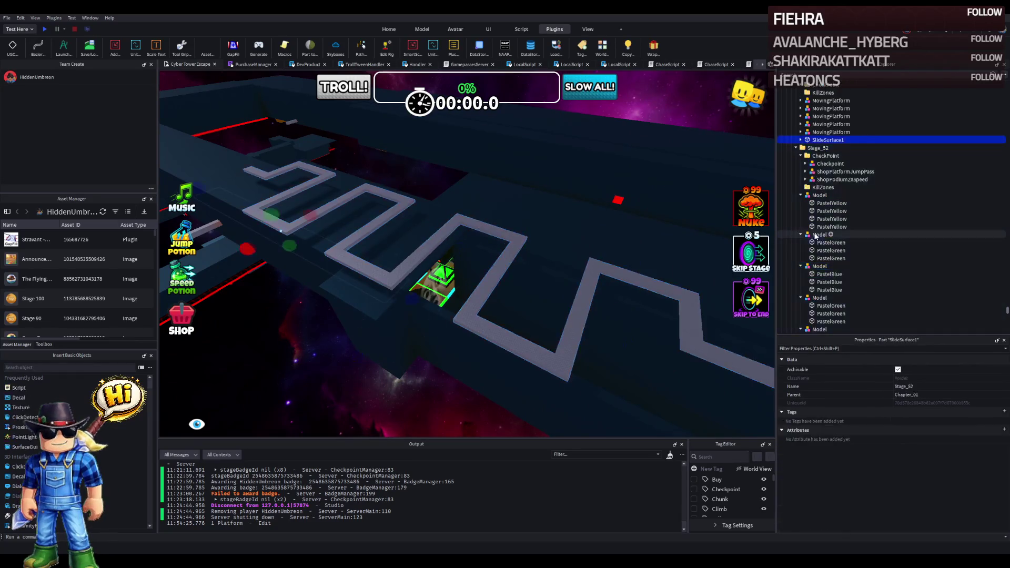
click(813, 195)
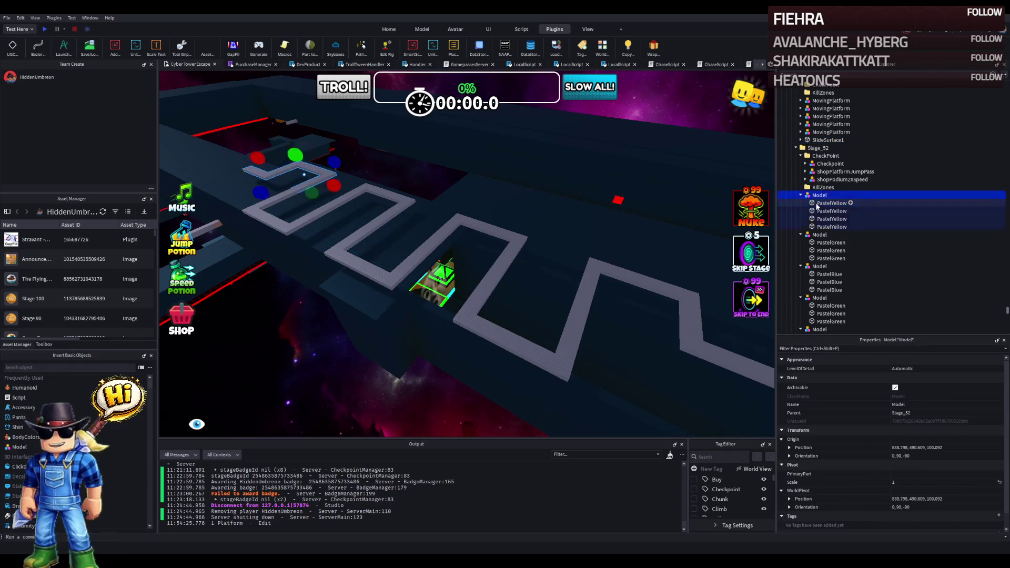
click(818, 205)
key(Left)
click(817, 211)
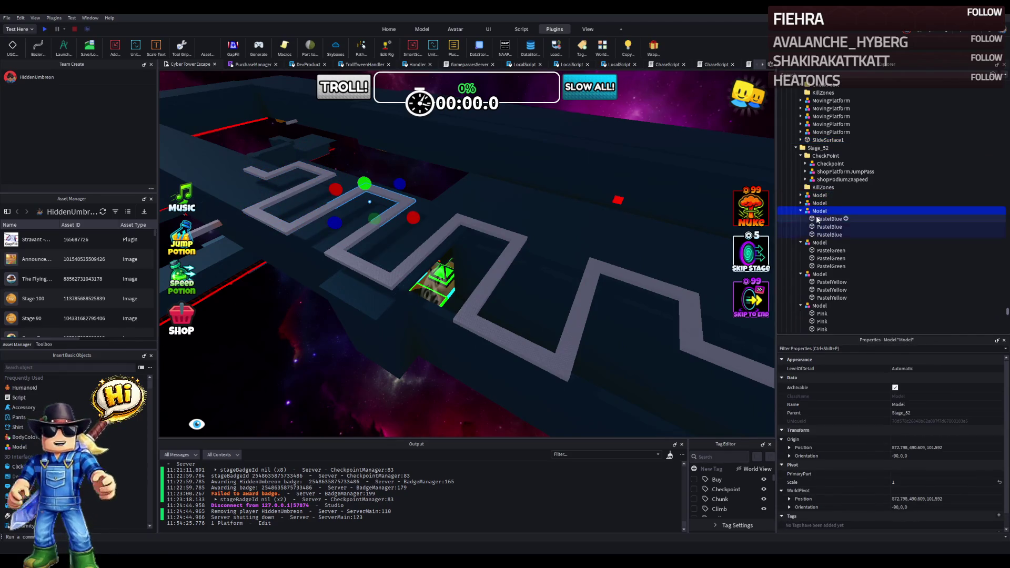
key(Down)
key(Left)
key(Down)
key(Left)
key(Down)
key(Left)
Step: Select all seven walkway models and move them forward and sideways along the course
key(Down)
shift+click(819, 195)
key(f)
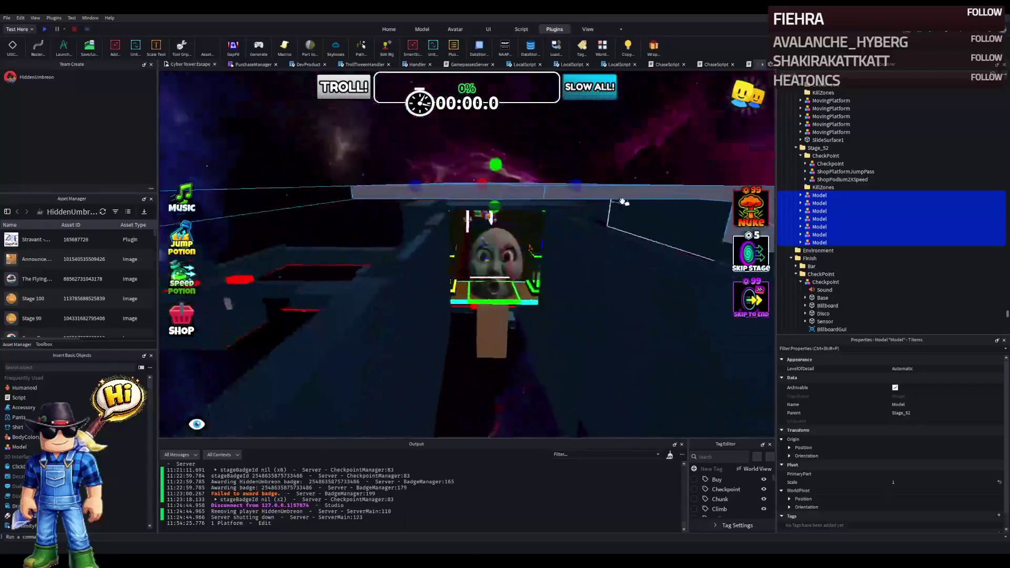
mouse_move(498, 226)
mouse_down()
mouse_move(500, 340)
mouse_move(533, 311)
mouse_move(492, 301)
mouse_up()
drag(410, 276, 451, 256)
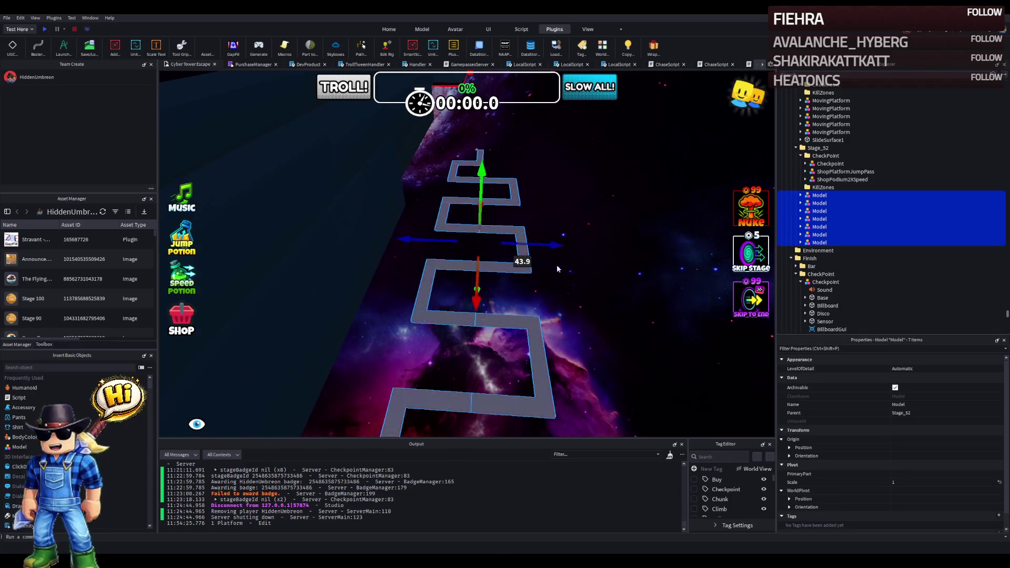
Step: Select three walkway segments and slide them a little further along the path
click(535, 262)
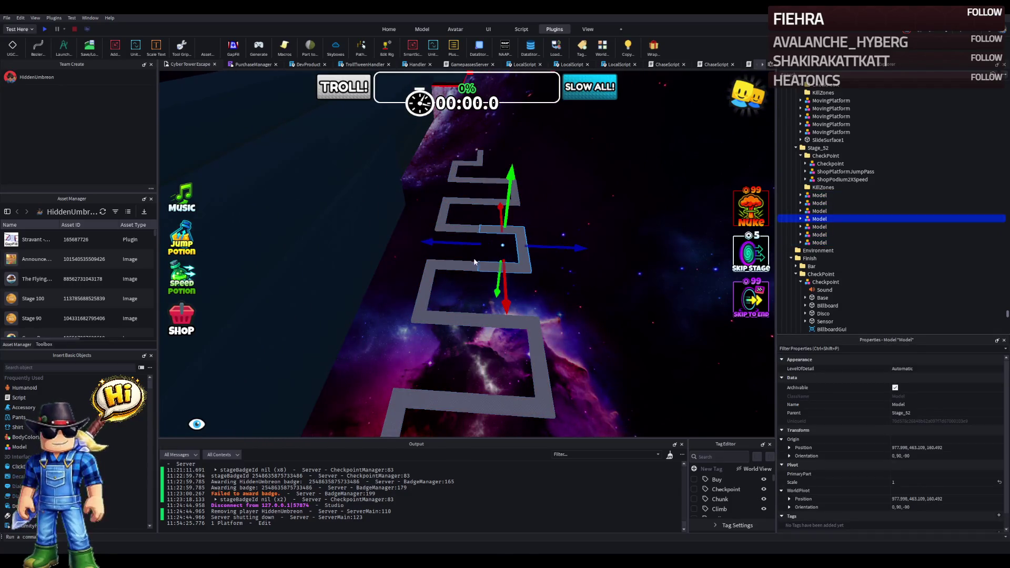
ctrl+click(548, 361)
ctrl+click(526, 187)
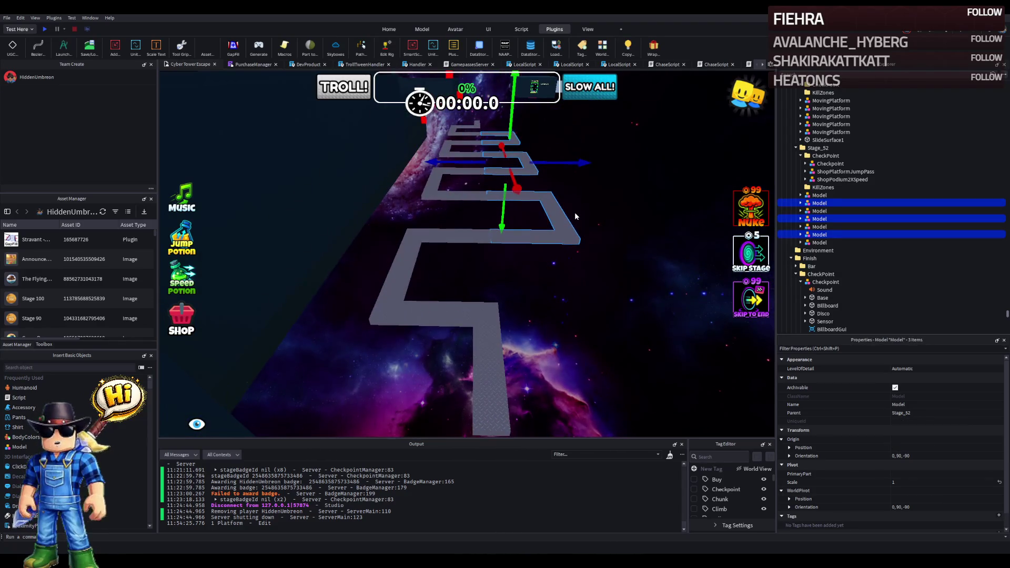
key(d)
drag(556, 163, 542, 167)
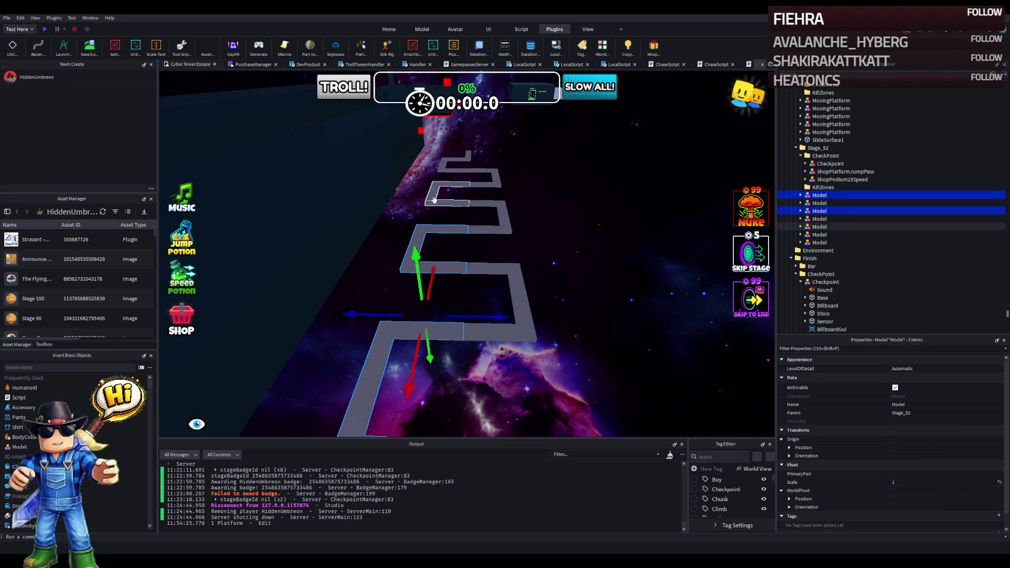
drag(504, 211, 504, 211)
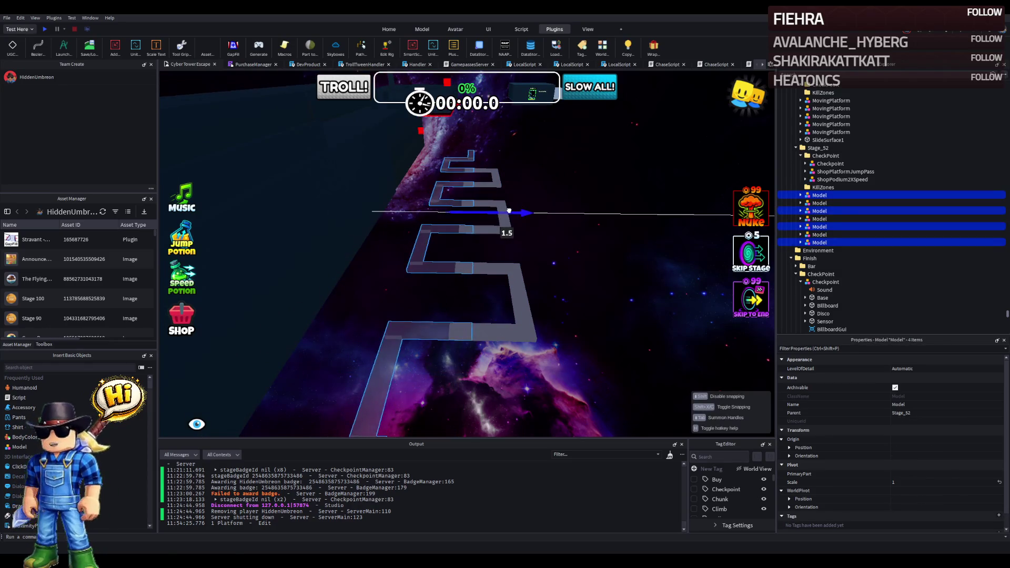
drag(510, 212, 514, 214)
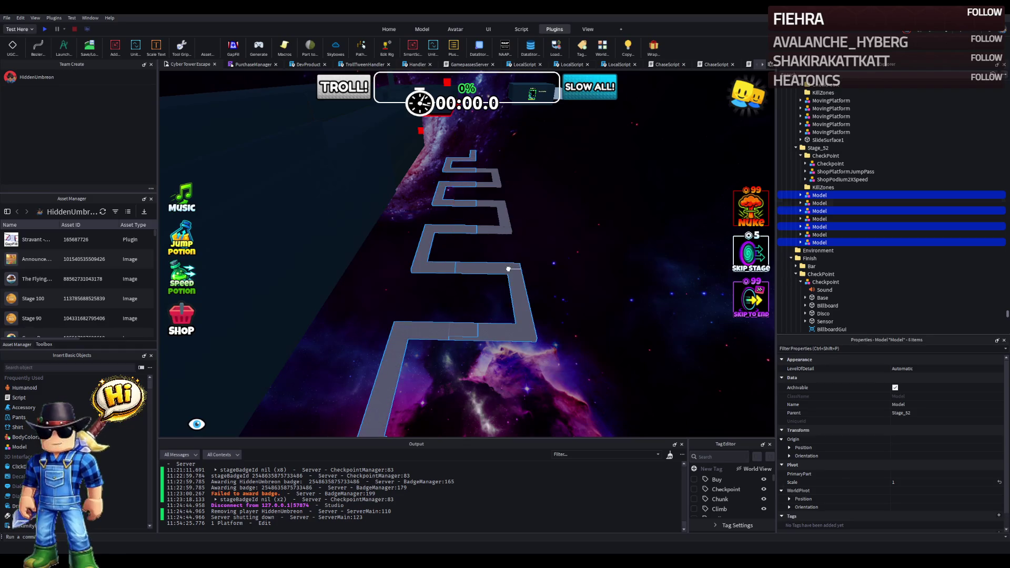
Step: Slide all seven walkway segments together about 42 studs along the path
click(813, 197)
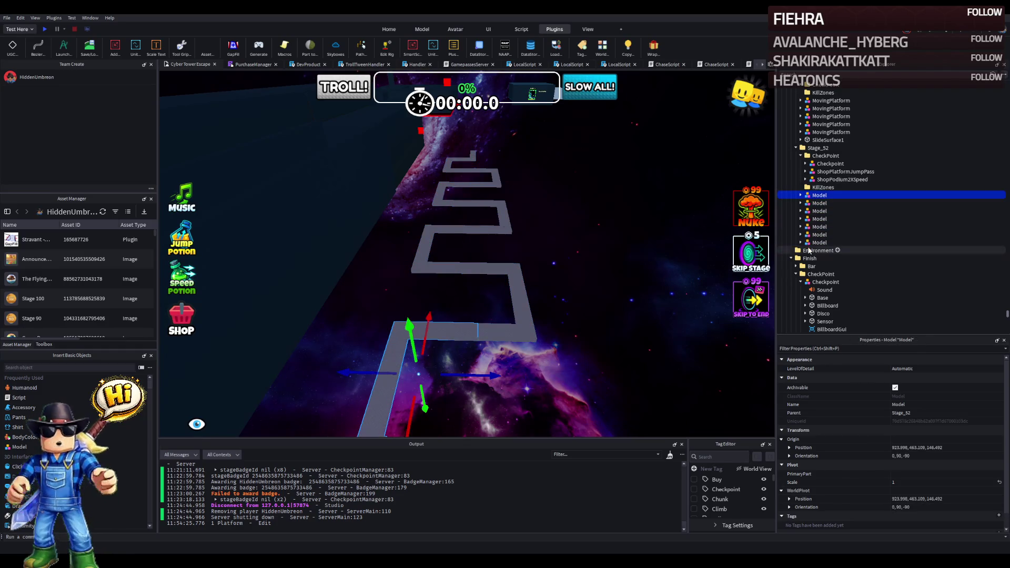
shift+click(820, 243)
key(f)
mouse_move(574, 184)
mouse_down()
mouse_move(524, 190)
mouse_move(517, 210)
mouse_up()
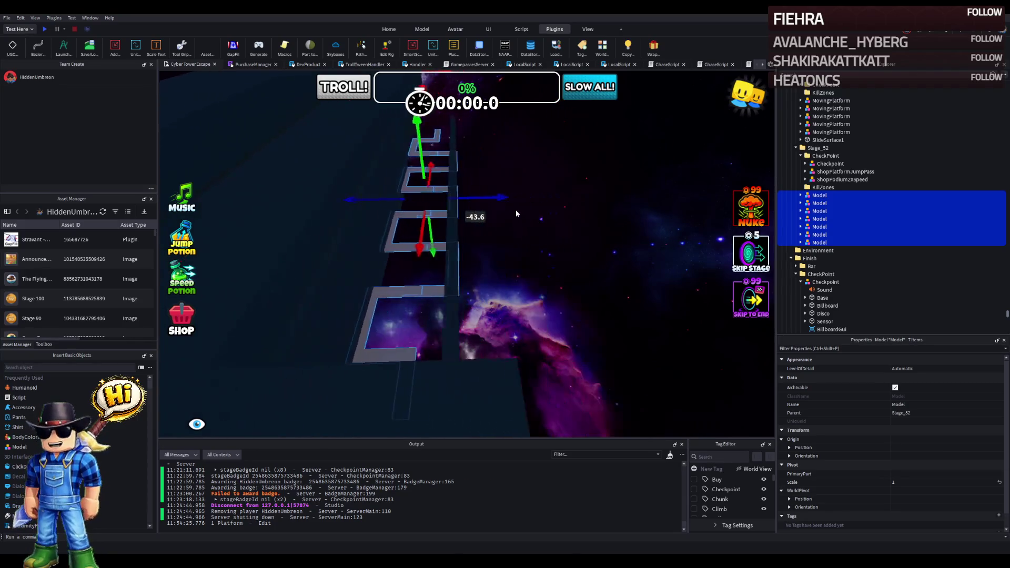
click(534, 228)
click(484, 234)
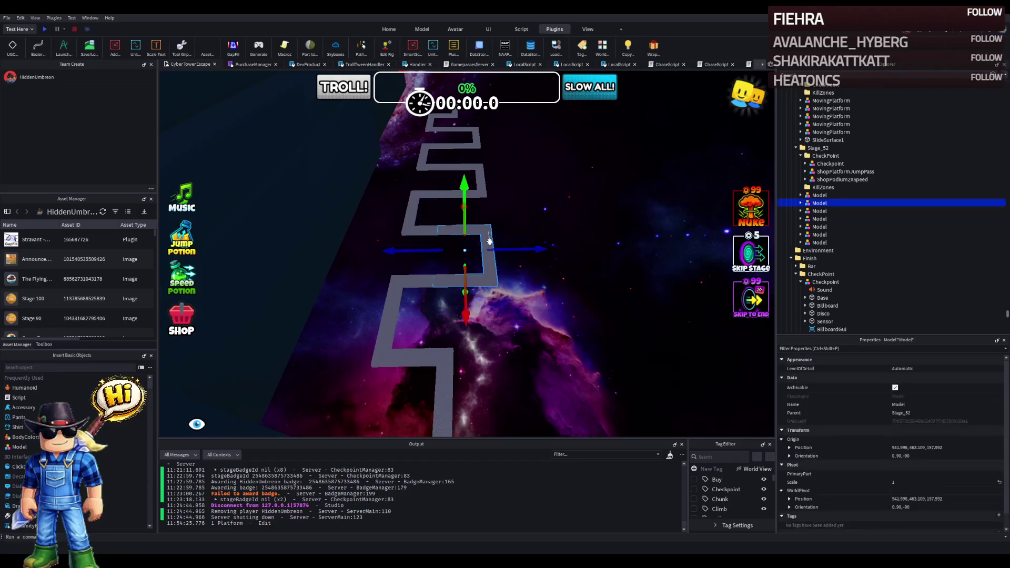
Step: Shift one segment, then slide all seven segments about 45 studs along
click(417, 220)
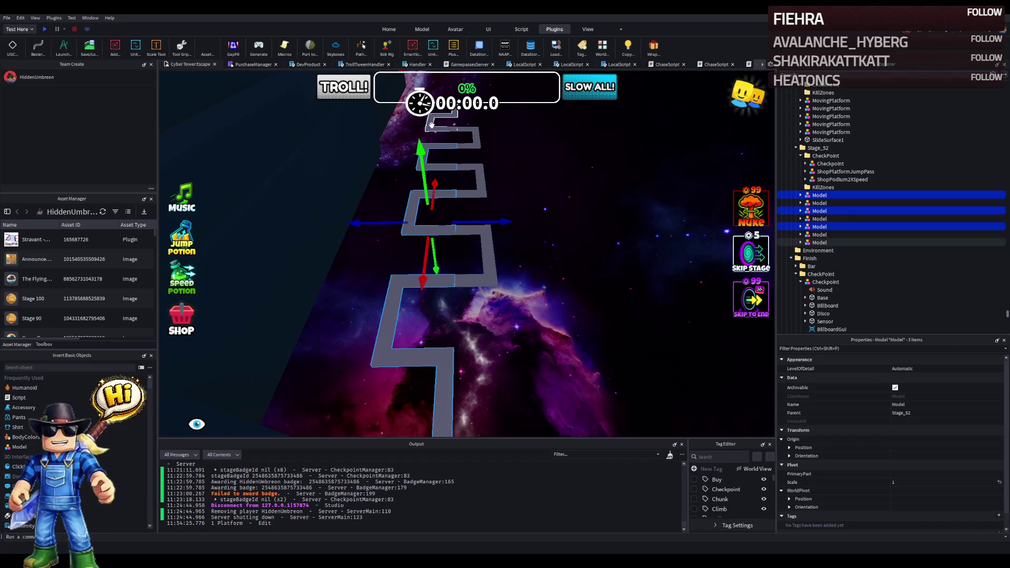
drag(500, 174, 515, 182)
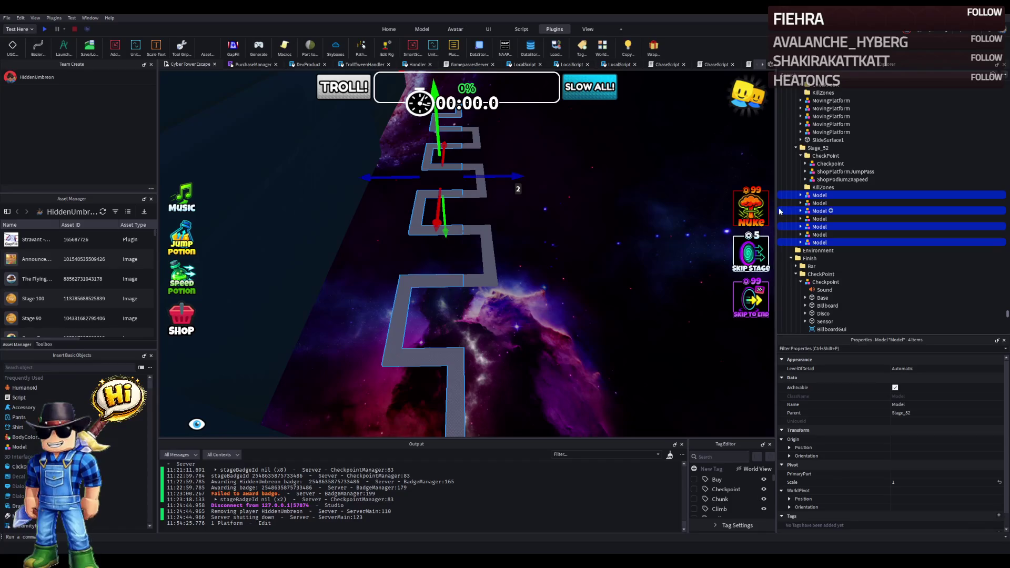
click(800, 195)
click(812, 196)
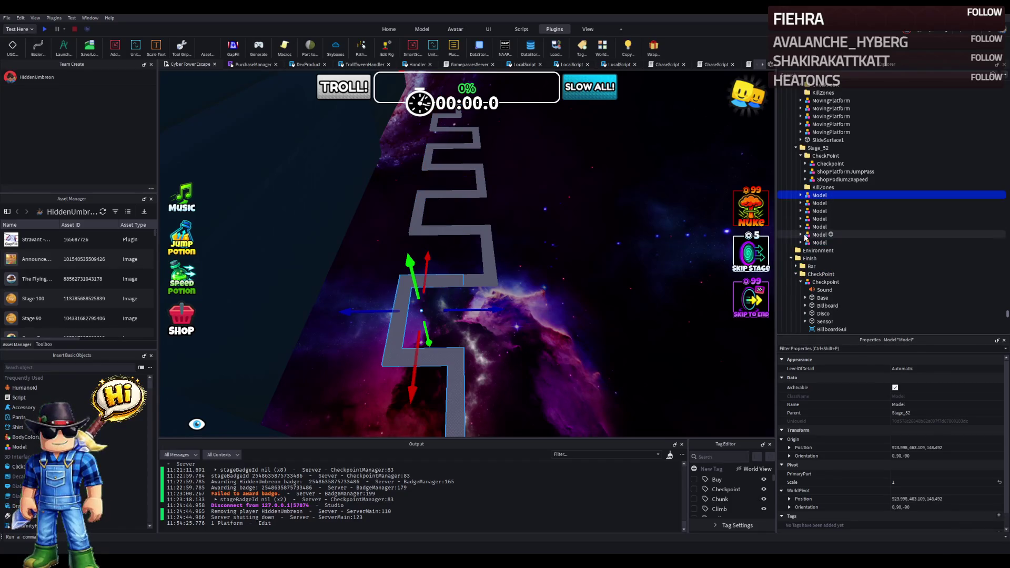
shift+click(806, 242)
drag(525, 179, 532, 186)
Step: Nudge the lower and upper segments together to close the gap between them
scroll(533, 186, up, 5)
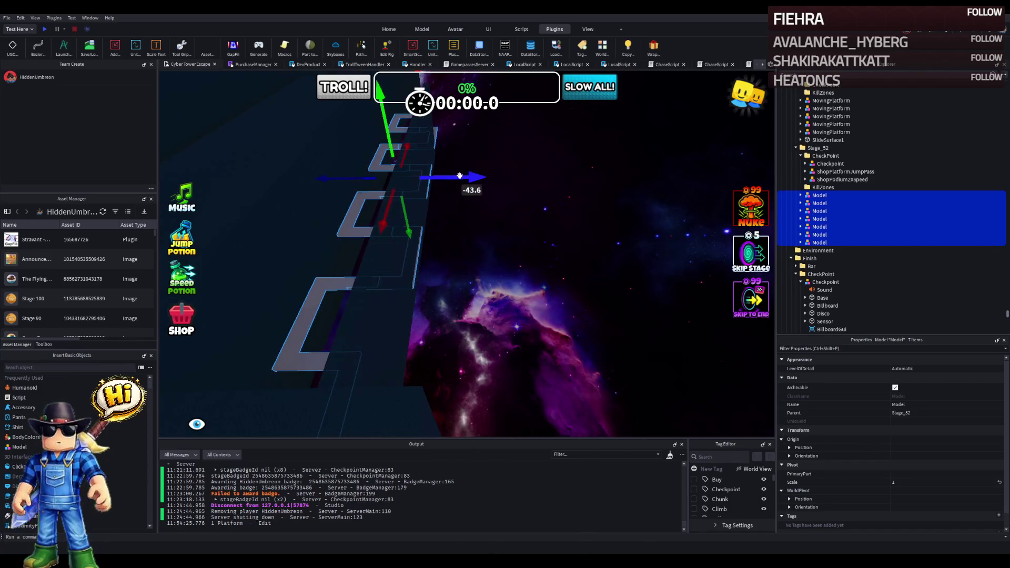
click(484, 238)
click(469, 243)
ctrl+click(472, 182)
drag(506, 181, 503, 181)
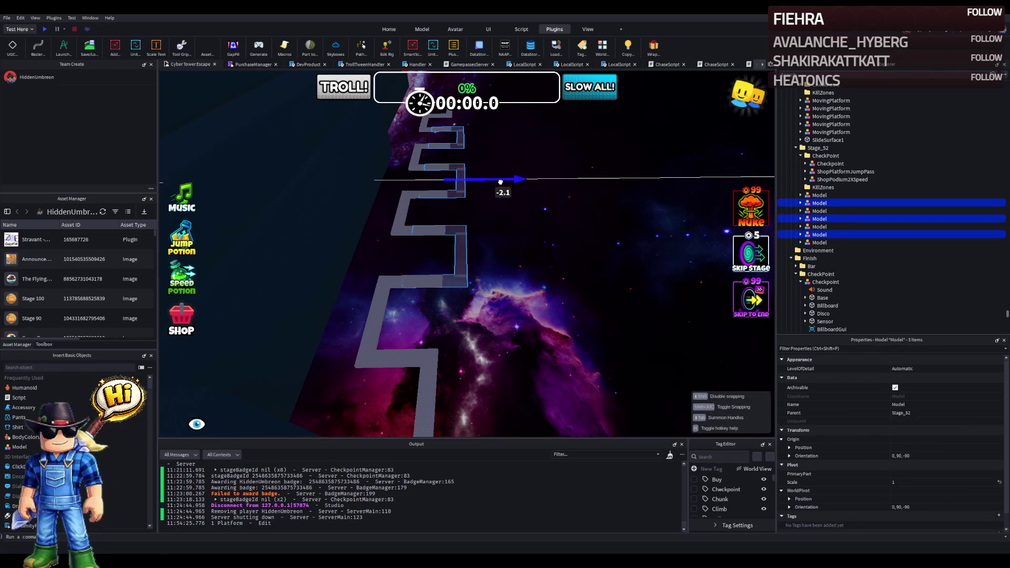
drag(501, 182, 531, 197)
key(f)
Step: Slide all seven segments about 32 studs along, then select the six after the first
click(819, 195)
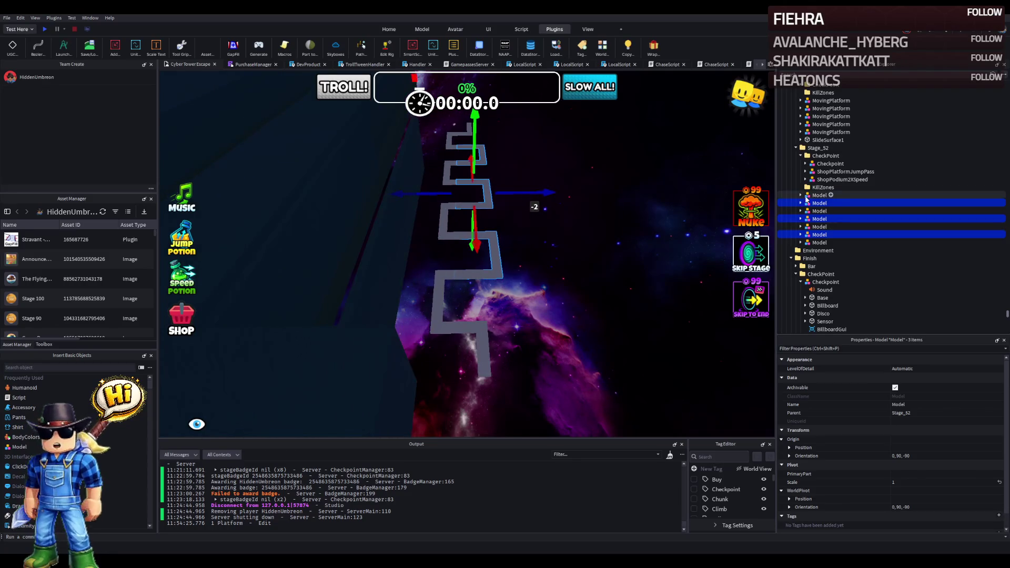
shift+click(810, 243)
mouse_move(523, 191)
mouse_down()
mouse_move(476, 198)
mouse_move(595, 197)
mouse_up()
click(815, 243)
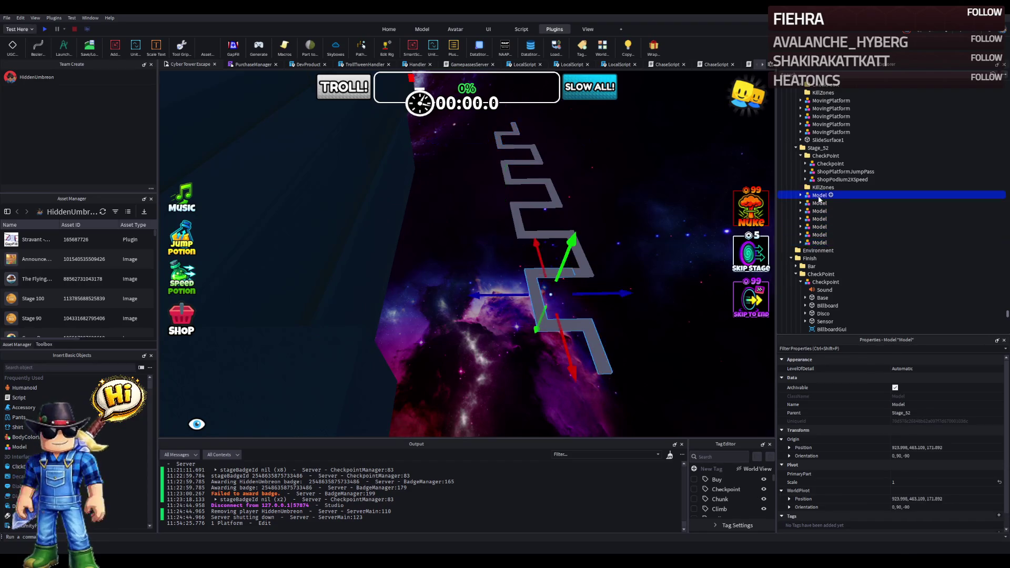
shift+click(818, 204)
Step: Move the six segment models and all their parts directly into the first Model
drag(824, 199, 822, 196)
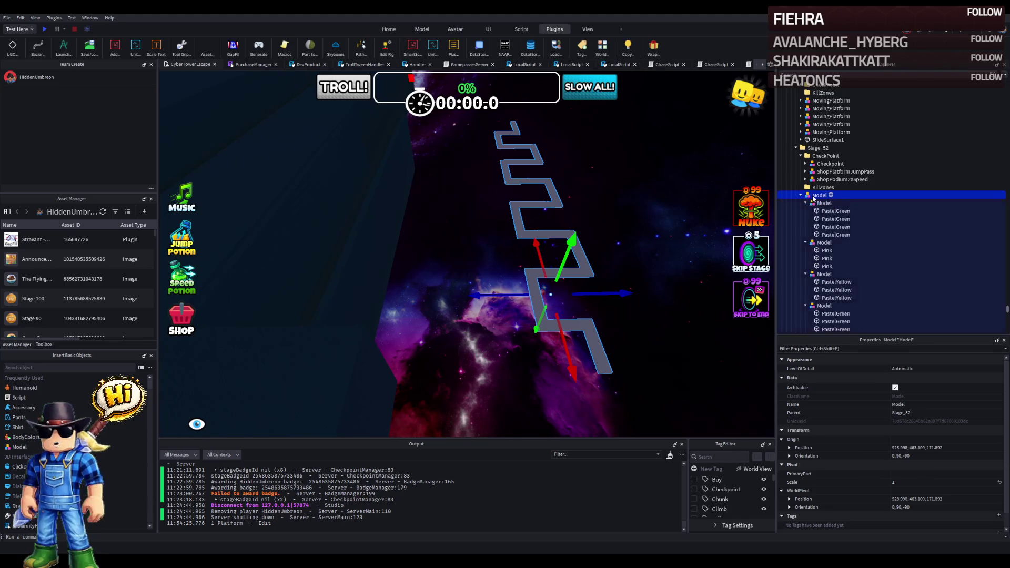
click(839, 218)
scroll(832, 223, down, 6)
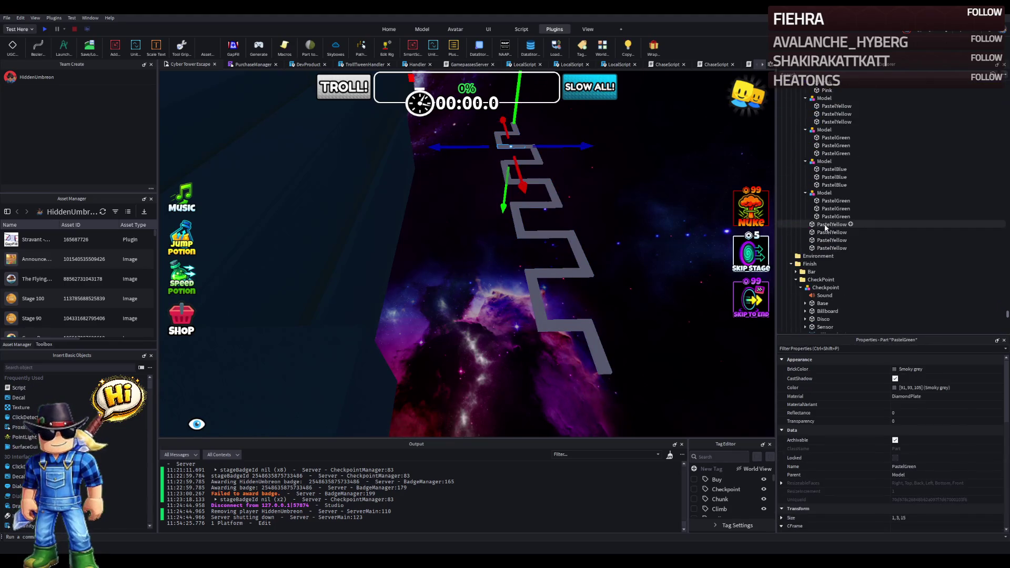
shift+click(833, 249)
scroll(832, 211, up, 5)
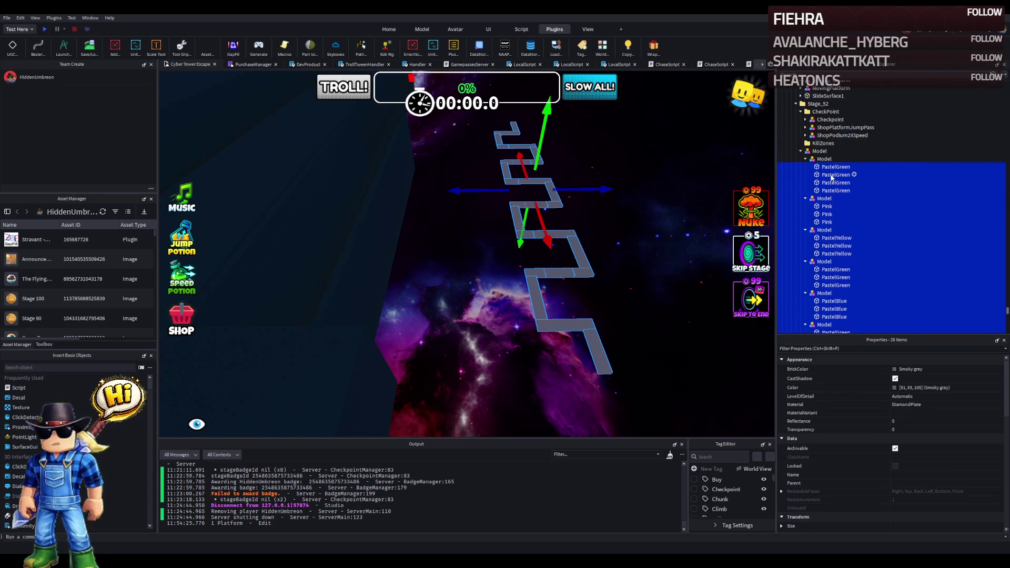
drag(829, 156, 824, 152)
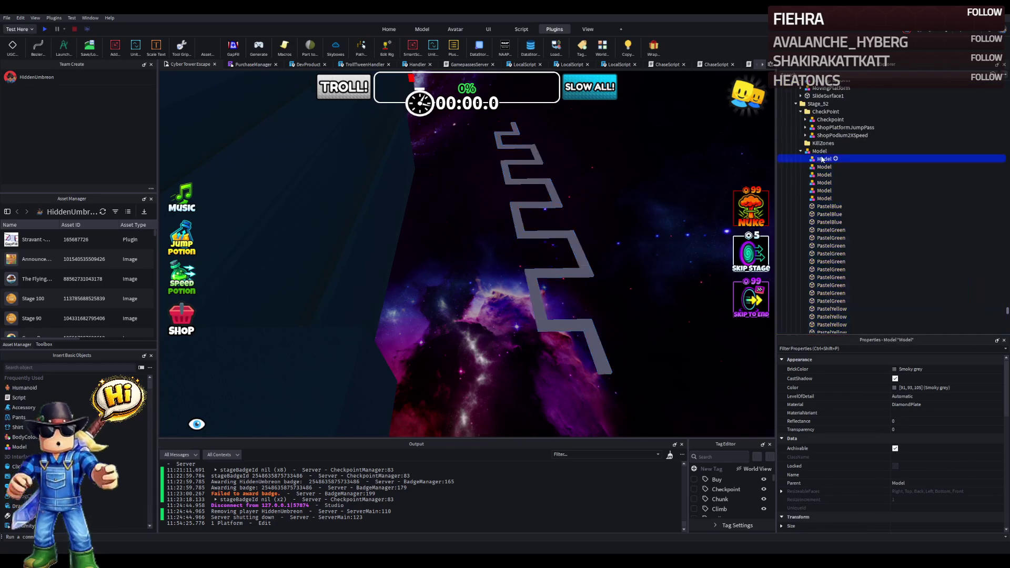
Step: Delete the six leftover empty sub-models and select the merged walkway Model
shift+click(824, 198)
key(Delete)
click(819, 152)
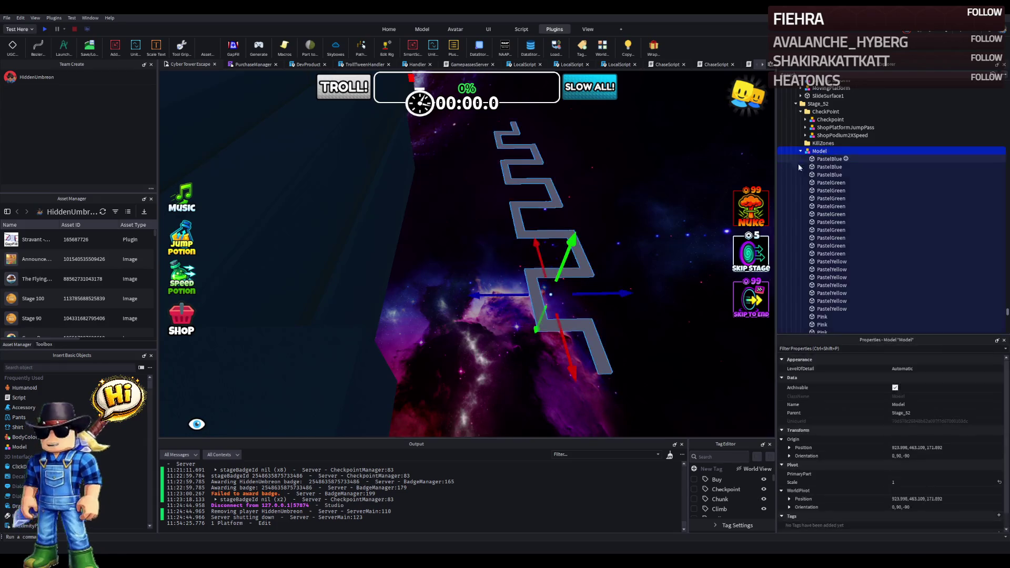
Step: Move the whole merged walkway 66.5 studs along the path
key(f)
mouse_move(633, 248)
mouse_down()
mouse_move(590, 259)
mouse_move(484, 315)
mouse_up()
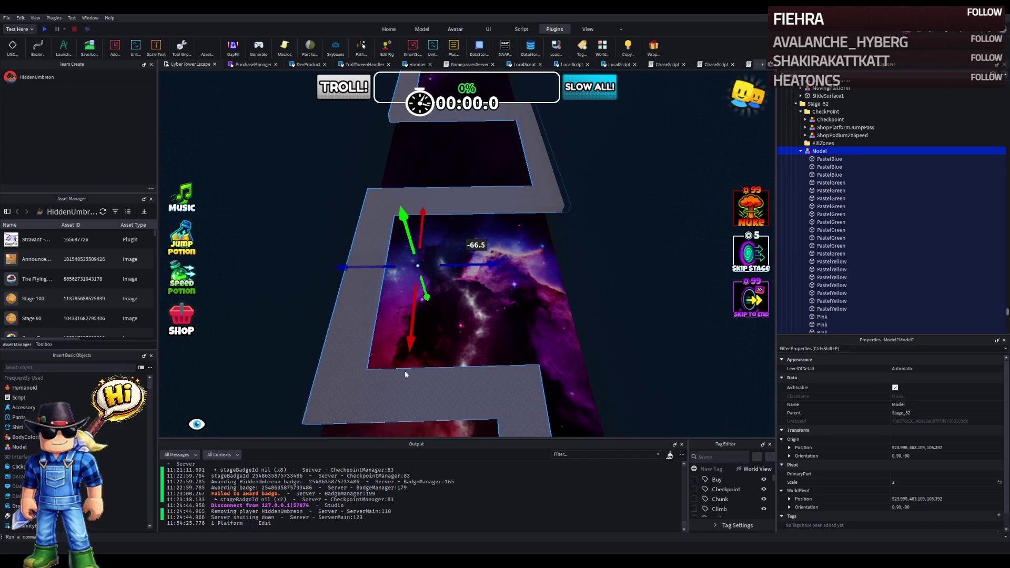
click(466, 200)
key(f)
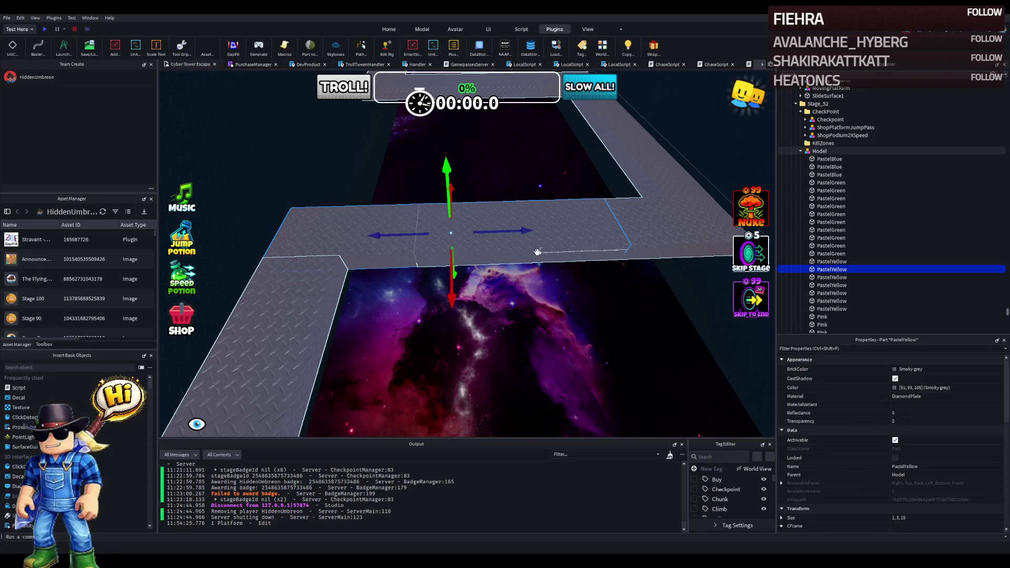
key(ctrl+3)
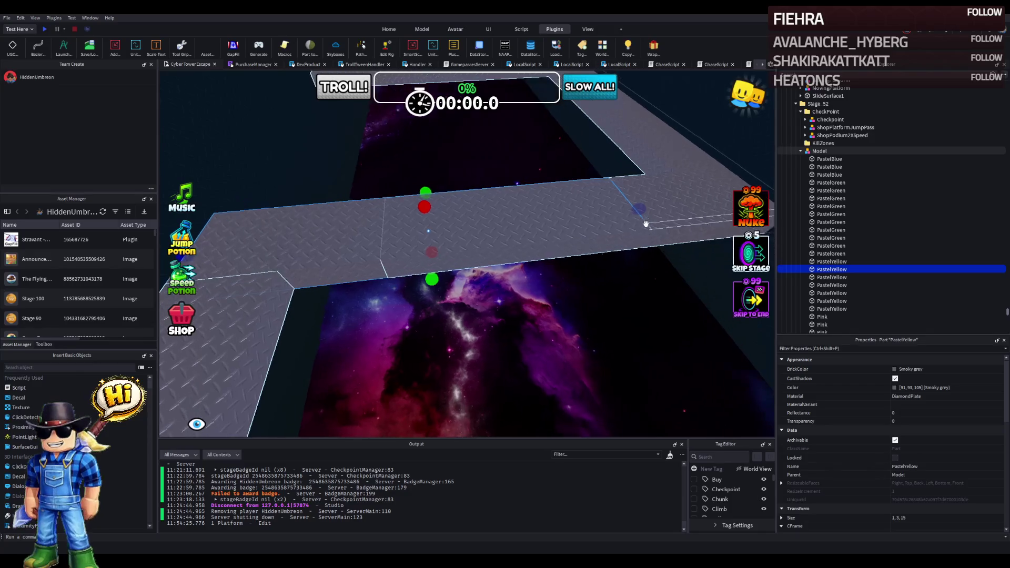
Step: Scale two PastelGreen pieces to about 21.5 and 20.4 studs long
click(492, 226)
key(f)
mouse_move(593, 200)
mouse_down()
mouse_move(351, 277)
mouse_move(369, 275)
mouse_up()
scroll(369, 275, down, 5)
click(512, 267)
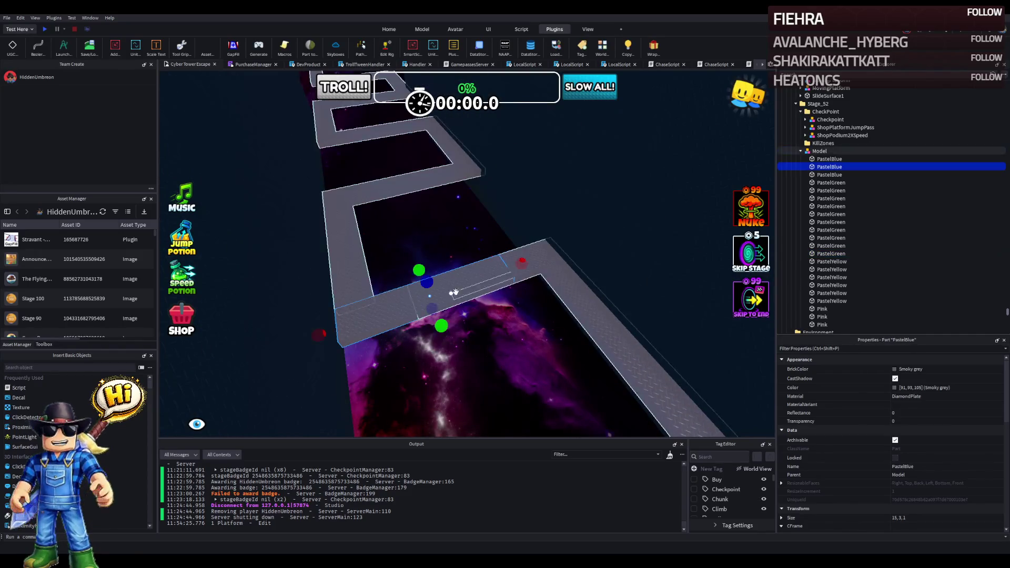
click(462, 271)
key(f)
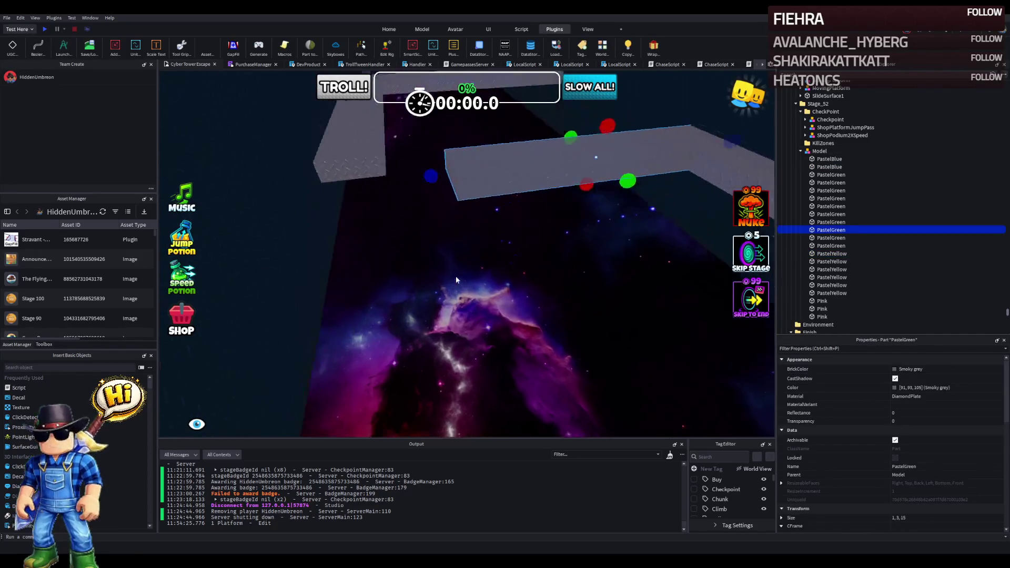
drag(547, 319, 318, 358)
Step: Delete a stray piece and stretch another PastelGreen piece to about 20.8 studs
scroll(318, 358, down, 4)
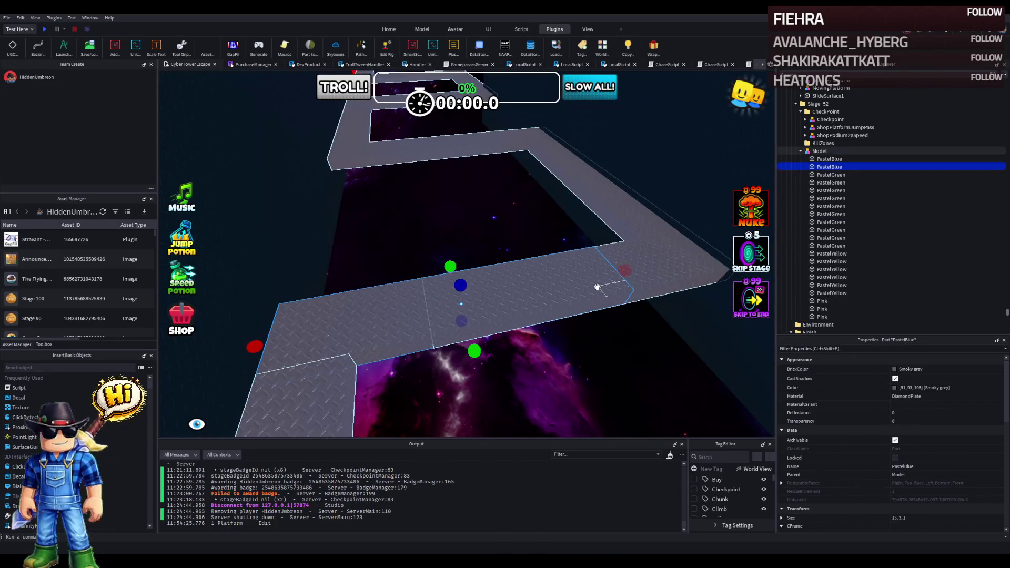
key(Delete)
click(567, 282)
key(f)
drag(567, 283, 436, 300)
scroll(437, 300, down, 4)
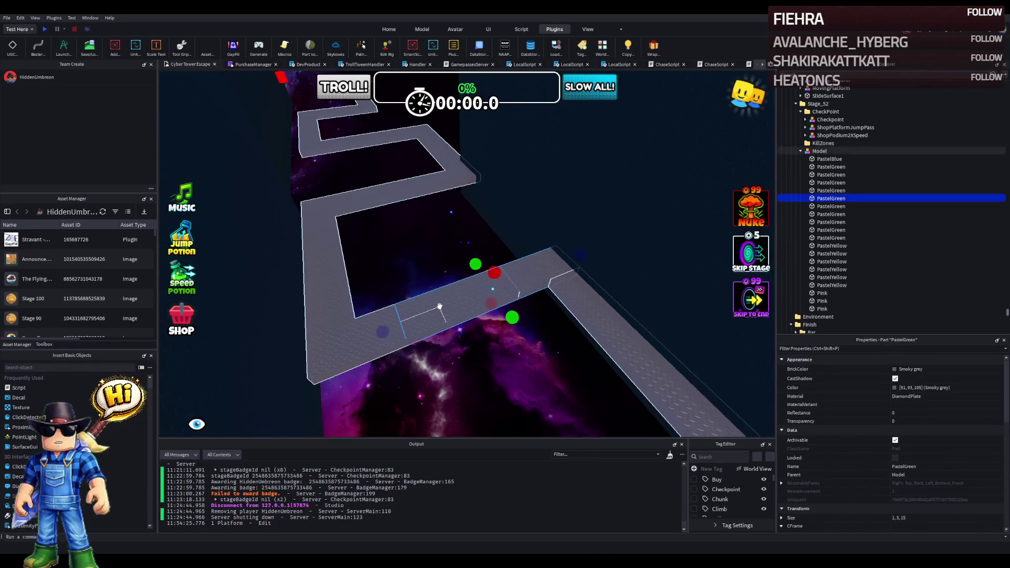
key(Delete)
Step: Stretch a PastelYellow piece to 21 studs so it meets the corner
click(395, 328)
key(f)
drag(342, 289, 545, 280)
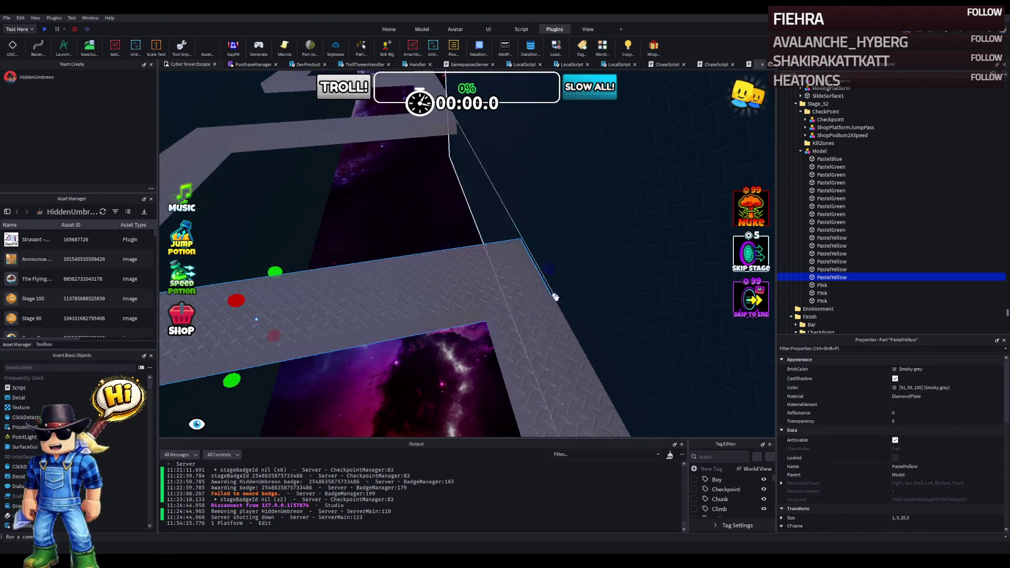
scroll(570, 315, up, 5)
scroll(569, 315, up, 5)
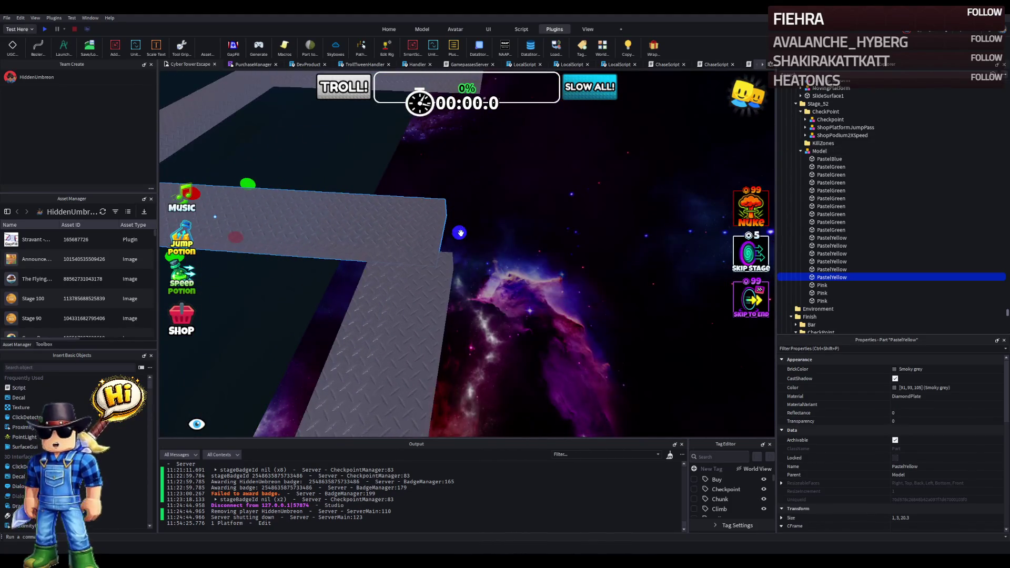
drag(459, 232, 476, 234)
scroll(477, 234, down, 5)
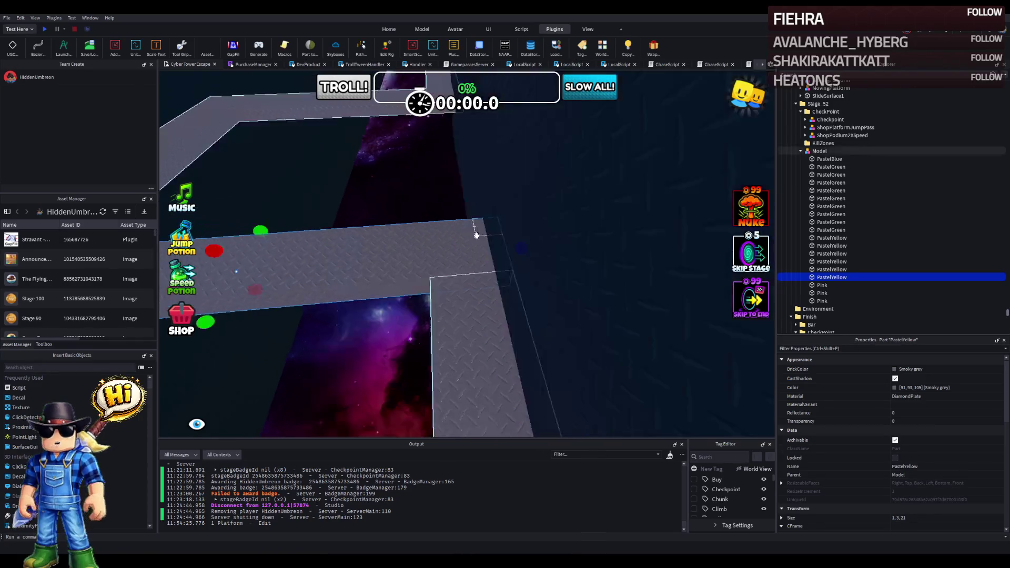
Step: Lengthen both Pink walkway segments to about 21 studs to join the path
click(538, 259)
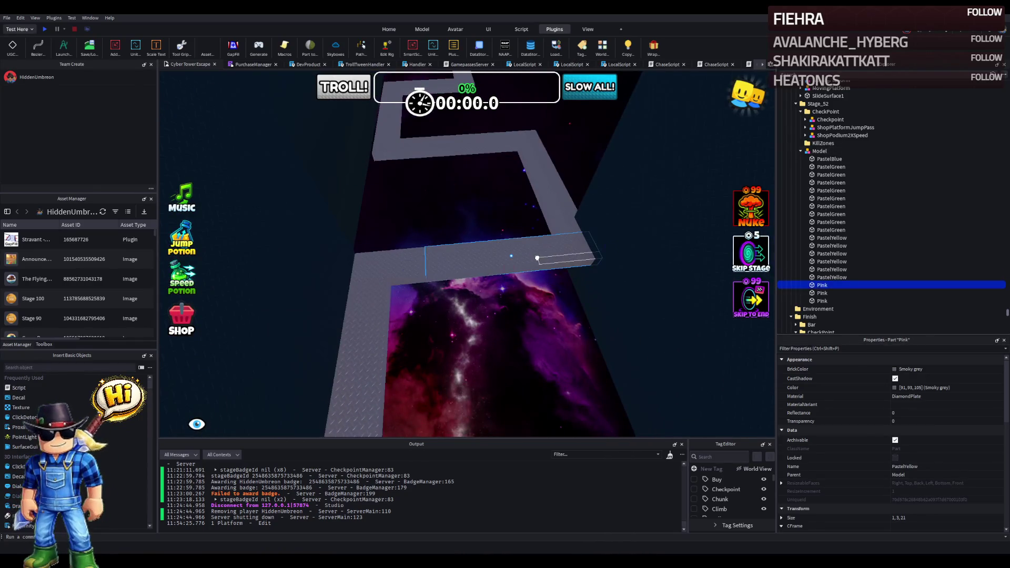
key(ctrl+z)
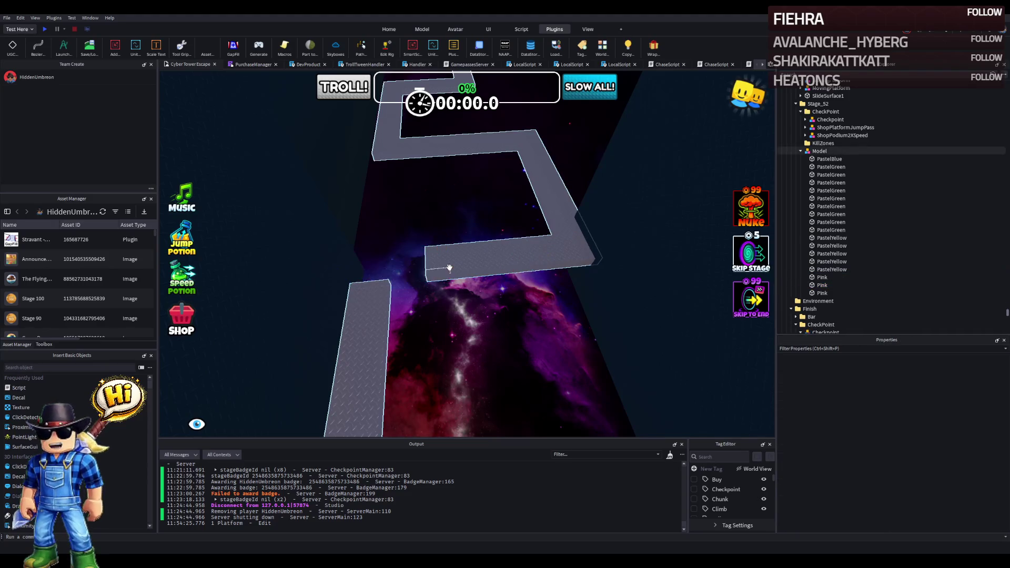
scroll(449, 266, up, 2)
drag(497, 293, 498, 295)
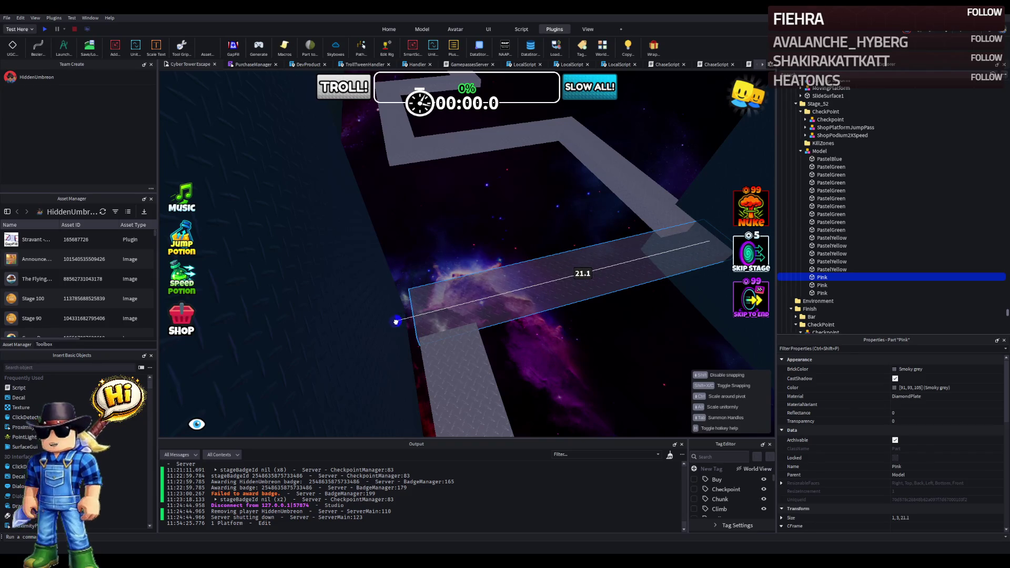
drag(397, 321, 398, 322)
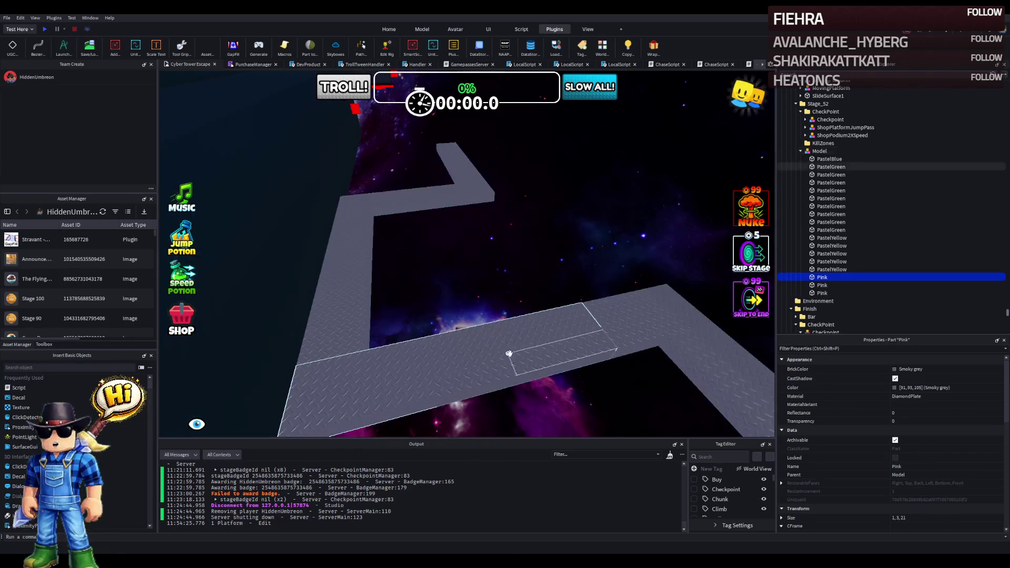
key(ctrl+z)
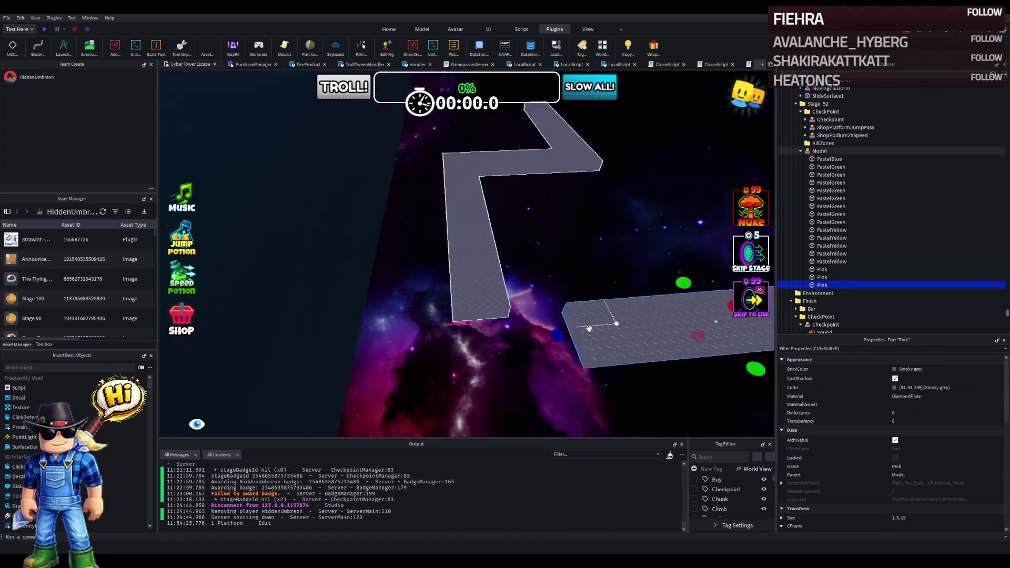
drag(585, 329, 456, 351)
click(489, 293)
Step: Nudge the merged walkway Model about a stud along Z, to pivot Z 104.492
key(f)
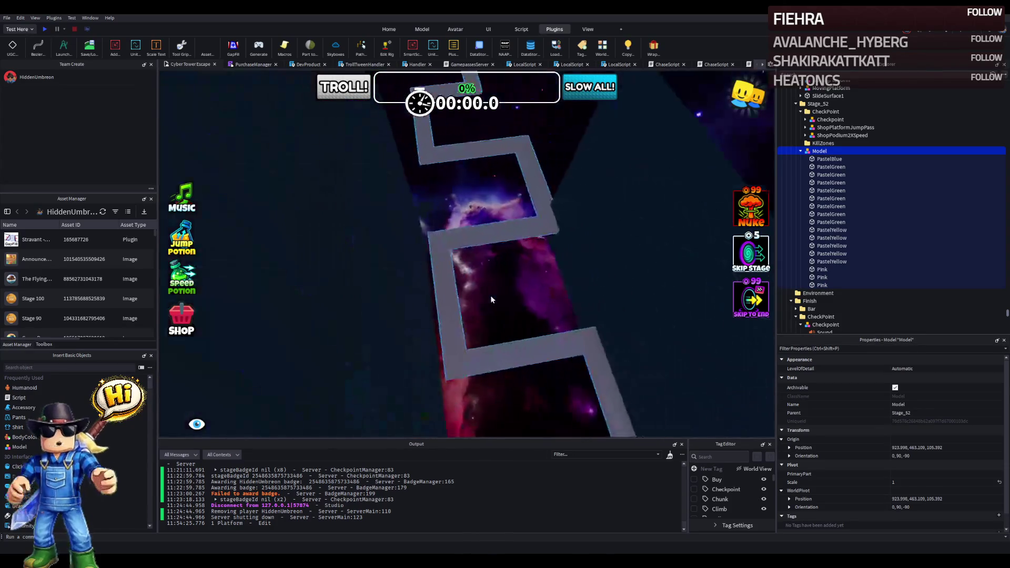
scroll(491, 299, up, 3)
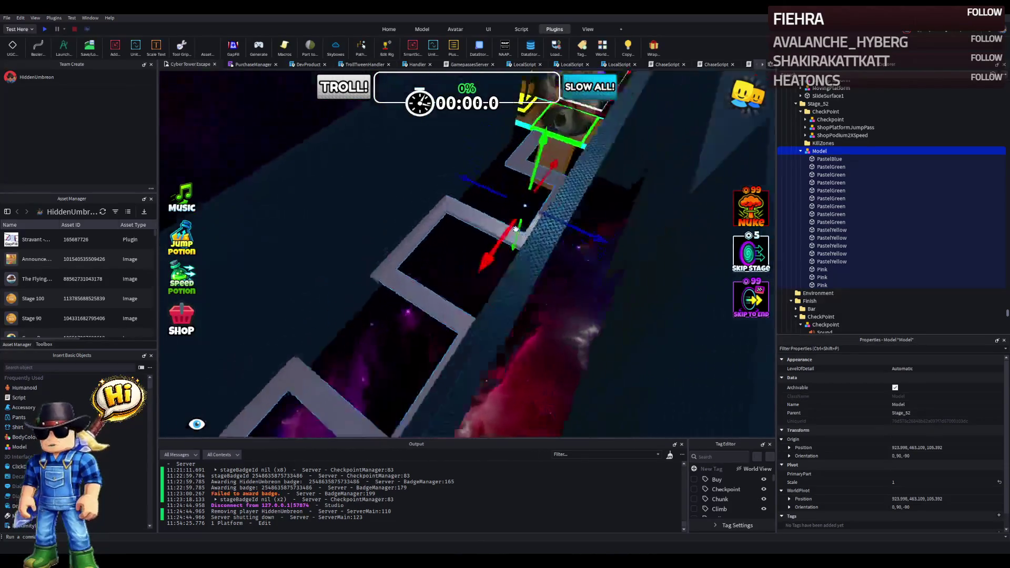
scroll(516, 229, up, 3)
mouse_move(508, 164)
mouse_down()
mouse_move(517, 167)
mouse_move(510, 169)
mouse_up()
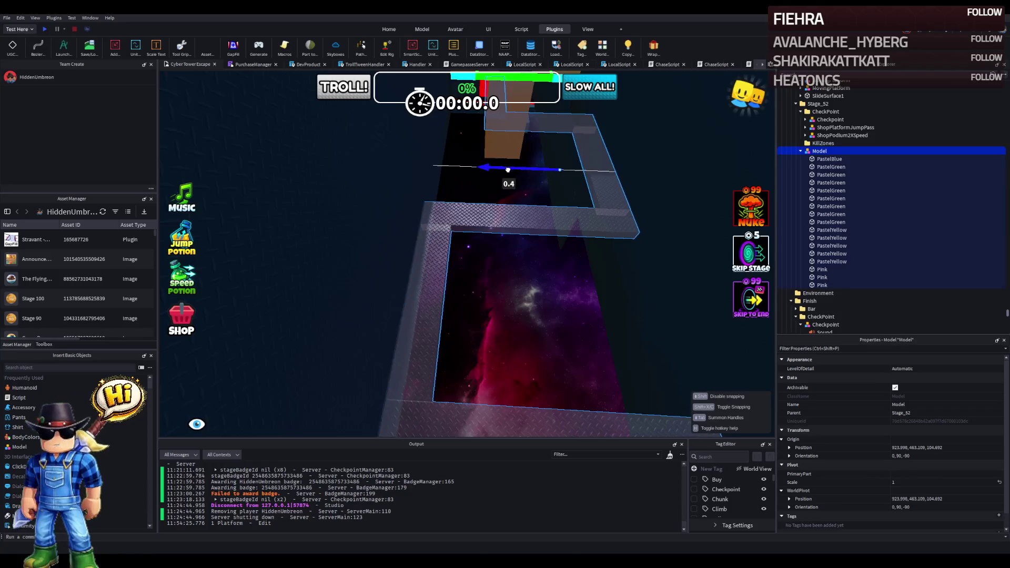
drag(508, 169, 510, 169)
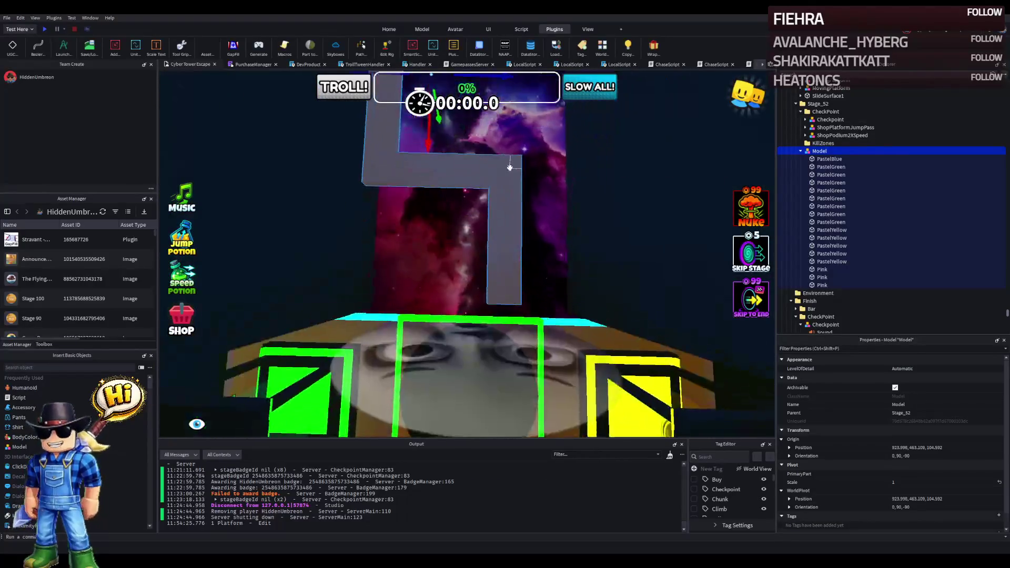
click(510, 176)
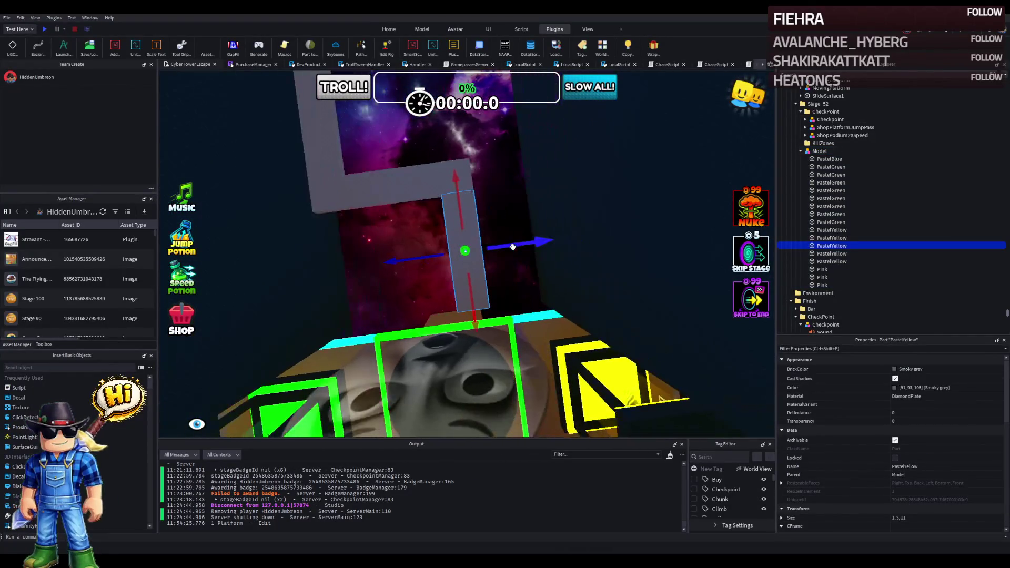
Step: Slide the PastelYellow segment into line toward the finish, discarding a trial duplicate
drag(475, 200, 478, 230)
mouse_move(530, 175)
mouse_down()
mouse_move(559, 172)
mouse_move(503, 198)
mouse_move(575, 185)
mouse_move(503, 237)
mouse_up()
key(ctrl+d)
mouse_move(496, 287)
mouse_down()
mouse_move(421, 279)
mouse_move(468, 316)
mouse_move(485, 275)
mouse_move(402, 279)
mouse_move(463, 281)
mouse_move(590, 239)
mouse_move(516, 247)
mouse_move(471, 153)
mouse_move(453, 174)
mouse_up()
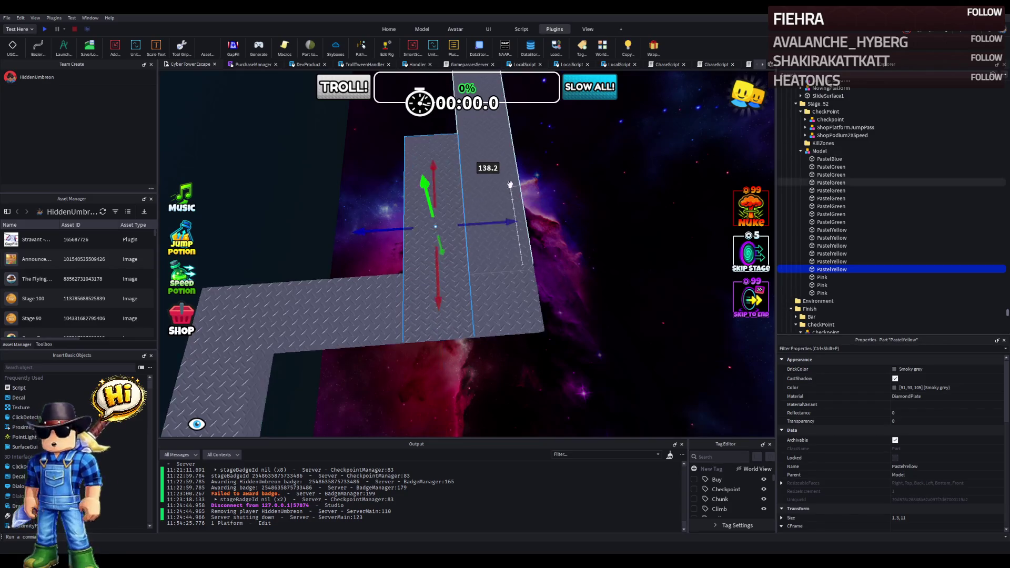
key(Delete)
Step: Shorten the PastelGreen walkway segment with the Scale handle so it fits the corner
click(527, 300)
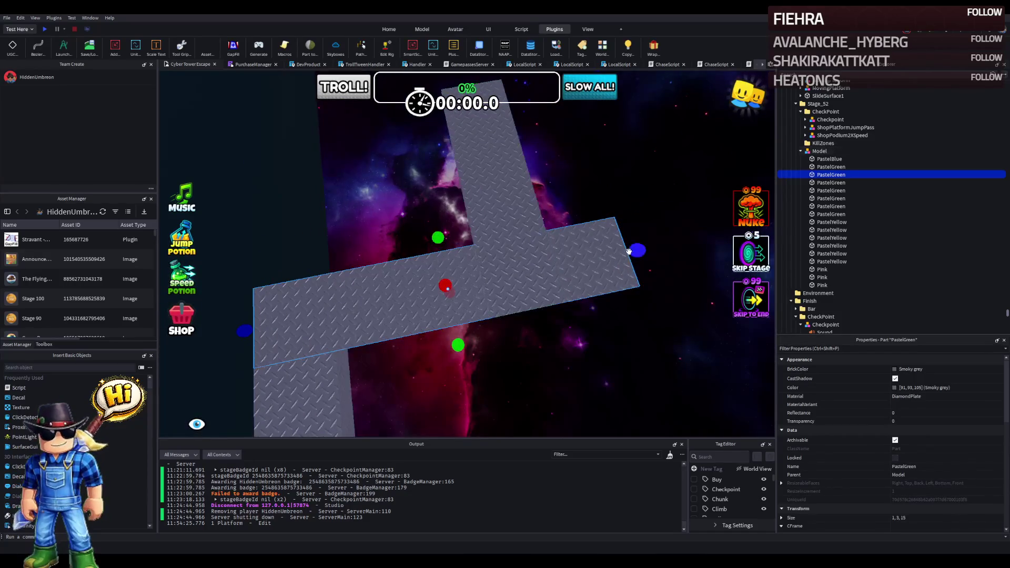
drag(576, 284, 535, 275)
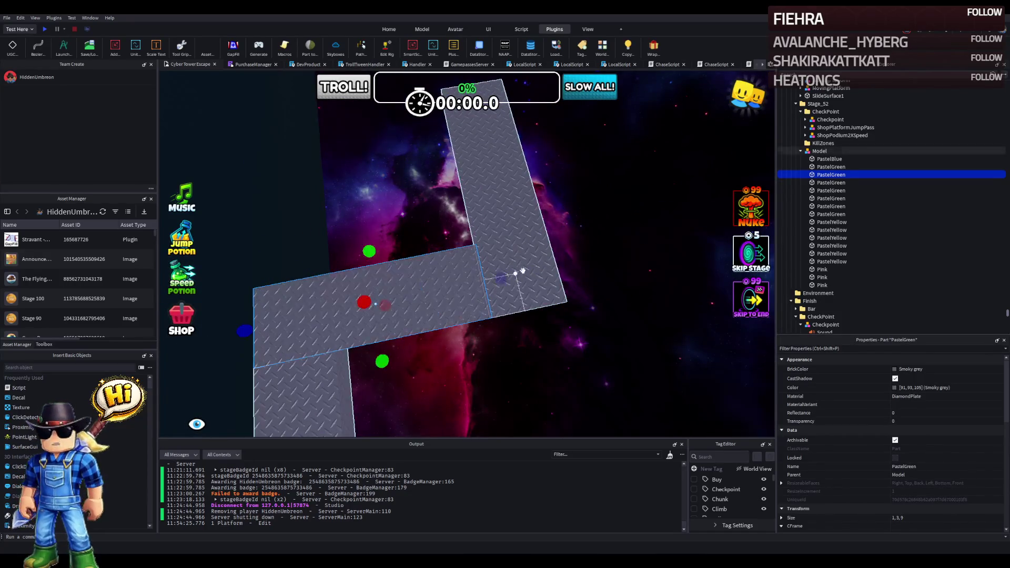
scroll(595, 245, down, 3)
scroll(596, 245, up, 5)
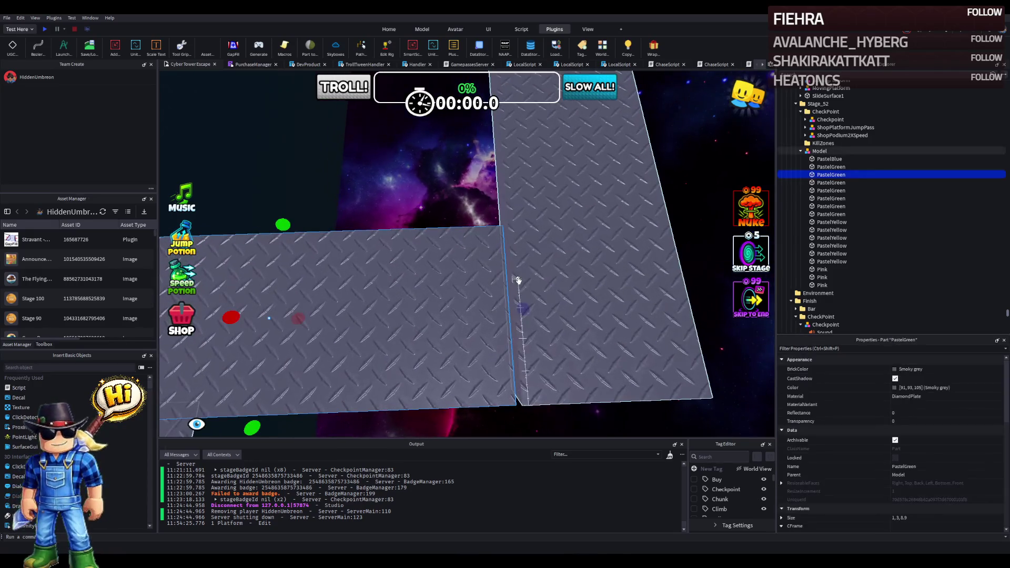
scroll(519, 280, down, 5)
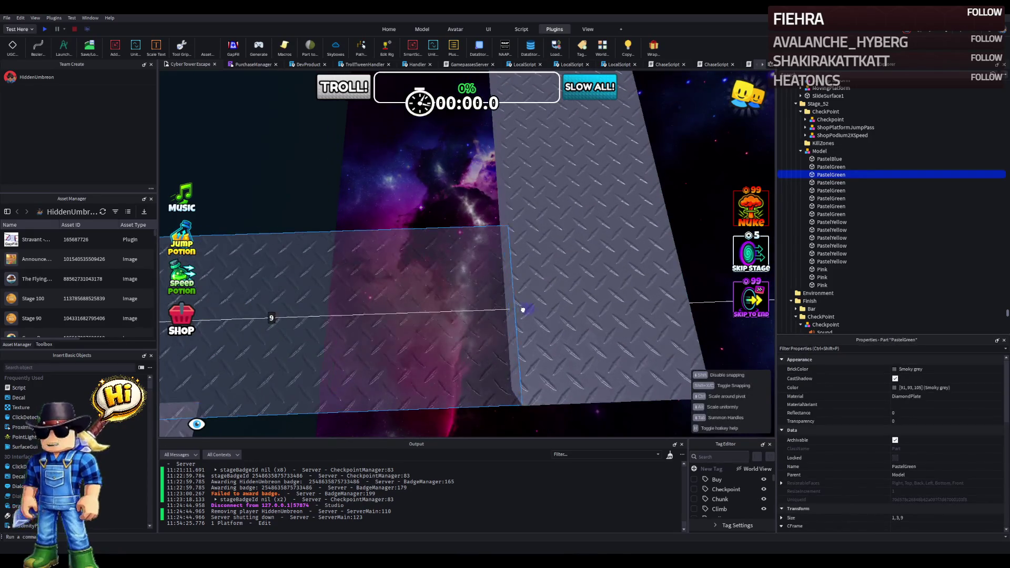
click(601, 267)
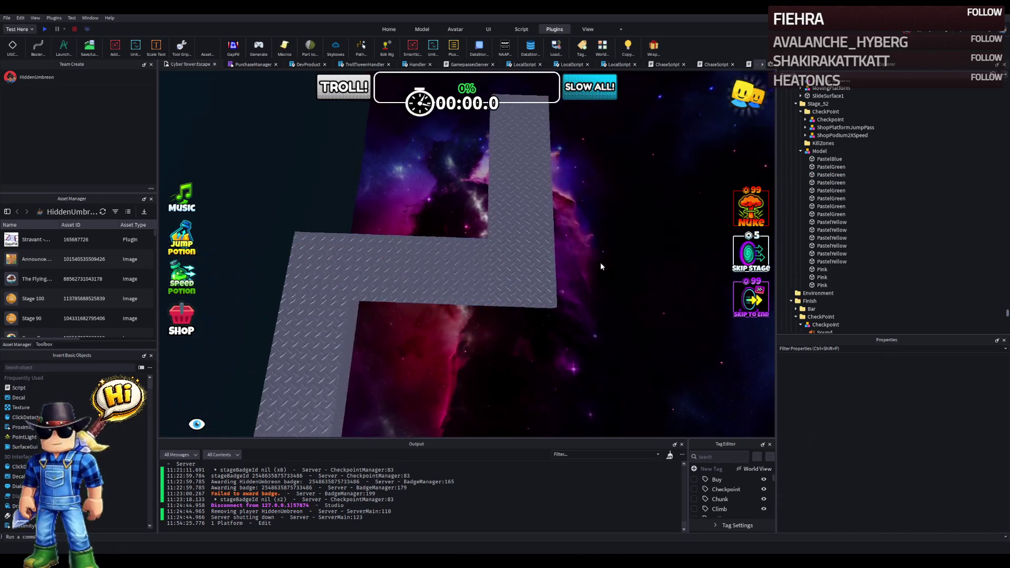
scroll(601, 267, up, 5)
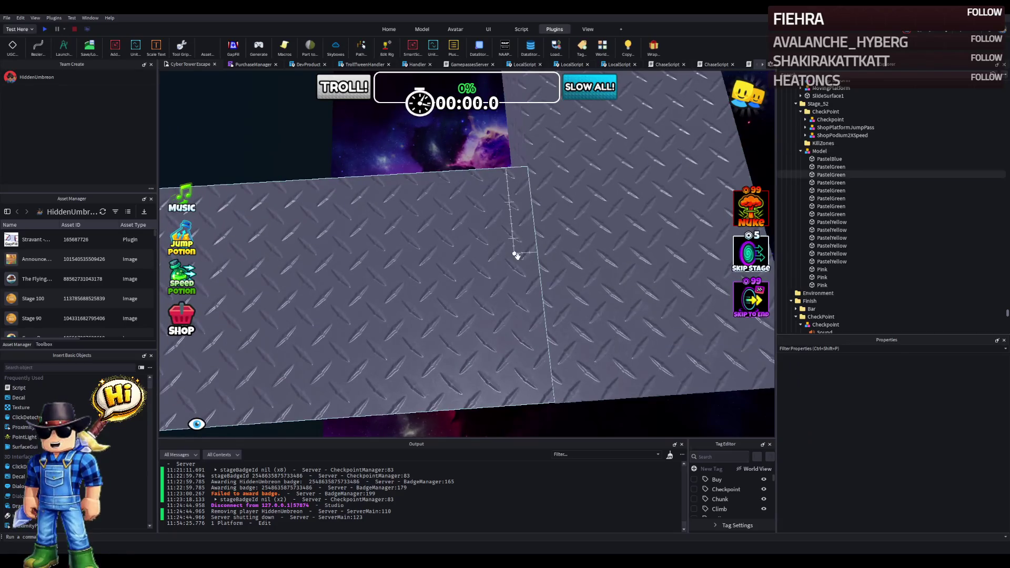
scroll(554, 254, up, 3)
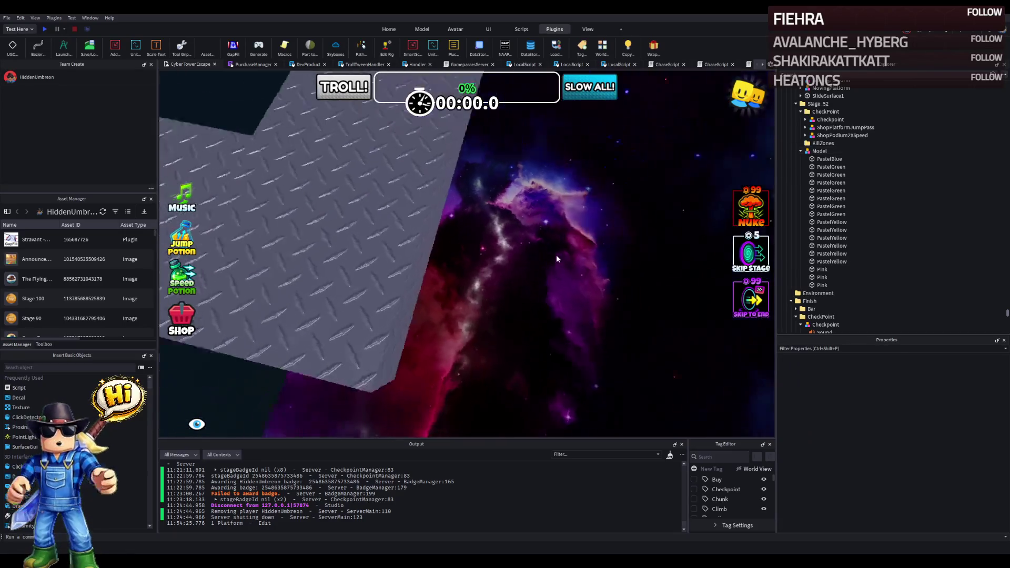
scroll(557, 255, down, 5)
scroll(557, 255, up, 6)
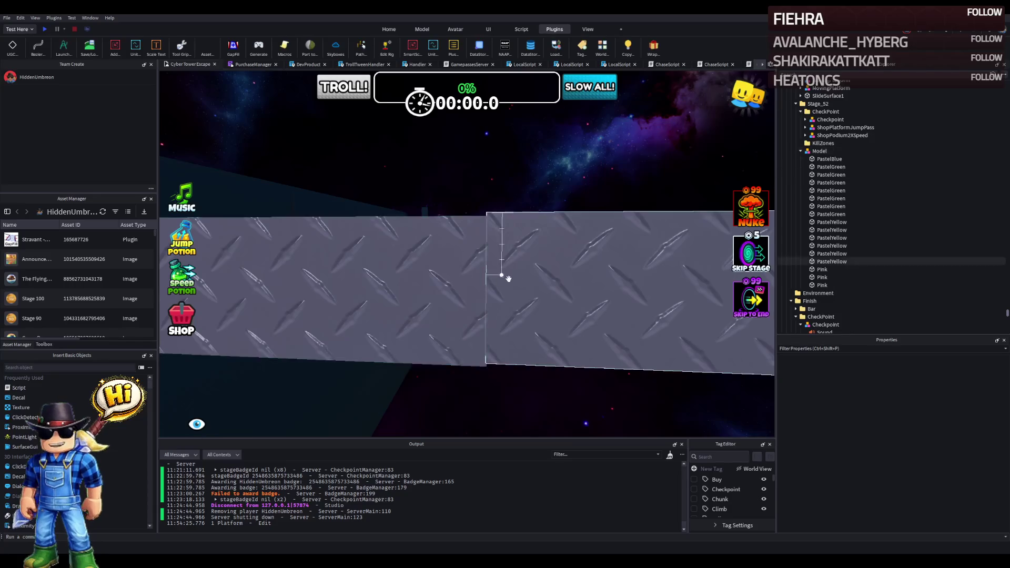
Step: Shorten the PastelYellow segment near the finish to about 11 studs
click(510, 266)
scroll(514, 258, down, 5)
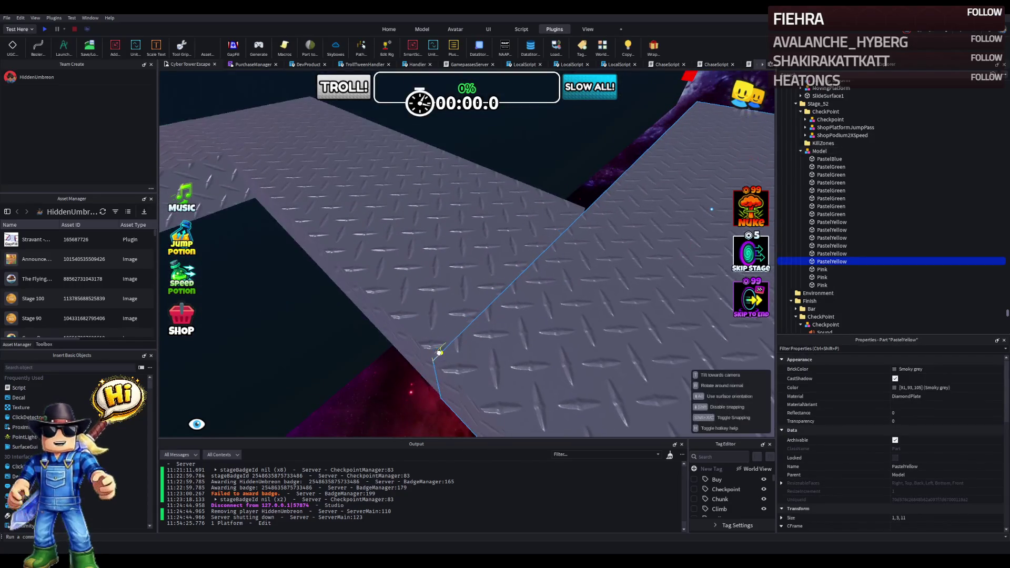
scroll(368, 425, down, 5)
click(368, 422)
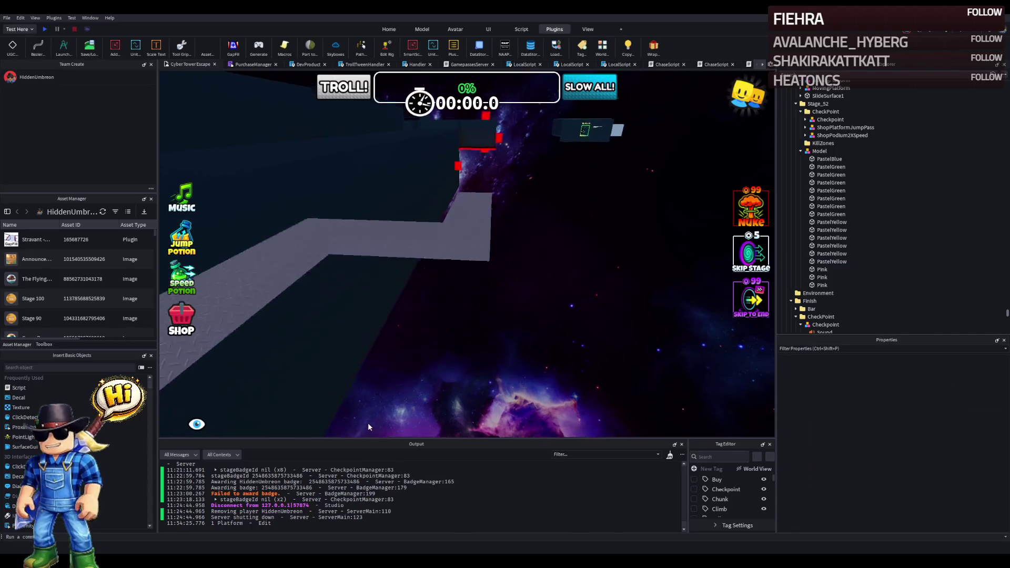
scroll(428, 335, up, 5)
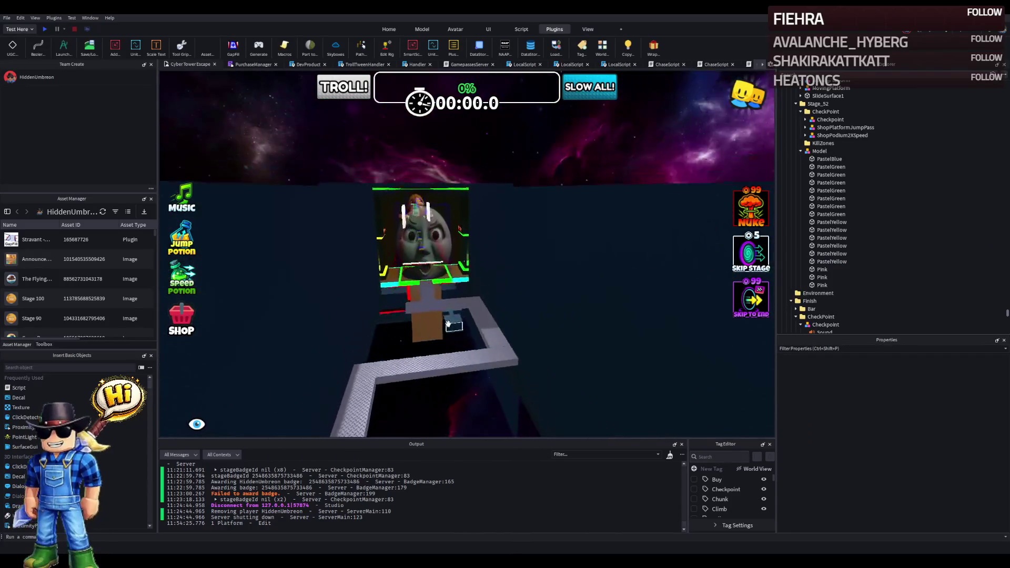
click(436, 316)
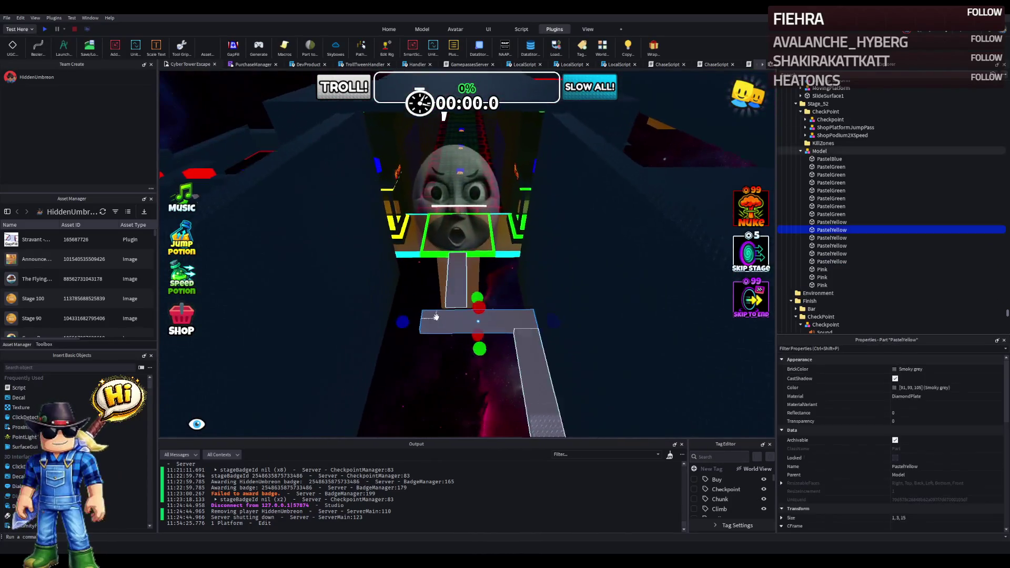
scroll(435, 317, up, 5)
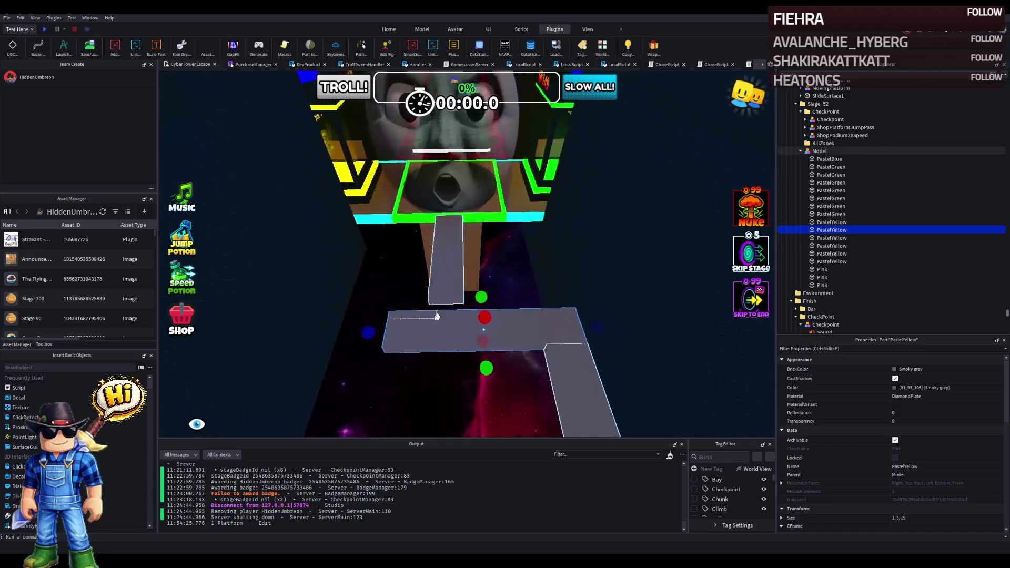
click(436, 292)
drag(437, 293, 408, 334)
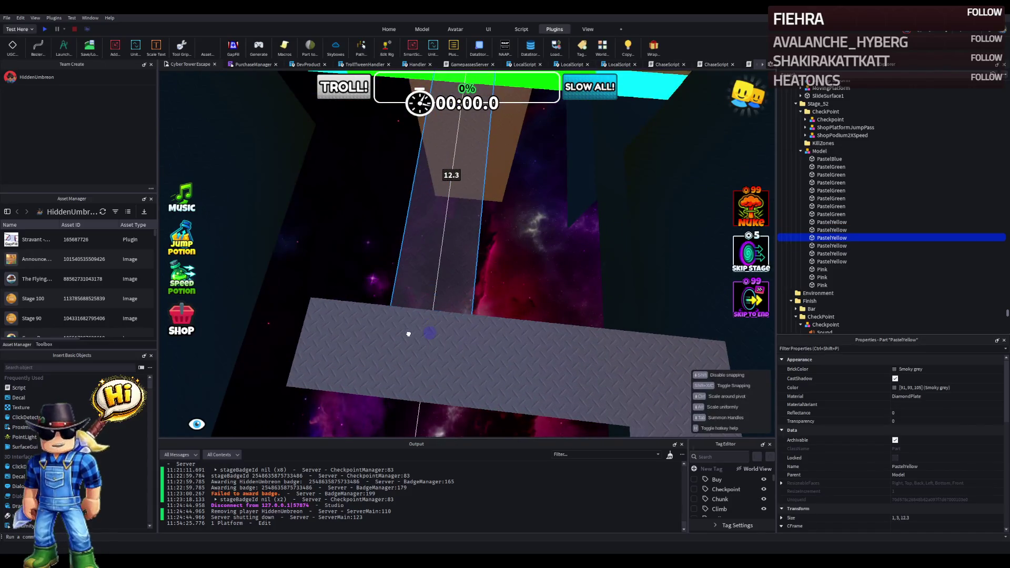
Step: Shorten the lower walkway segment so it meets the beam
click(359, 334)
drag(293, 336, 391, 310)
click(346, 320)
scroll(347, 320, up, 5)
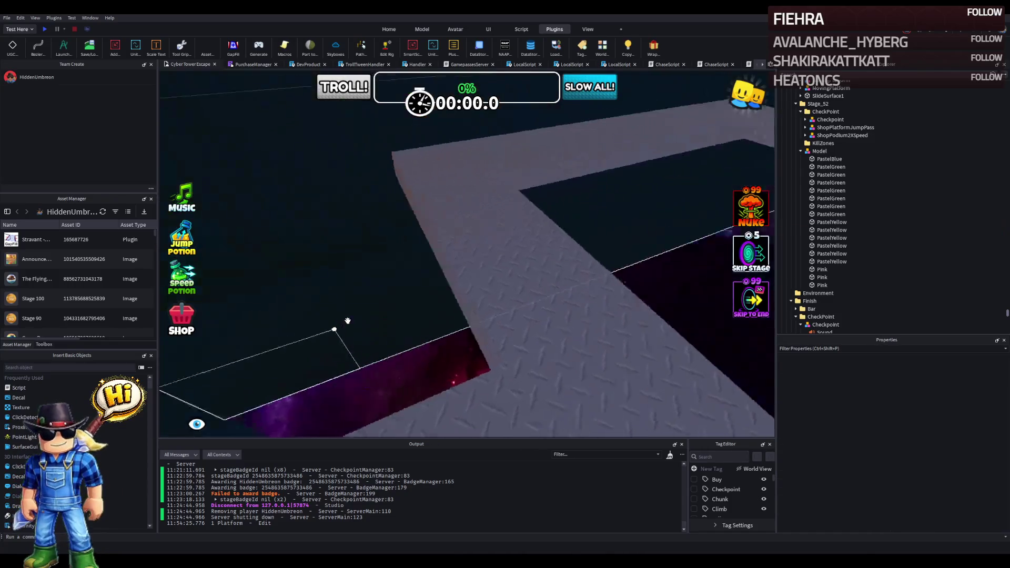
scroll(347, 320, down, 5)
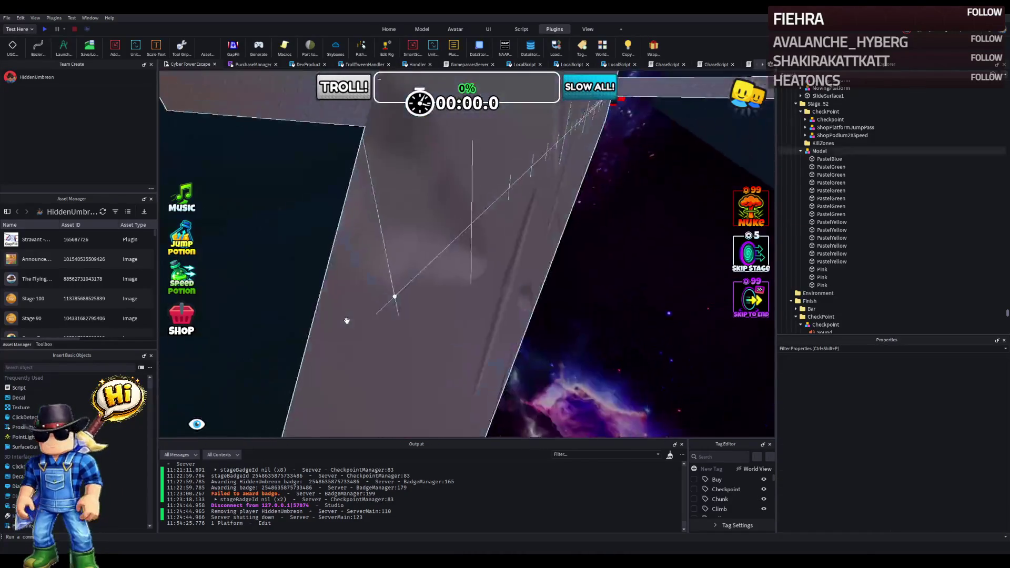
scroll(346, 320, down, 10)
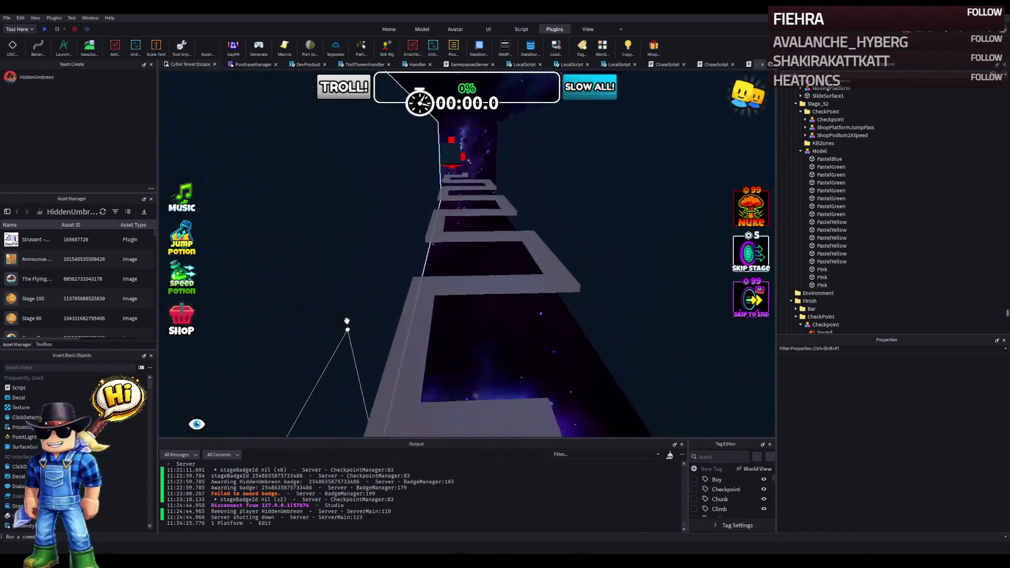
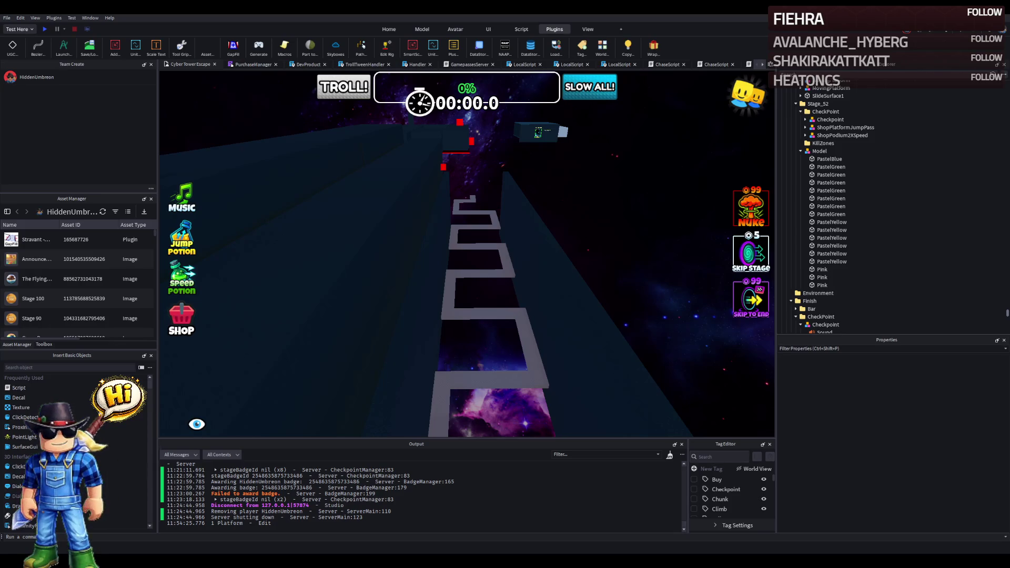
Step: Select all 17 parts of the grey path model and run the Wrap plugin on them
click(830, 119)
key(f)
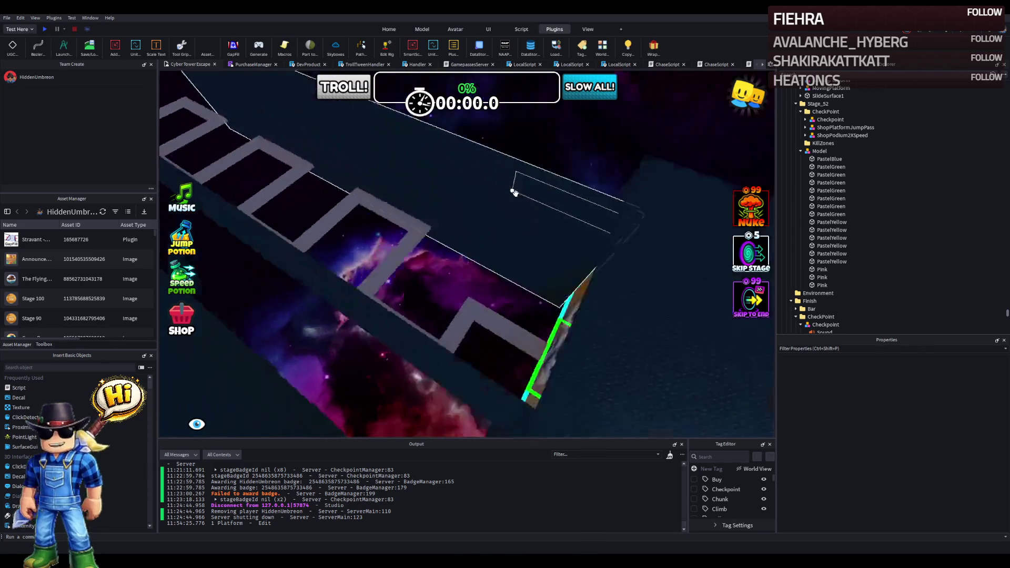
click(433, 248)
click(829, 159)
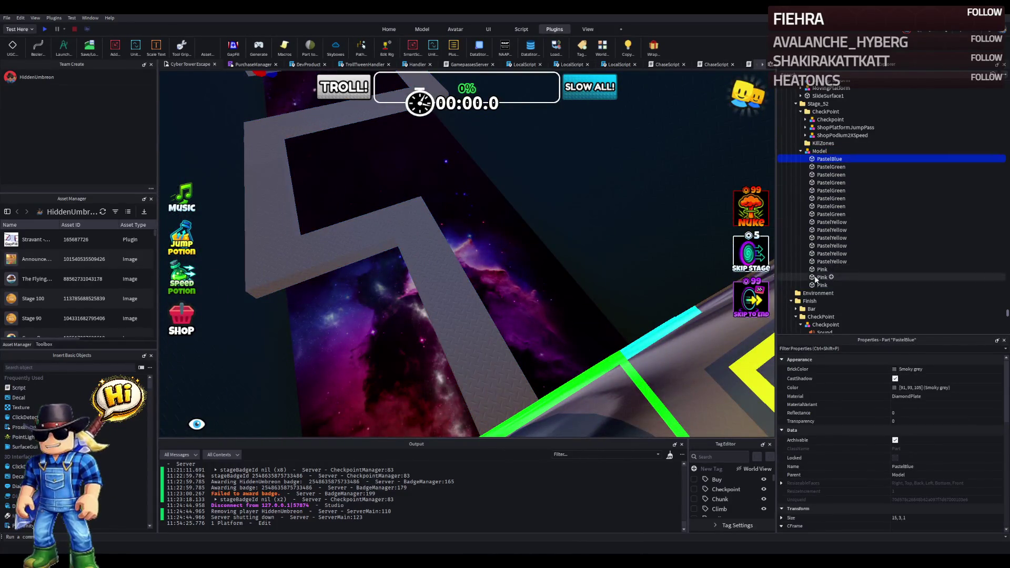
shift+click(822, 285)
click(648, 47)
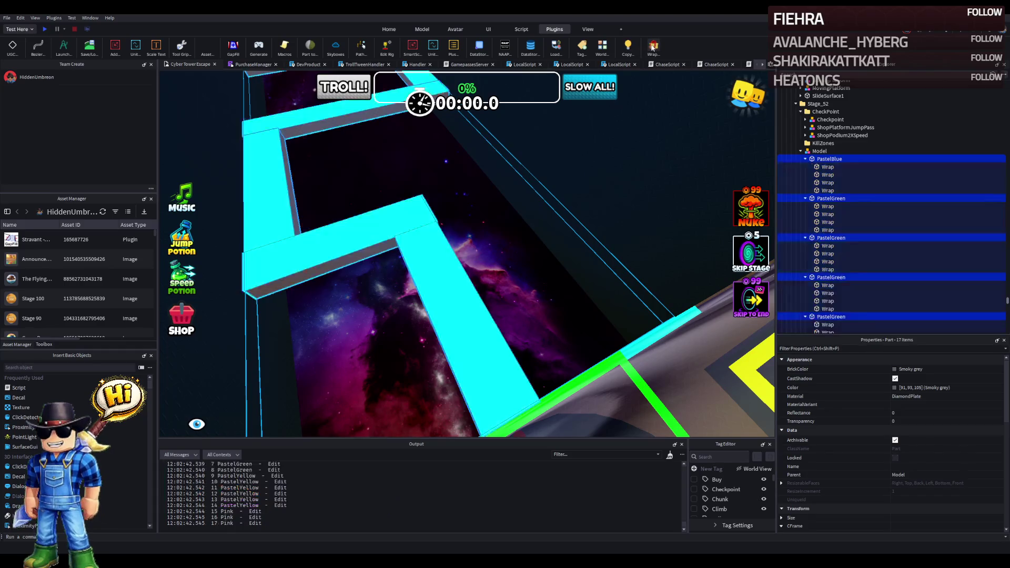
Step: Fly the camera forward along the path and select a single PastelGreen platform
key(w)
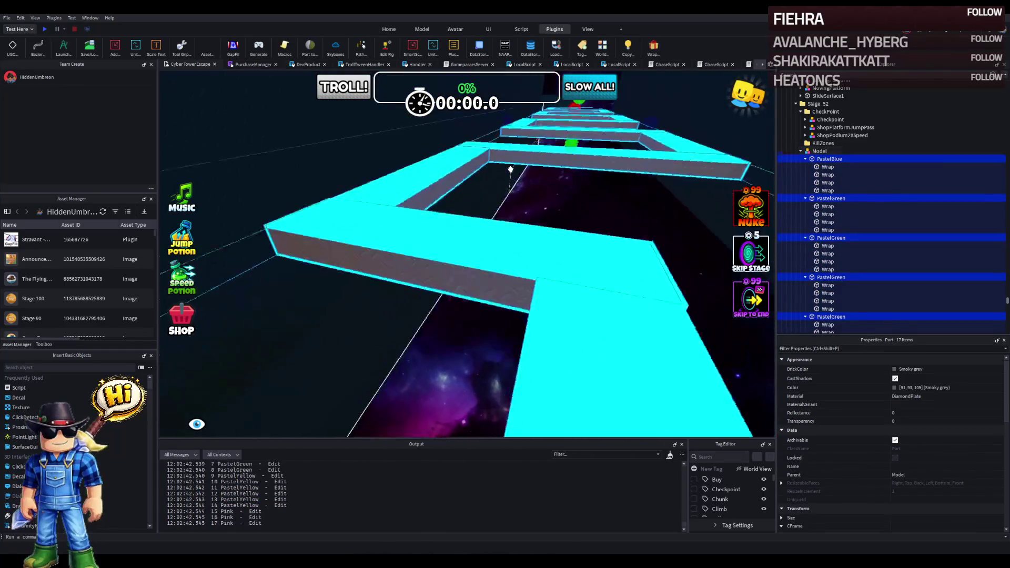
key(w)
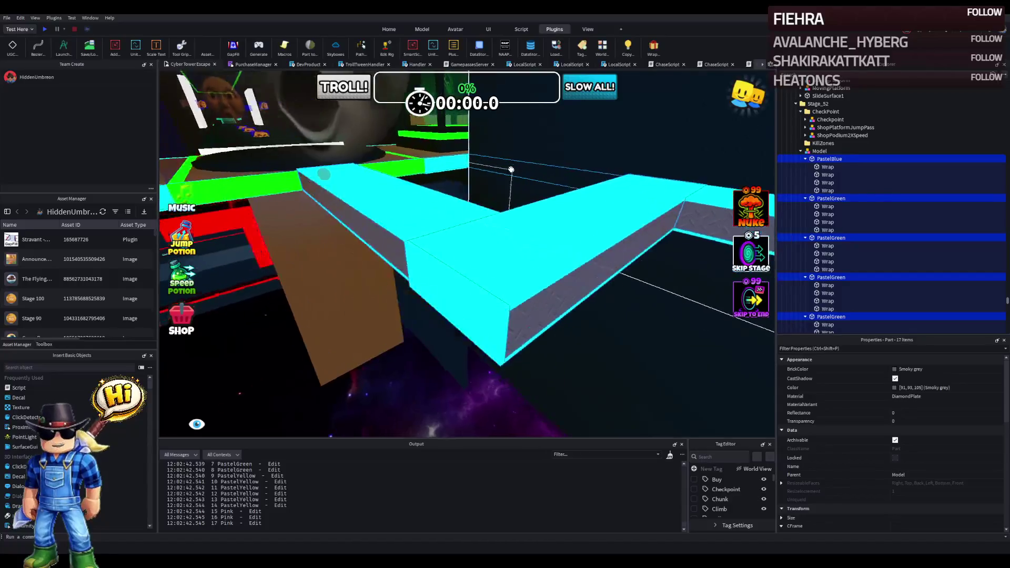
key(w)
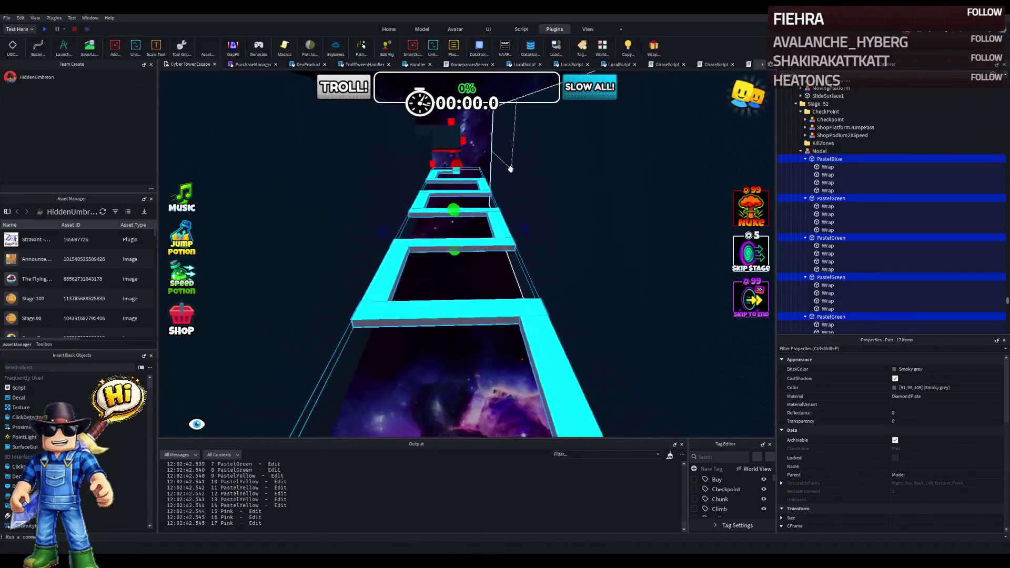
key(w)
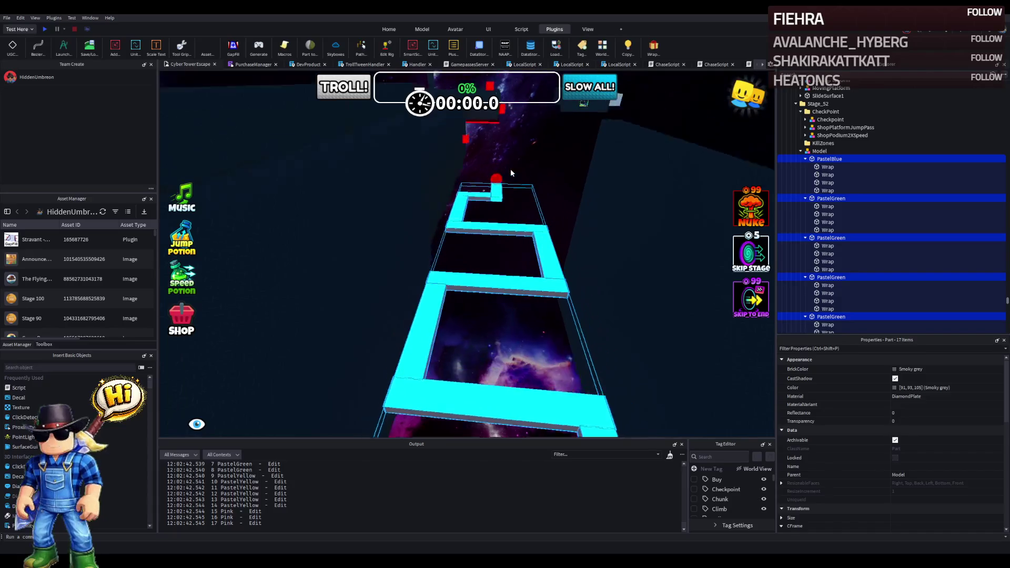
key(w)
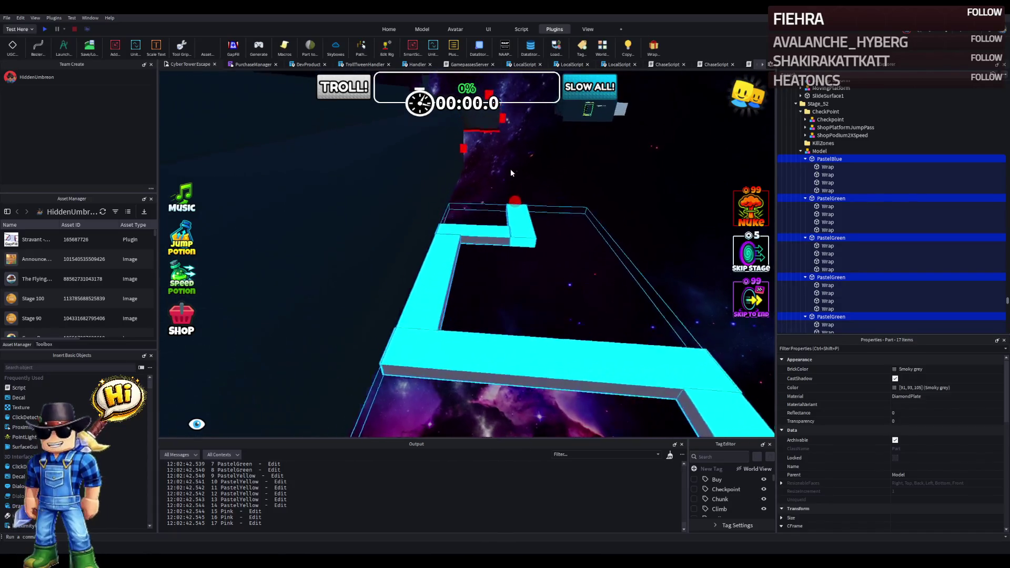
click(563, 228)
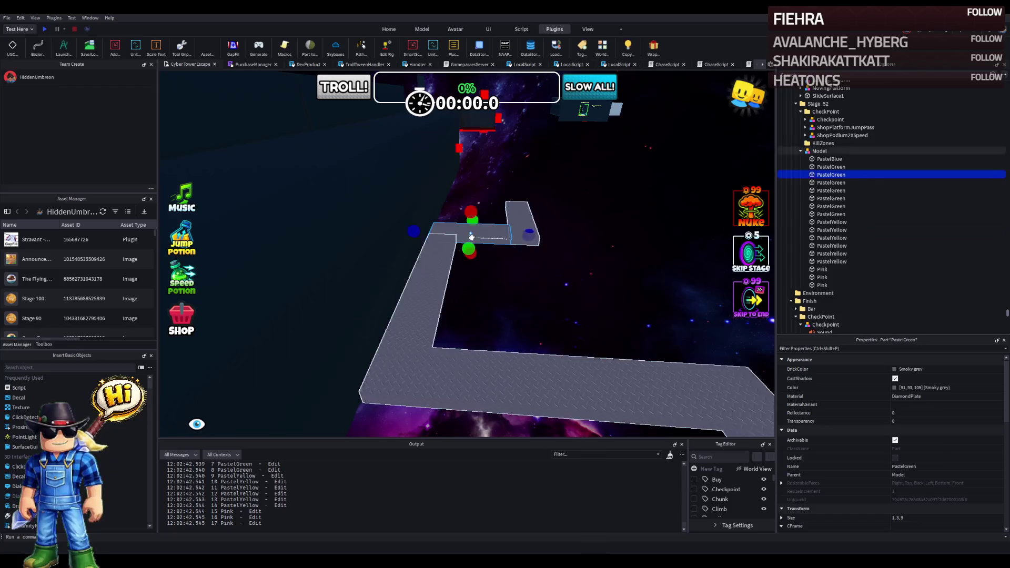
Step: Rotate the PastelGreen platform about 85 degrees and shorten its far end
key(w)
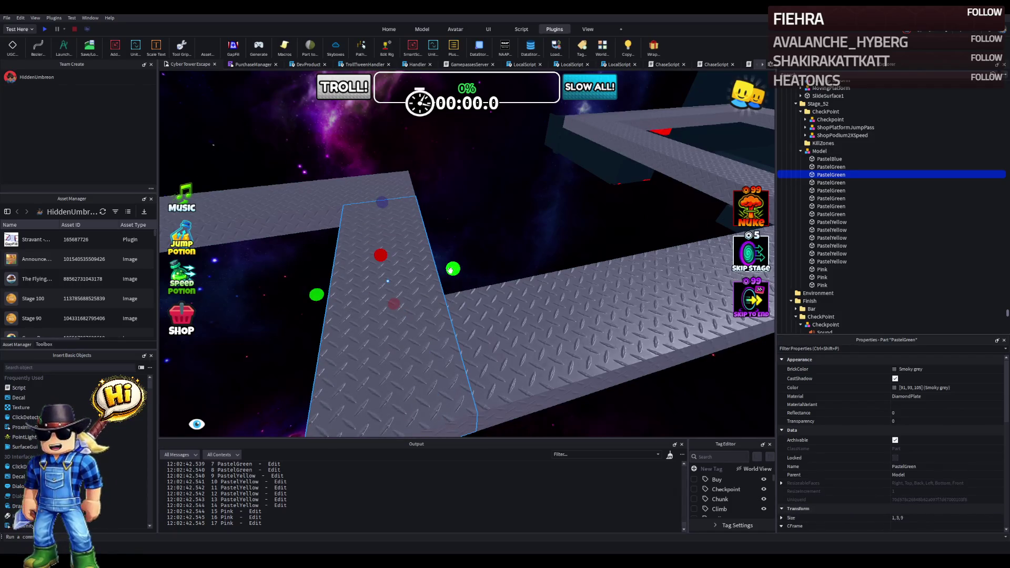
mouse_move(450, 270)
mouse_down()
mouse_move(400, 239)
mouse_move(337, 260)
mouse_up()
key(ctrl+3)
drag(424, 273, 452, 268)
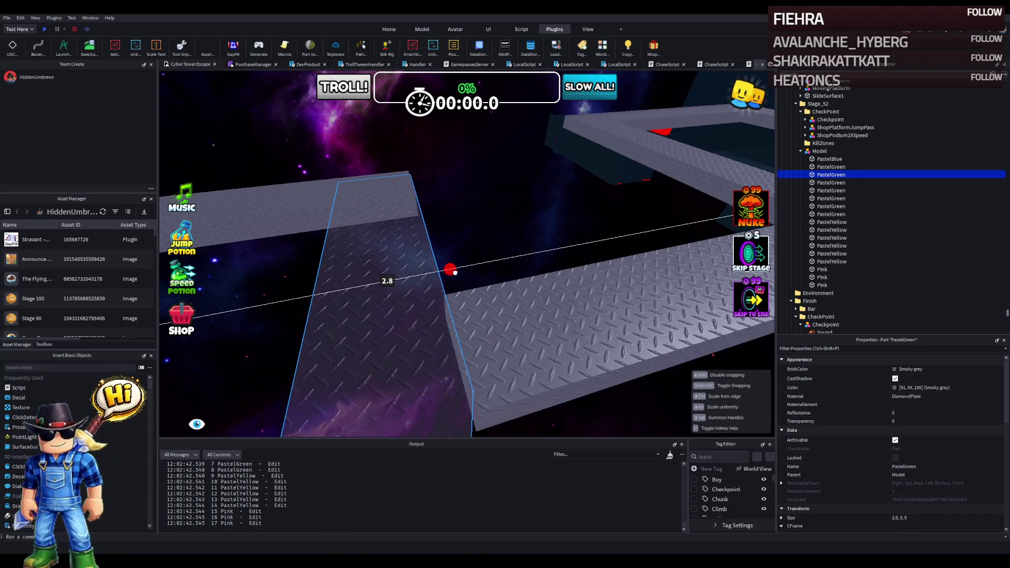
mouse_move(409, 201)
mouse_down()
mouse_move(416, 237)
mouse_move(428, 244)
mouse_up()
Step: Rotate a second PastelGreen platform, thin its height, and set its Size to 3, 1, 15
click(562, 323)
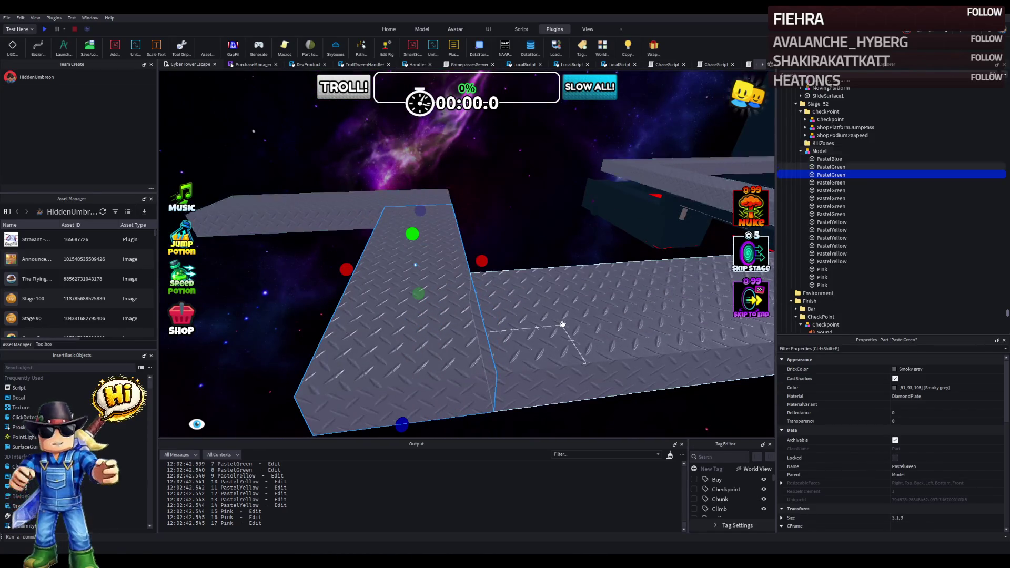
key(f)
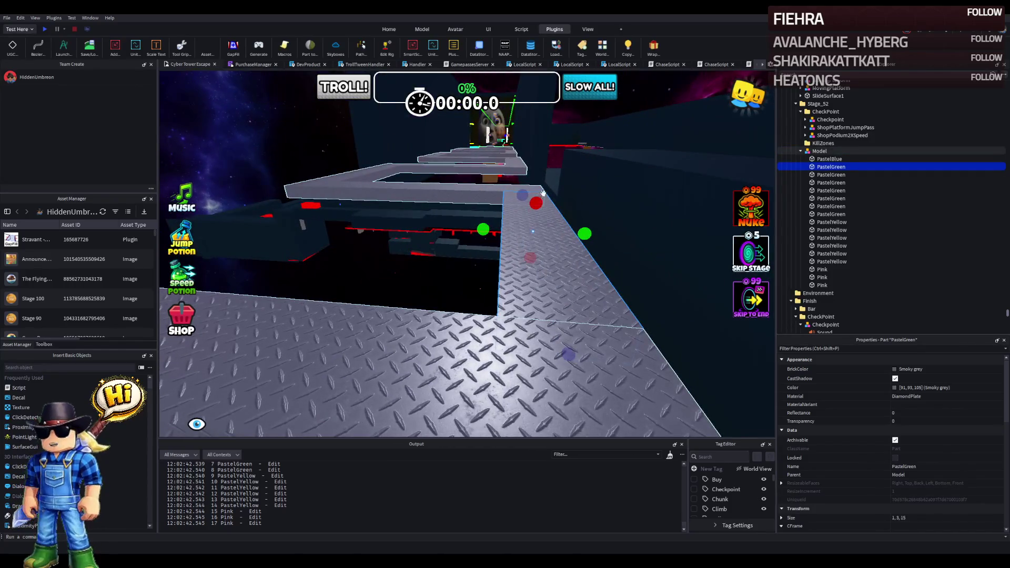
key(ctrl+1)
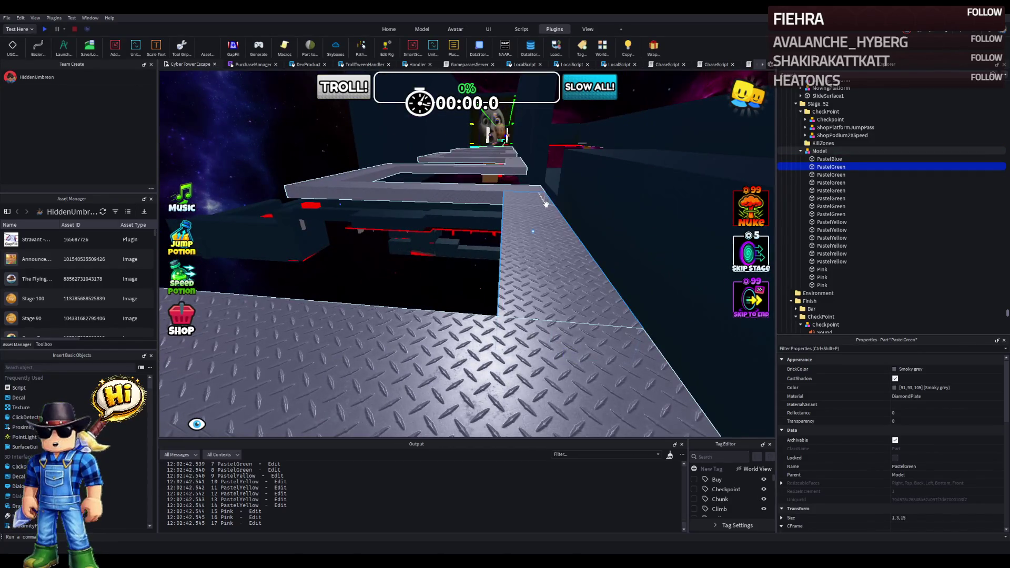
key(ctrl+4)
mouse_move(541, 201)
mouse_down()
mouse_move(518, 179)
mouse_move(597, 213)
mouse_move(578, 209)
mouse_up()
key(ctrl+3)
mouse_move(537, 176)
mouse_down()
mouse_move(539, 205)
mouse_move(484, 232)
mouse_up()
click(931, 517)
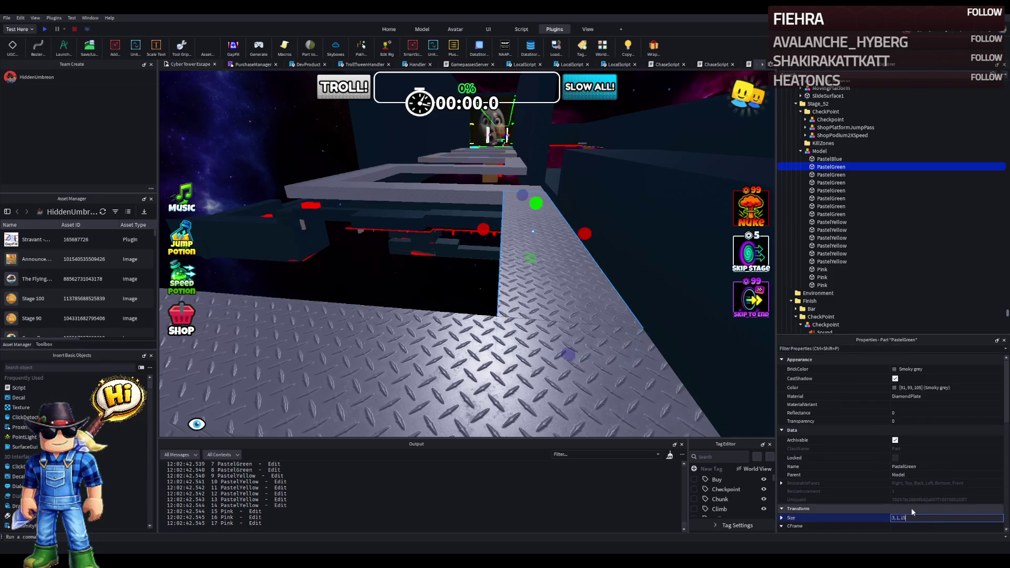
click(443, 200)
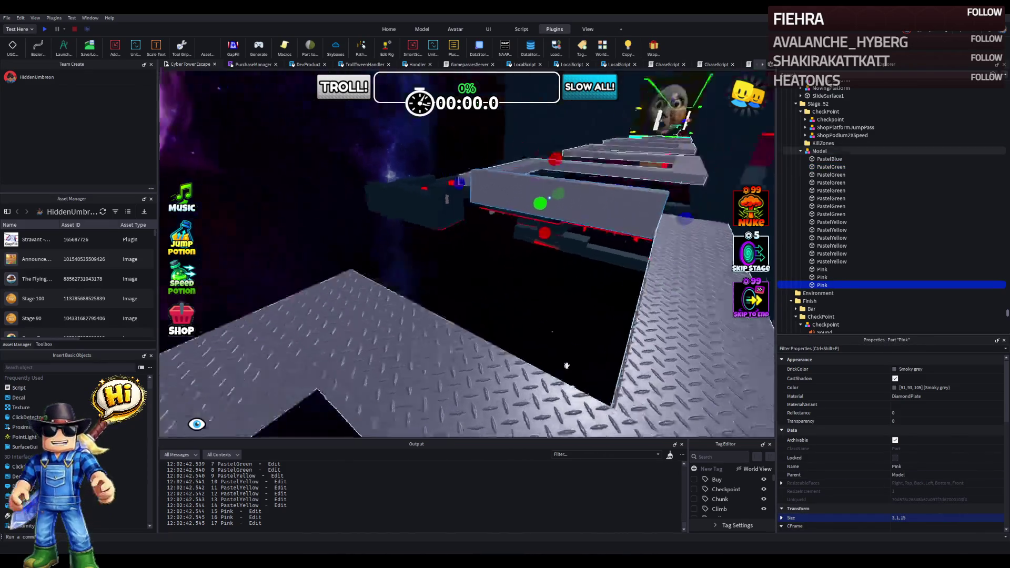
shift+click(832, 159)
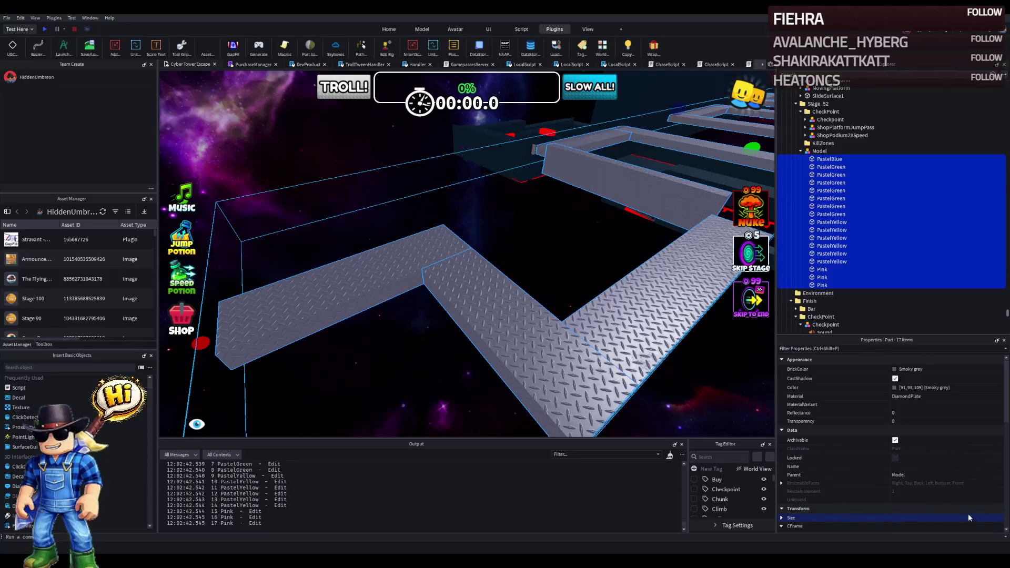
Step: Set the Size of all 17 path parts to 3, 1, 15
click(952, 519)
text(3, 1, 15)
key(Return)
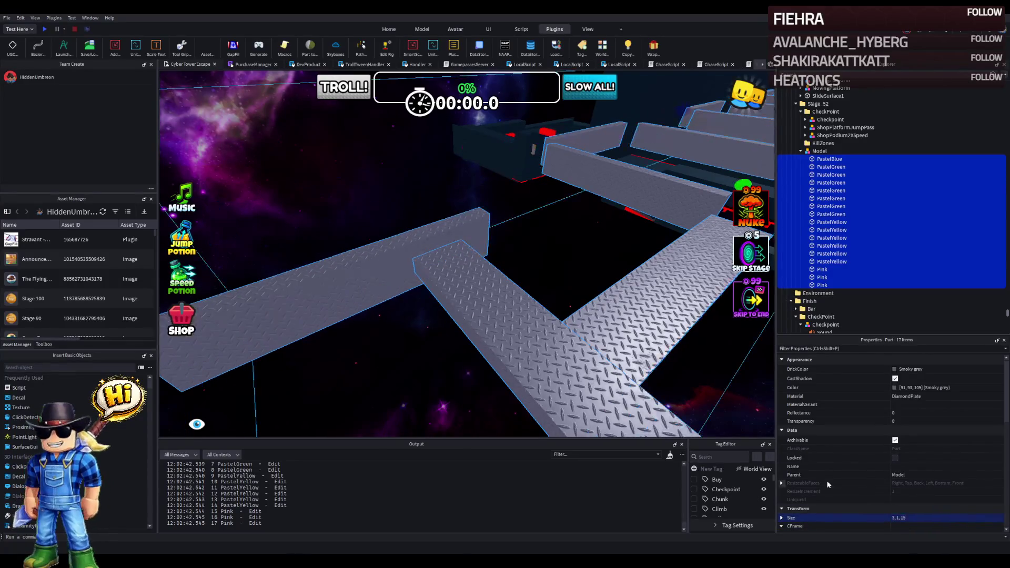
click(820, 151)
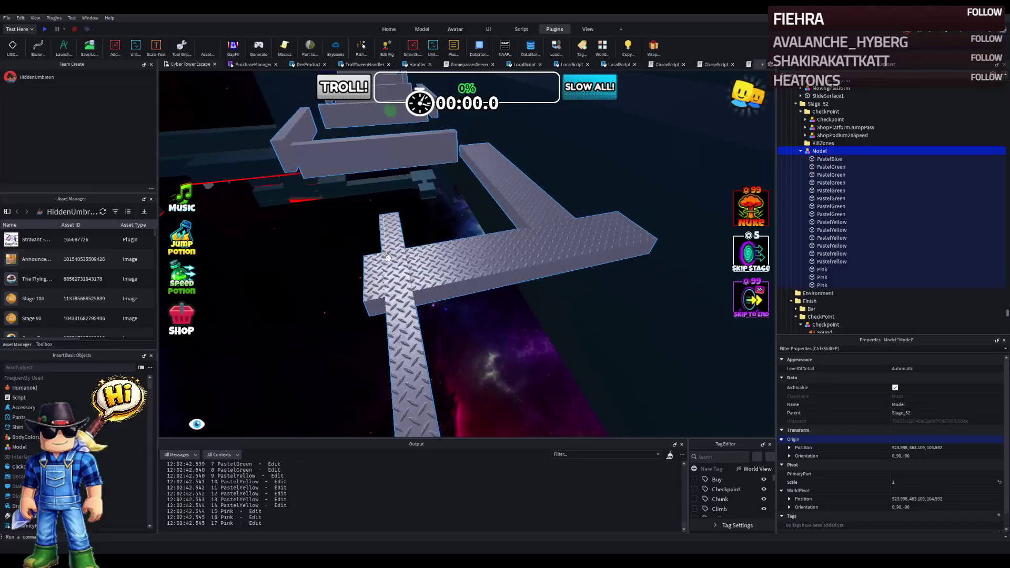
Step: Rotate a PastelYellow strip, slide it 5 studs along X, then nudge the whole path
click(410, 232)
drag(432, 212, 345, 242)
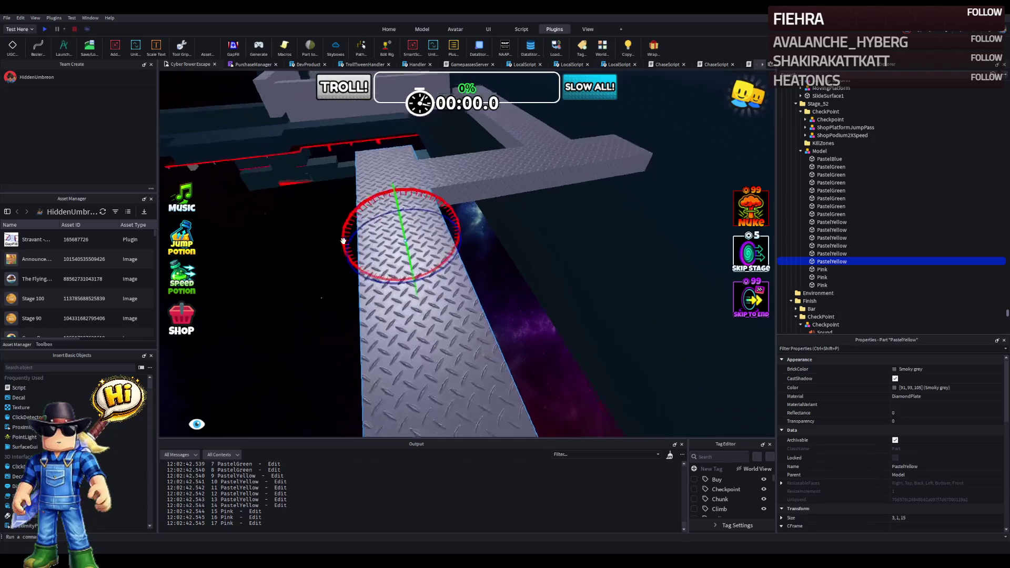
key(ctrl+2)
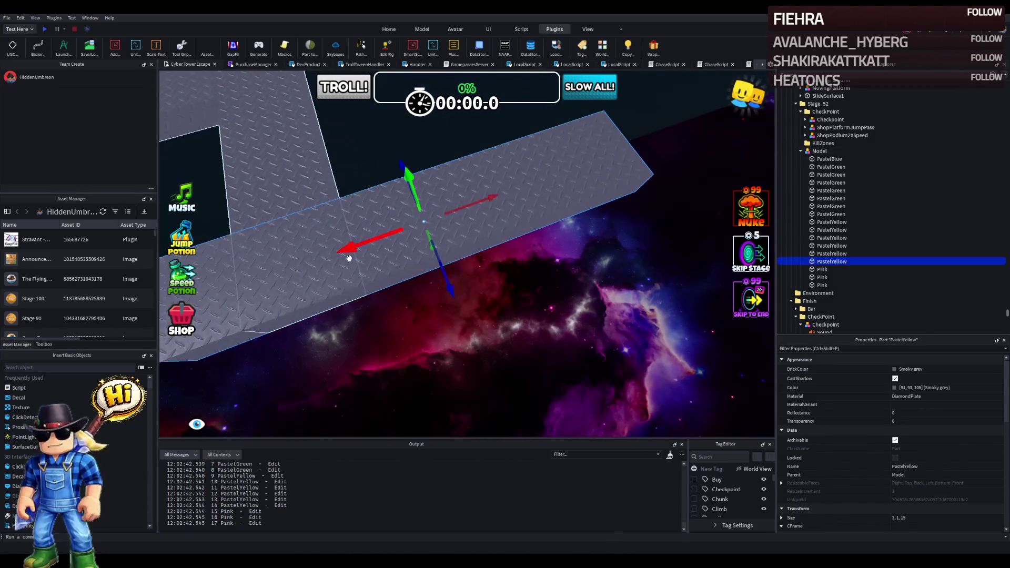
drag(349, 249, 497, 224)
right_click(497, 225)
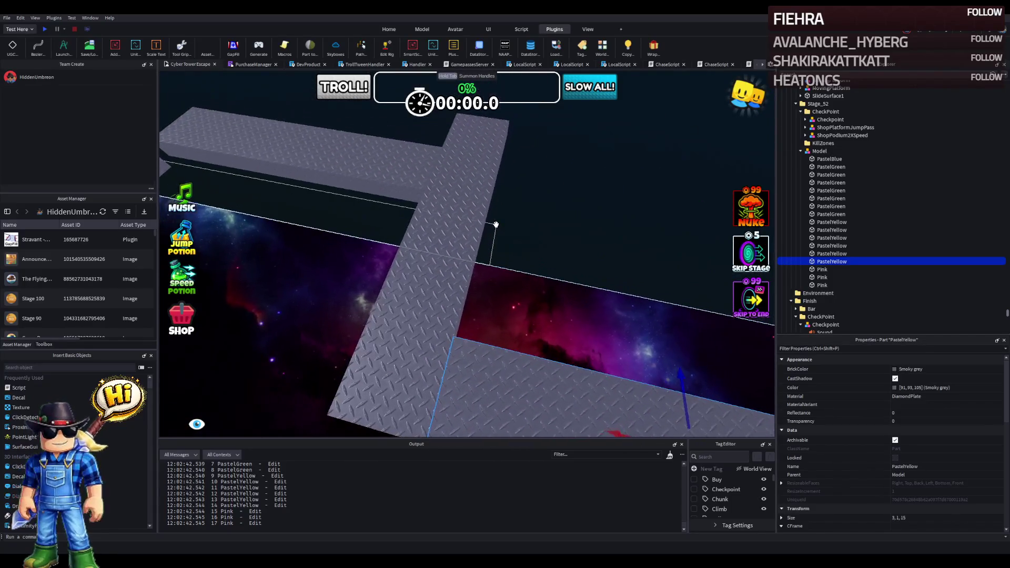
right_click(497, 225)
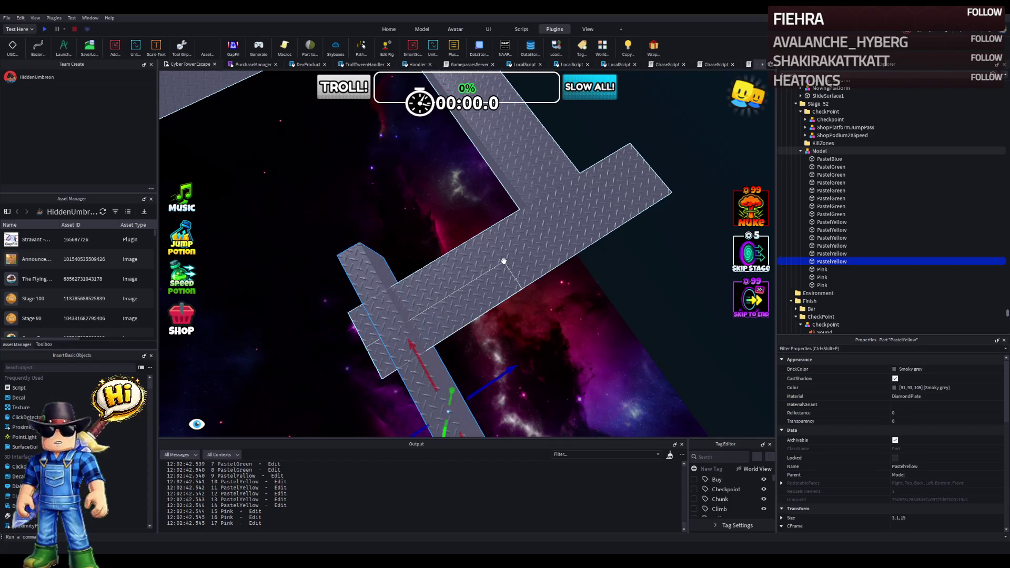
key(ctrl+a)
drag(451, 330, 462, 325)
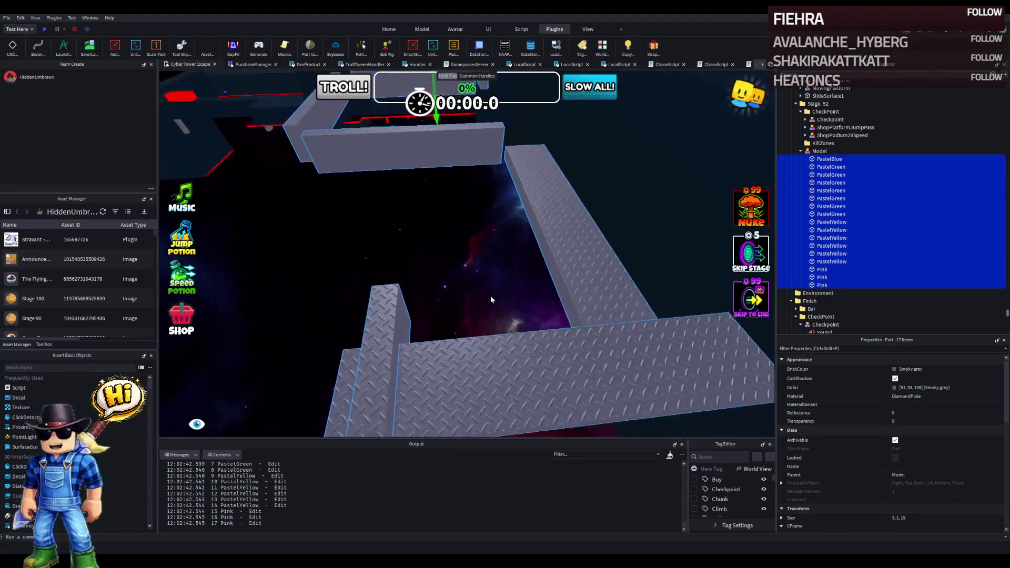
Step: Slide a PastelGreen path part 3.2 studs to the left
click(569, 356)
click(334, 330)
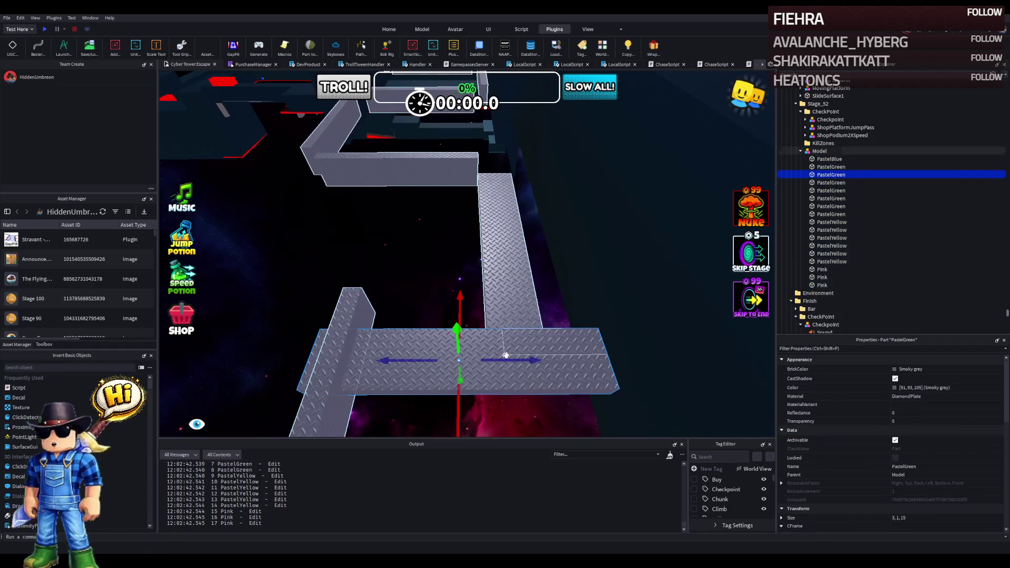
drag(520, 362, 461, 365)
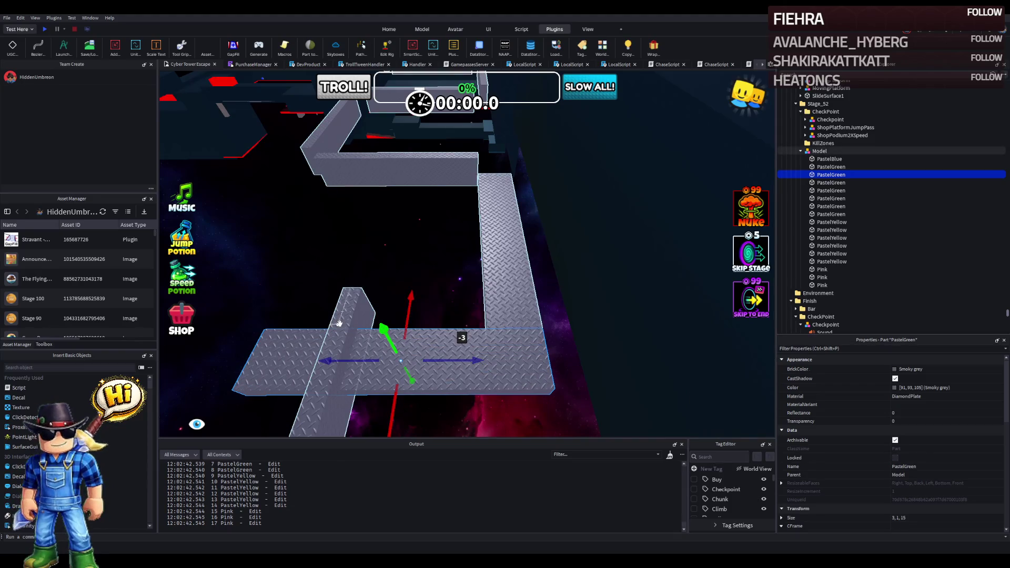
Step: Rotate a PastelYellow part 55 degrees and shift it 2 studs left along X
key(ctrl+a)
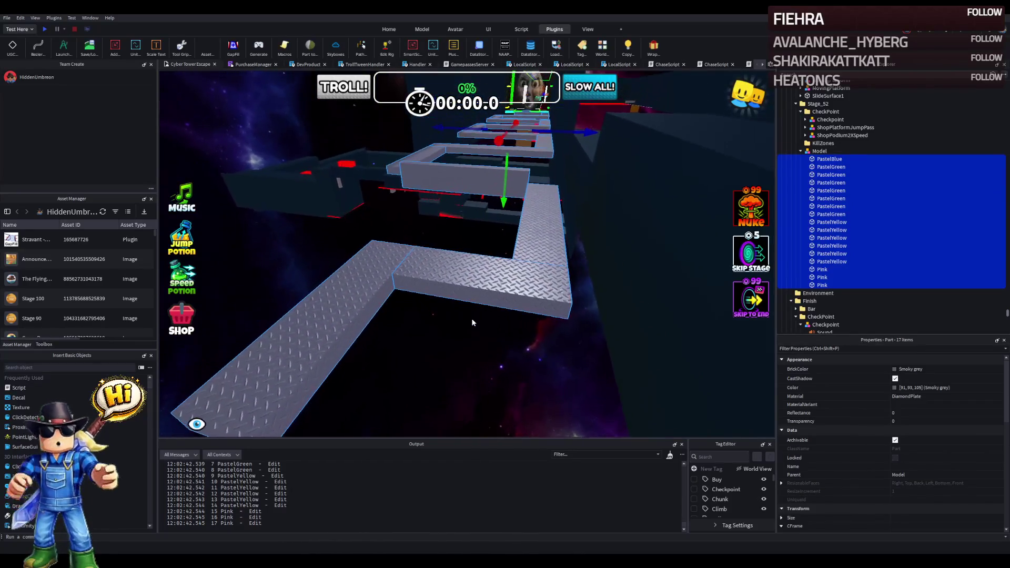
scroll(472, 322, up, 2)
click(352, 283)
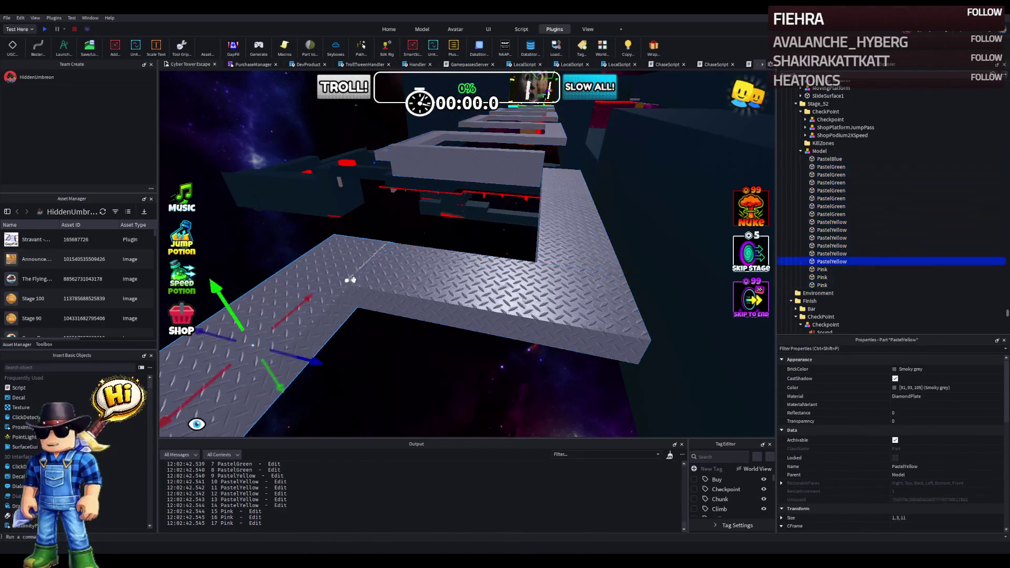
key(Return)
key(ctrl+4)
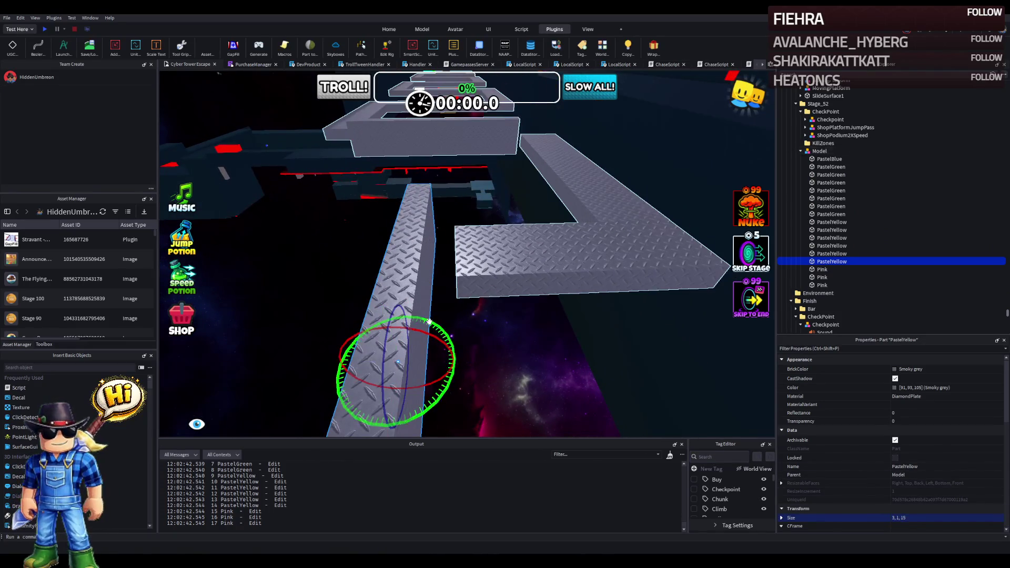
mouse_move(418, 326)
mouse_down()
mouse_move(300, 348)
mouse_move(321, 350)
mouse_up()
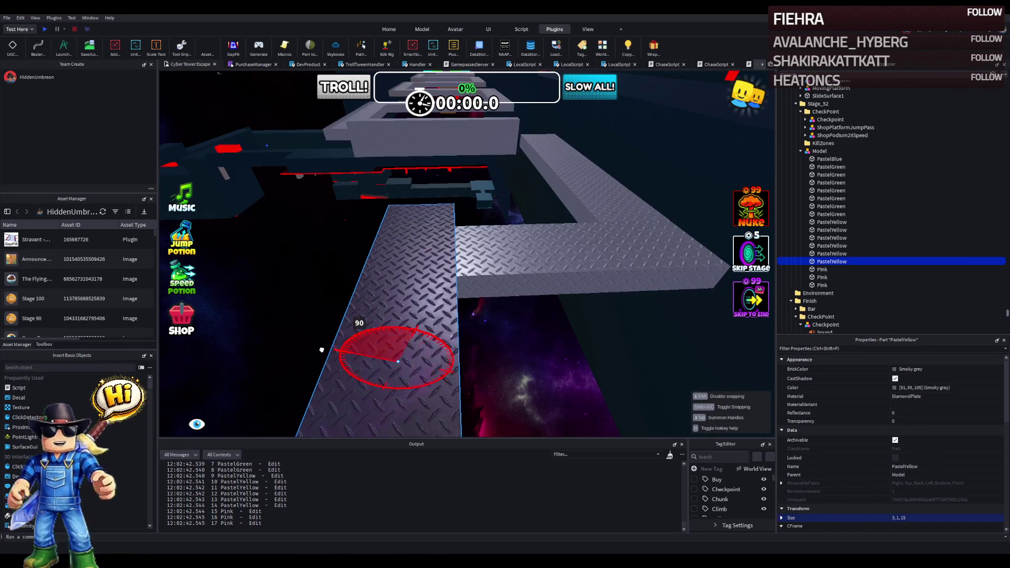
key(ctrl+2)
drag(513, 231, 463, 240)
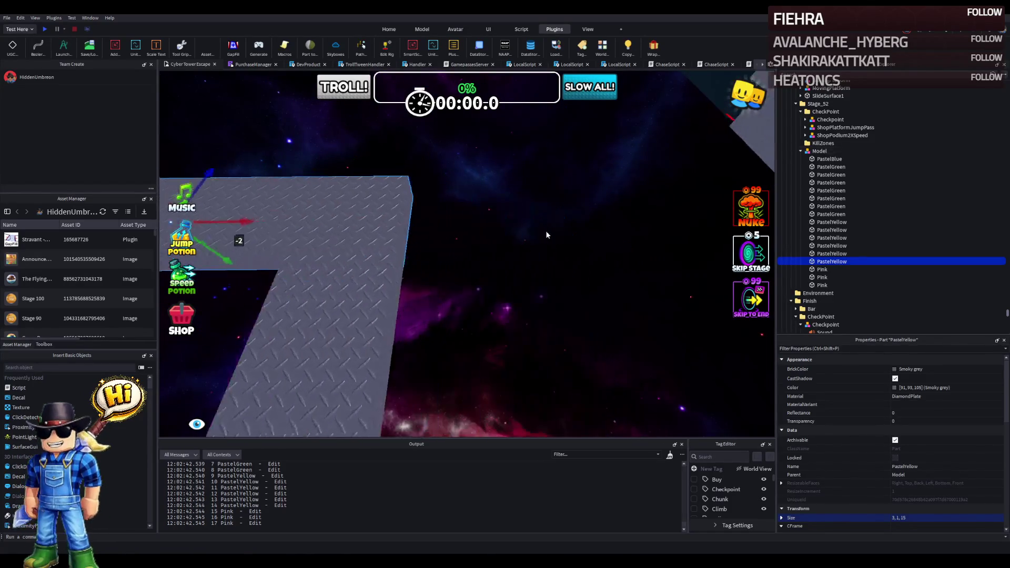
Step: Add Wrap edge borders to the PastelYellow path piece
click(337, 245)
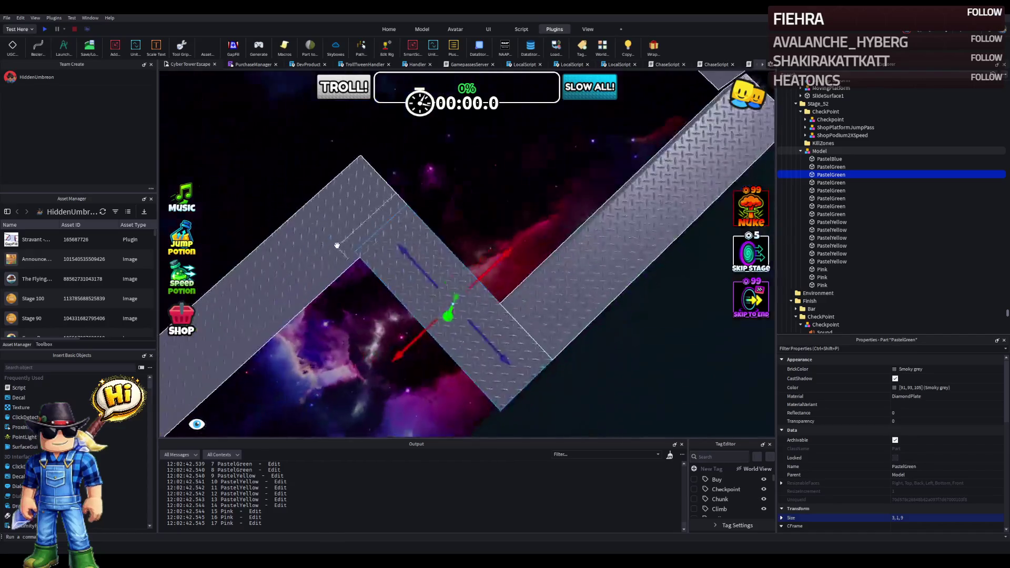
click(277, 246)
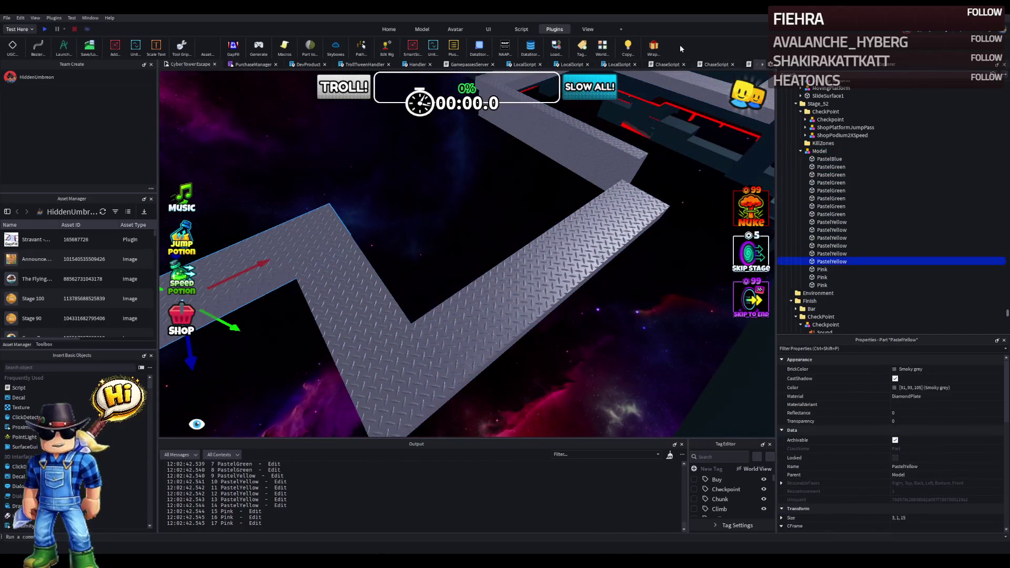
click(654, 48)
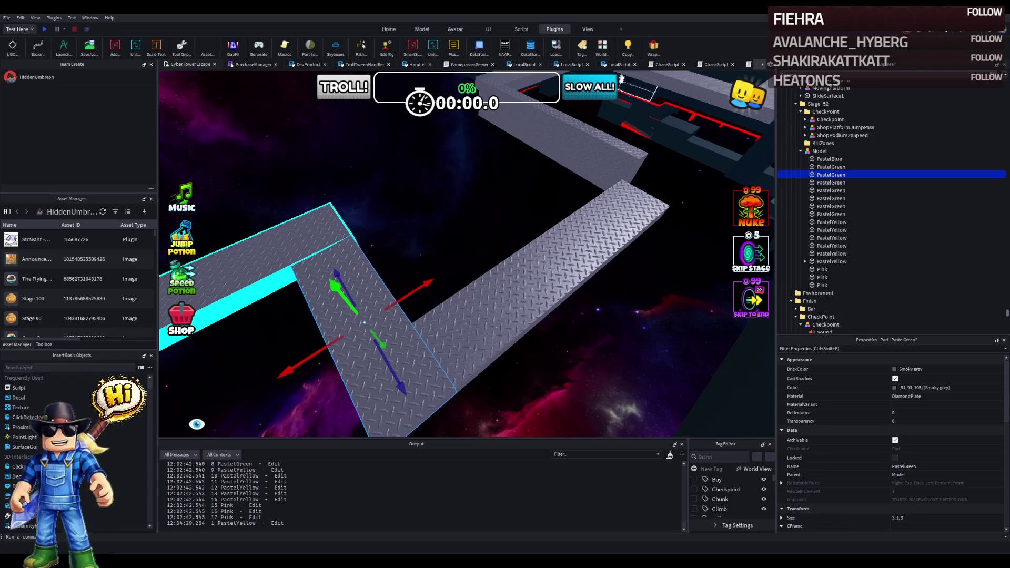
Step: Add cyan edge borders to two PastelGreen pieces; undo the borders tried on Pink
click(653, 50)
click(524, 280)
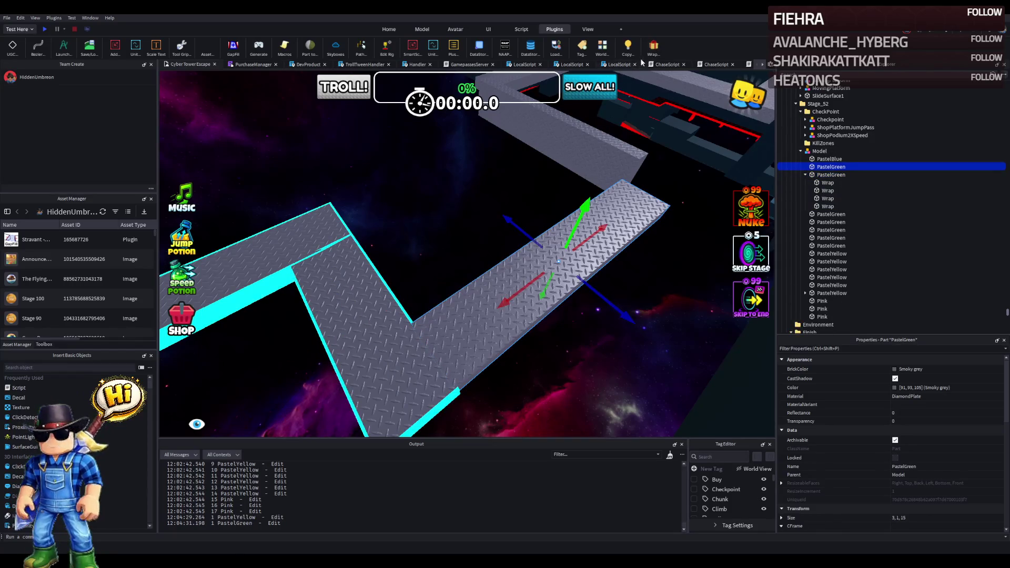
click(654, 47)
click(558, 159)
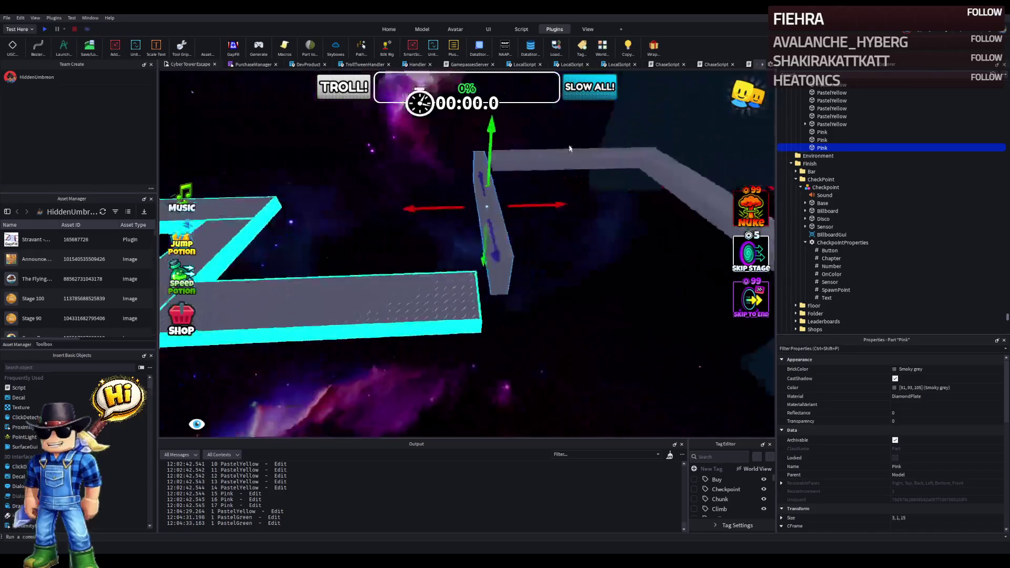
click(955, 518)
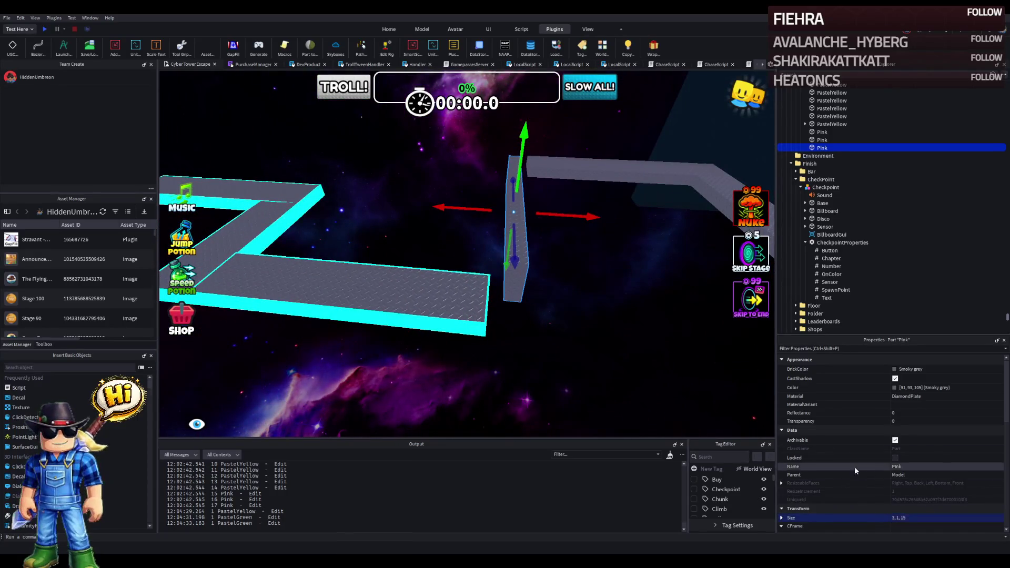
click(654, 50)
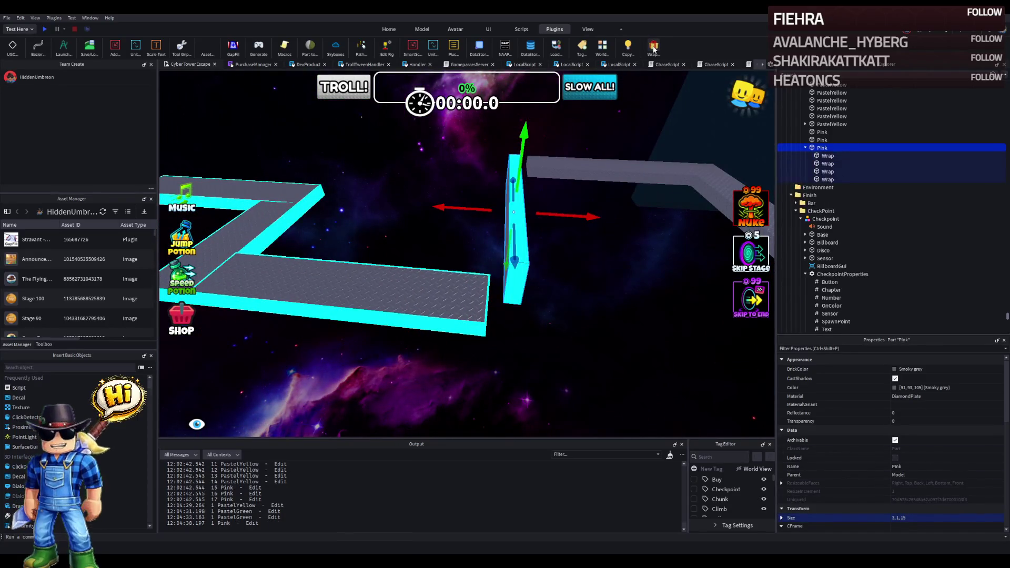
key(ctrl+z)
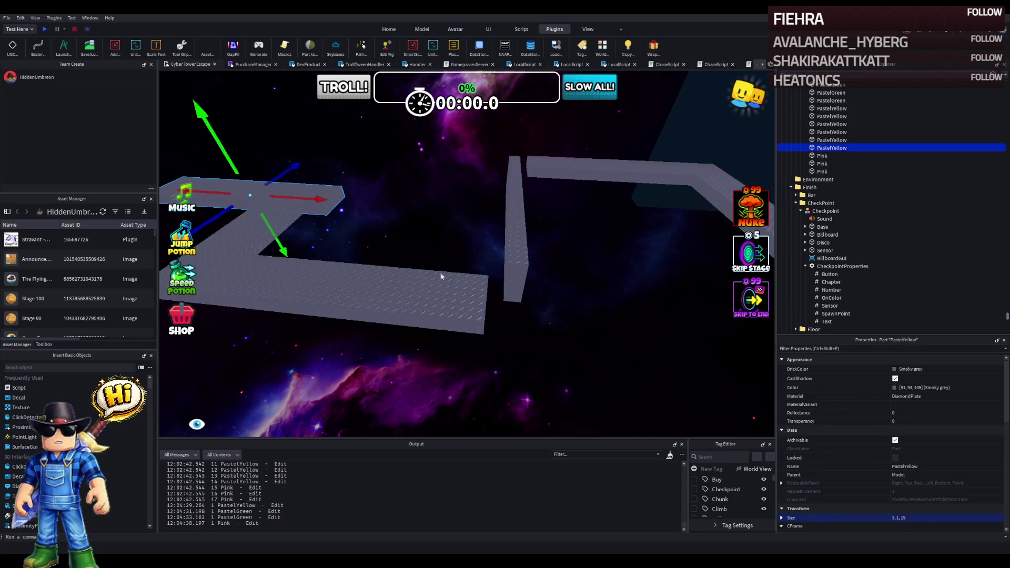
Step: Add cyan edge borders to the PastelGreen, diagonal and top path pieces together
click(368, 292)
ctrl+click(278, 251)
ctrl+click(303, 216)
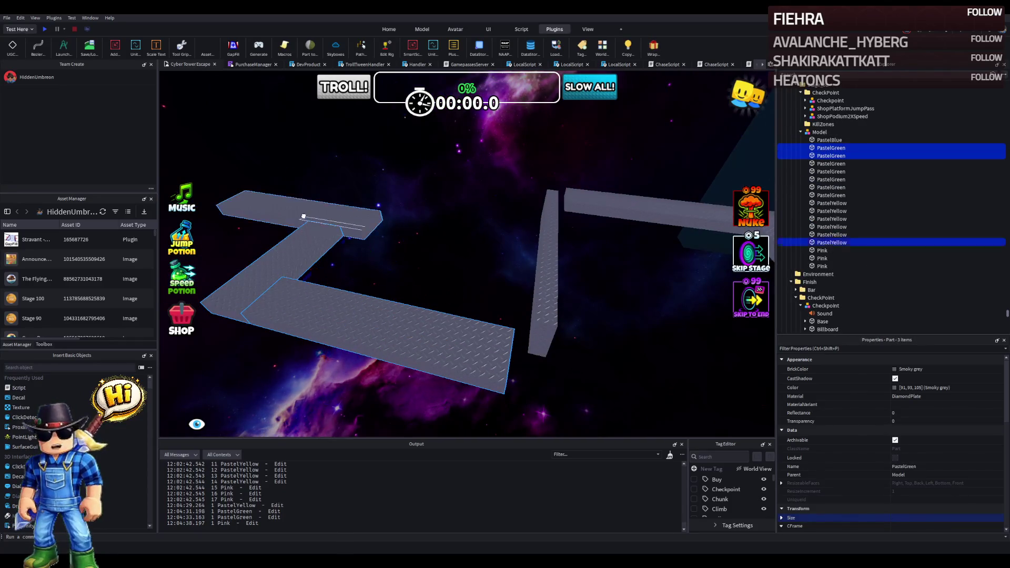
click(650, 50)
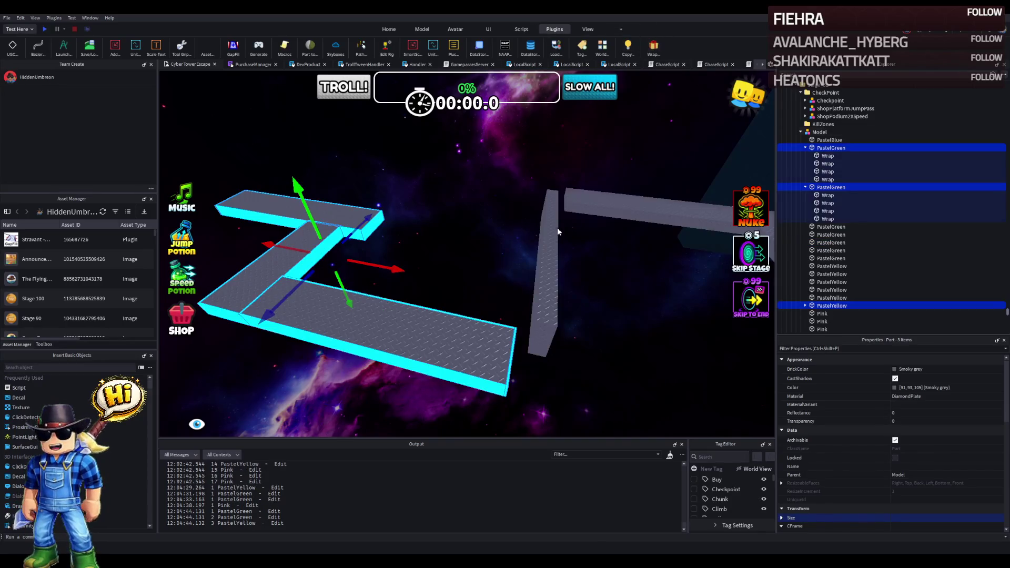
Step: Tip the upright Pink piece 90° flat and slide it 2.5 studs along its axis
click(551, 234)
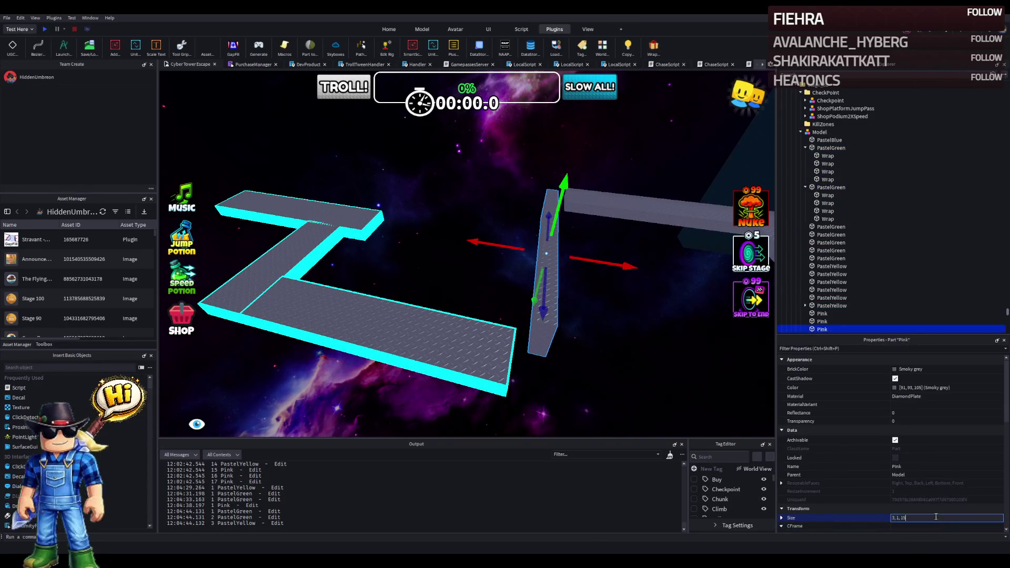
key(d)
drag(562, 194, 597, 221)
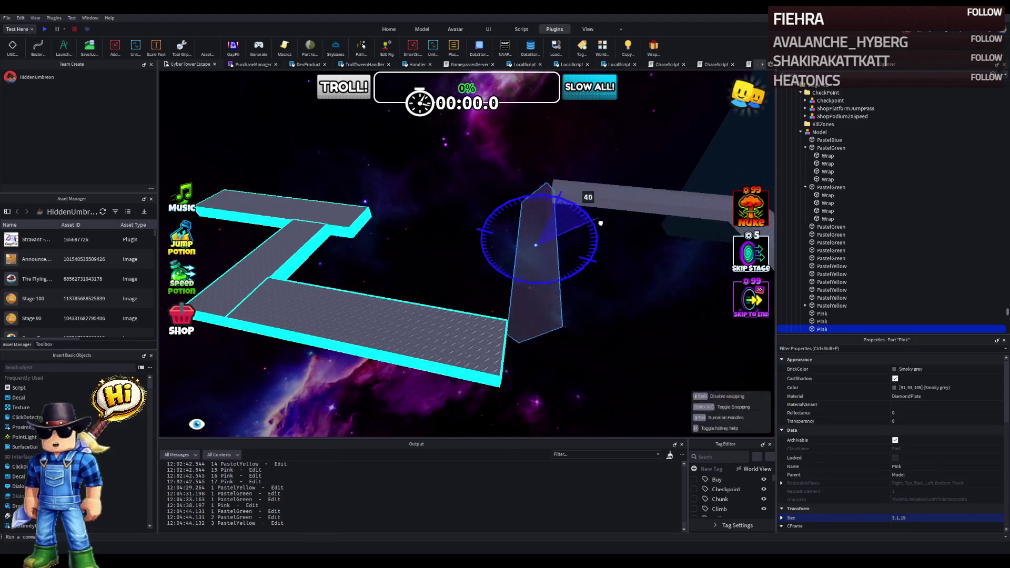
drag(617, 272, 617, 271)
key(ctrl+2)
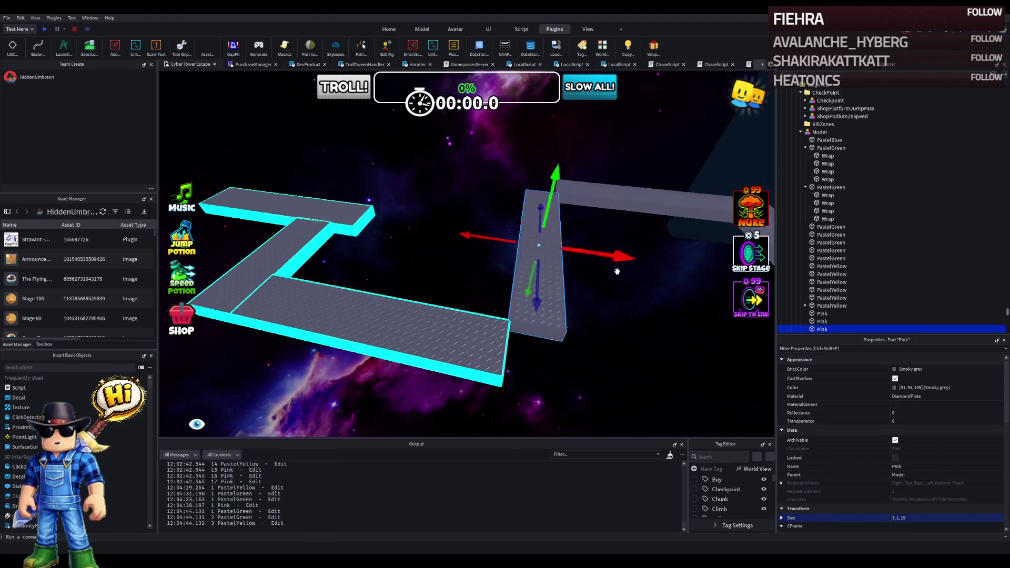
scroll(579, 257, up, 5)
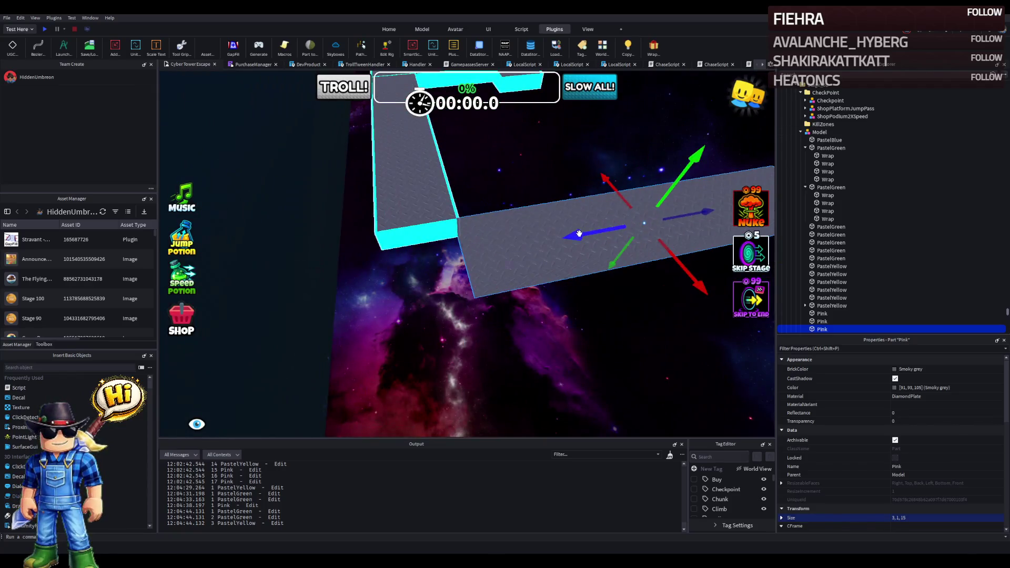
drag(579, 233, 509, 254)
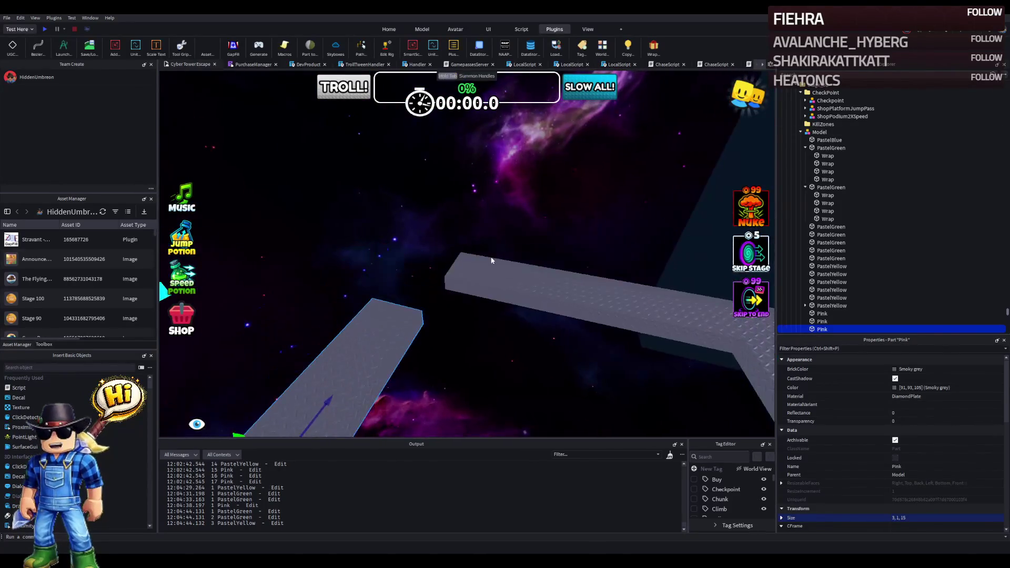
Step: Restore the PastelYellow piece to flat and add cyan edge borders to it
scroll(488, 267, down, 5)
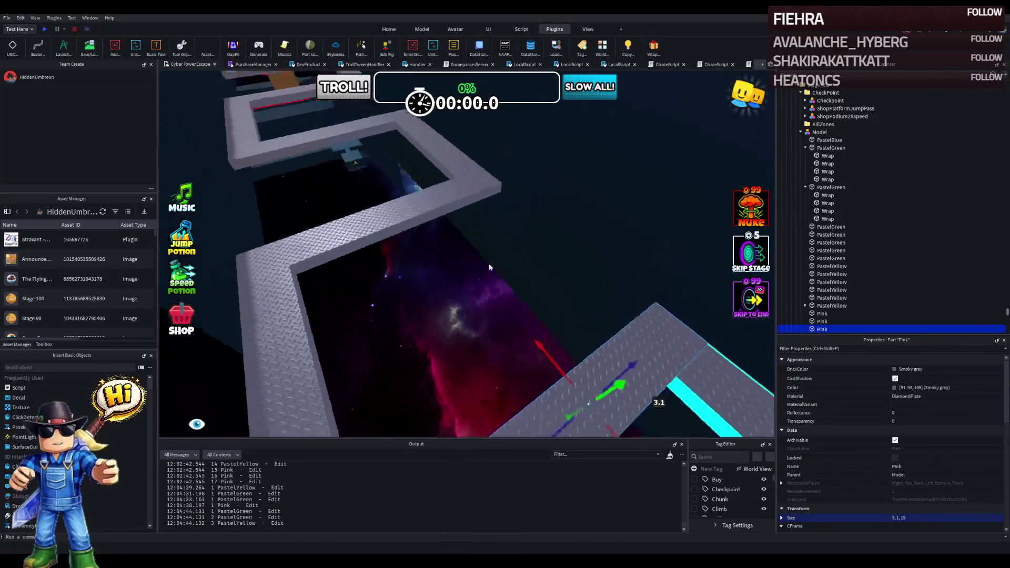
scroll(489, 267, up, 3)
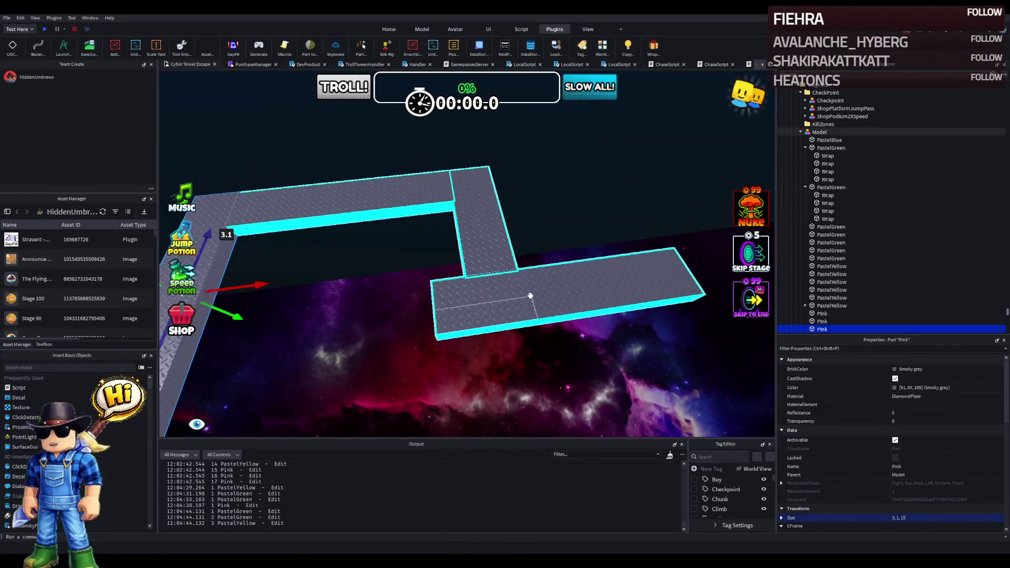
scroll(530, 295, down, 2)
scroll(526, 295, up, 3)
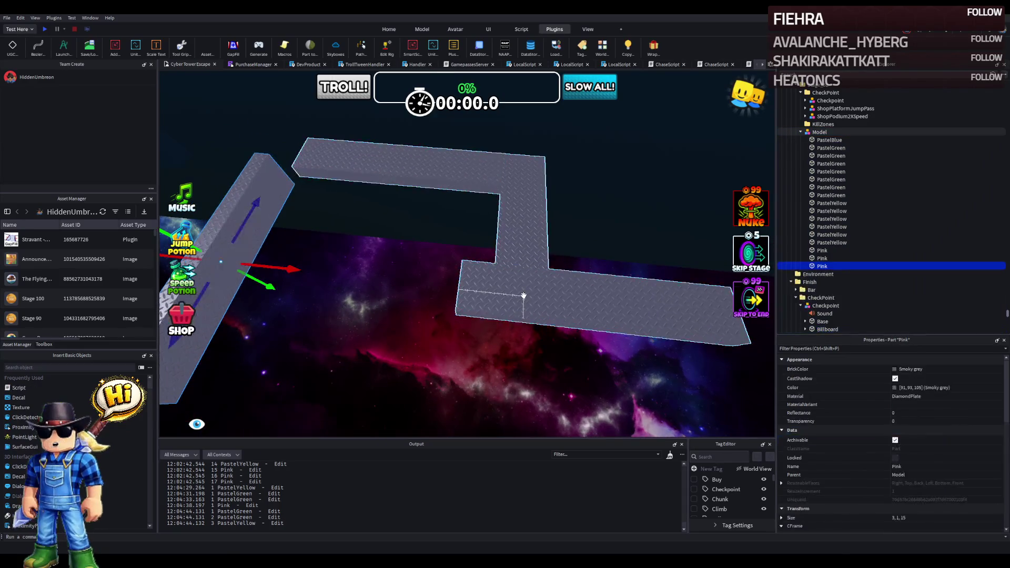
click(523, 295)
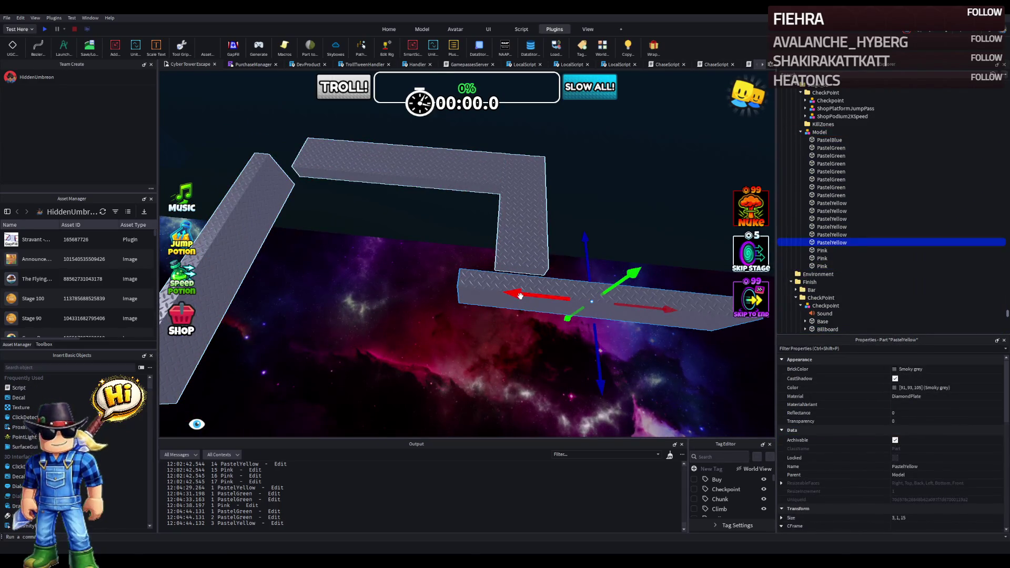
drag(520, 296, 521, 296)
key(ctrl+z)
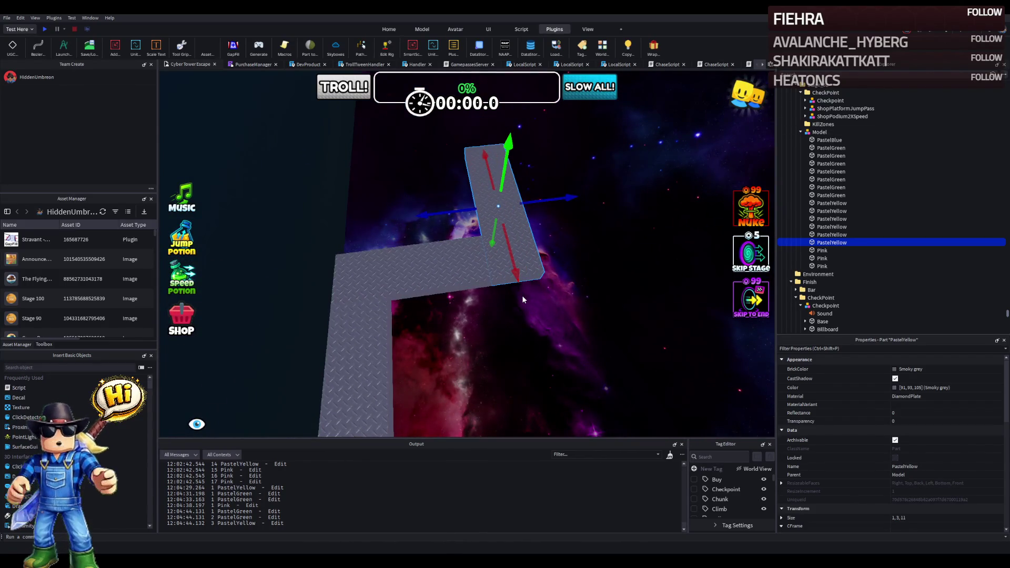
key(ctrl+z)
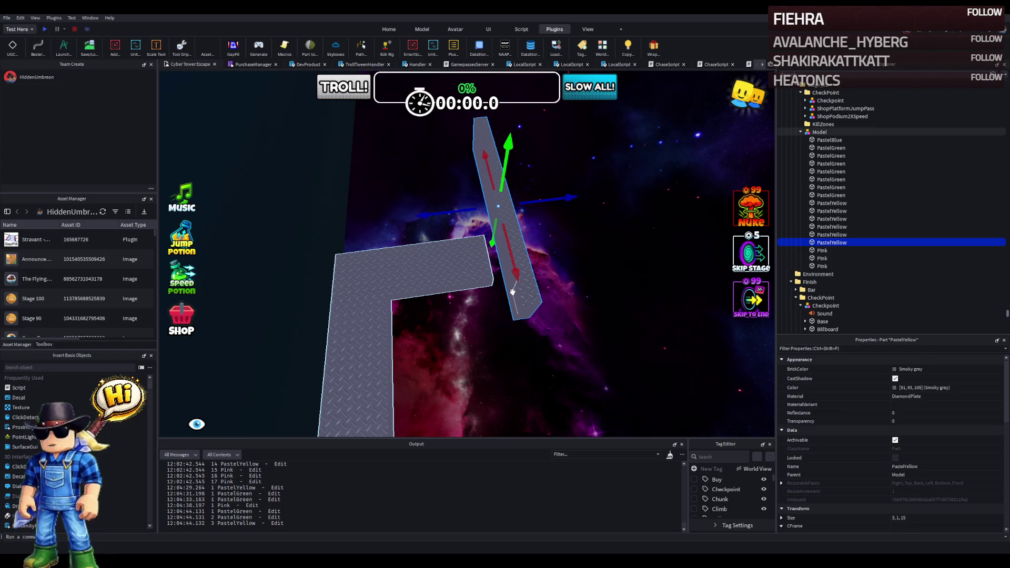
key(ctrl+y)
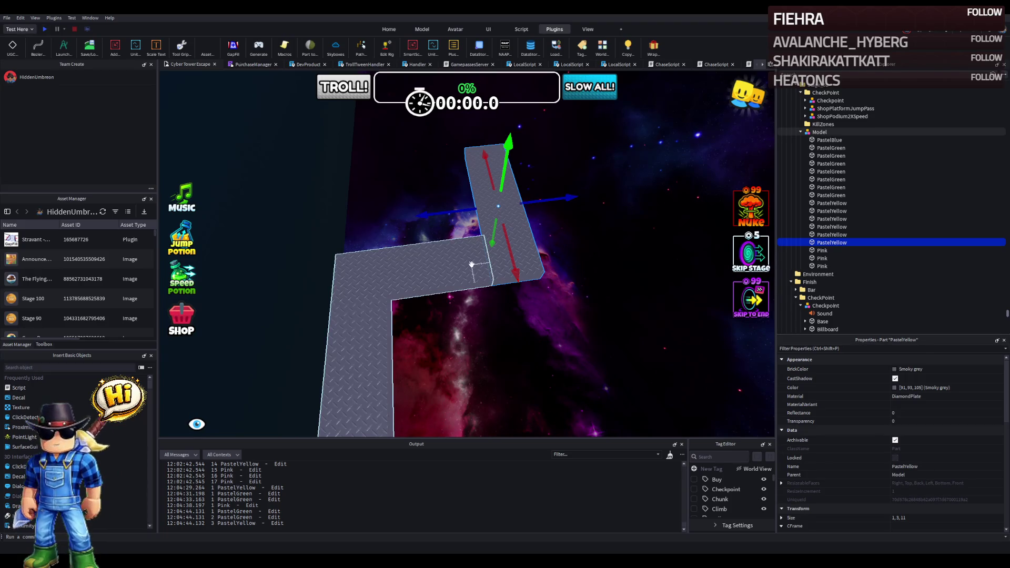
click(650, 48)
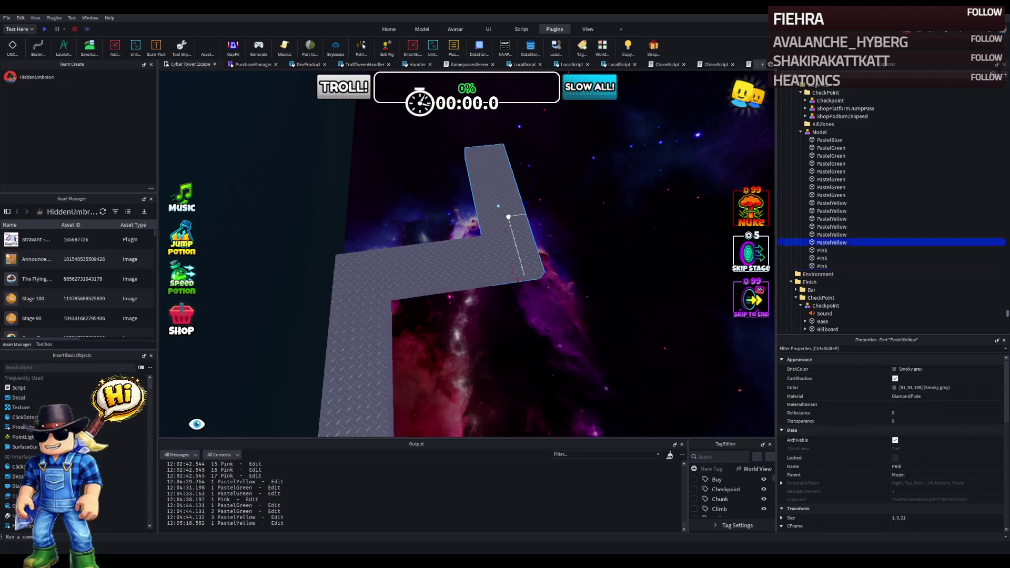
Step: Rotate the PastelYellow piece a quarter turn, widen it to about 2.2, height 1.4
key(f)
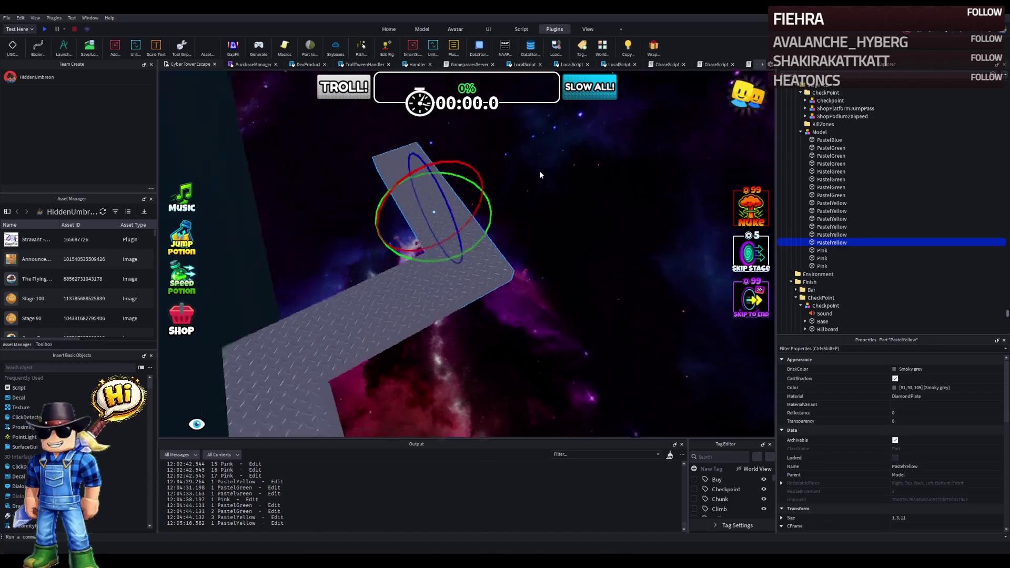
mouse_move(473, 199)
mouse_down()
mouse_move(447, 181)
mouse_move(381, 214)
mouse_up()
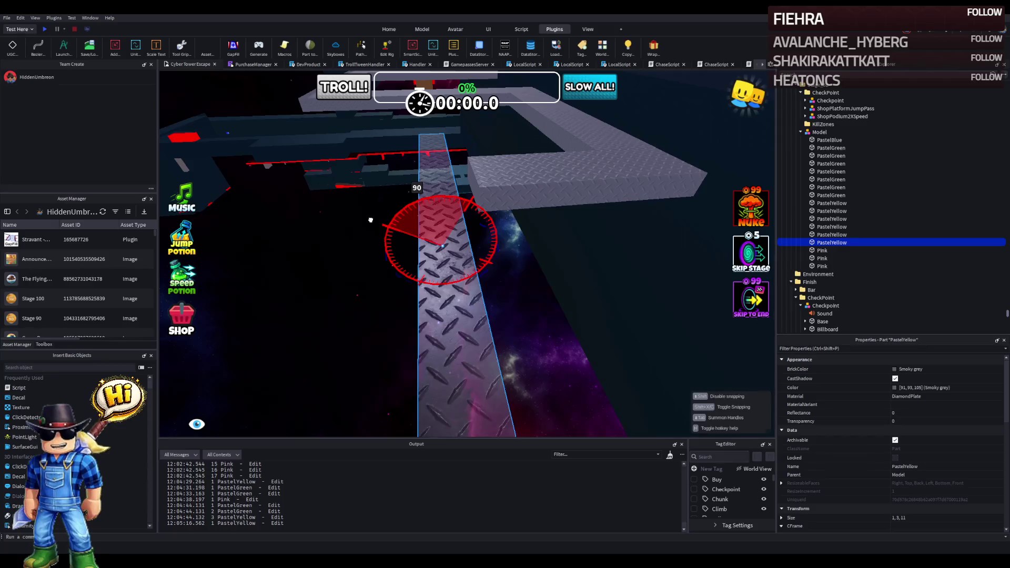
key(ctrl+3)
drag(447, 228, 508, 238)
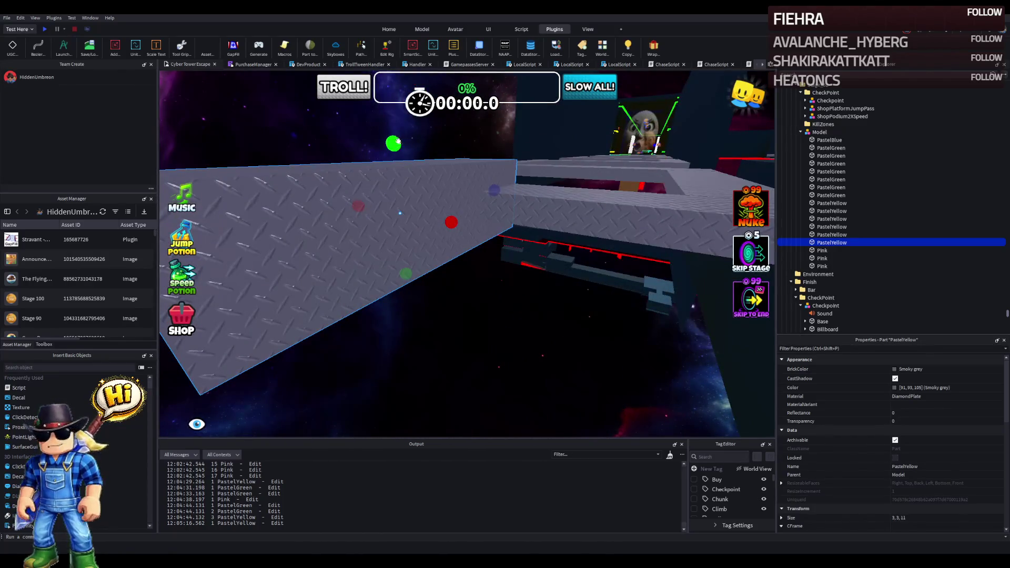
drag(395, 142, 403, 178)
Step: Add cyan edge borders to the Pink piece
right_click(403, 178)
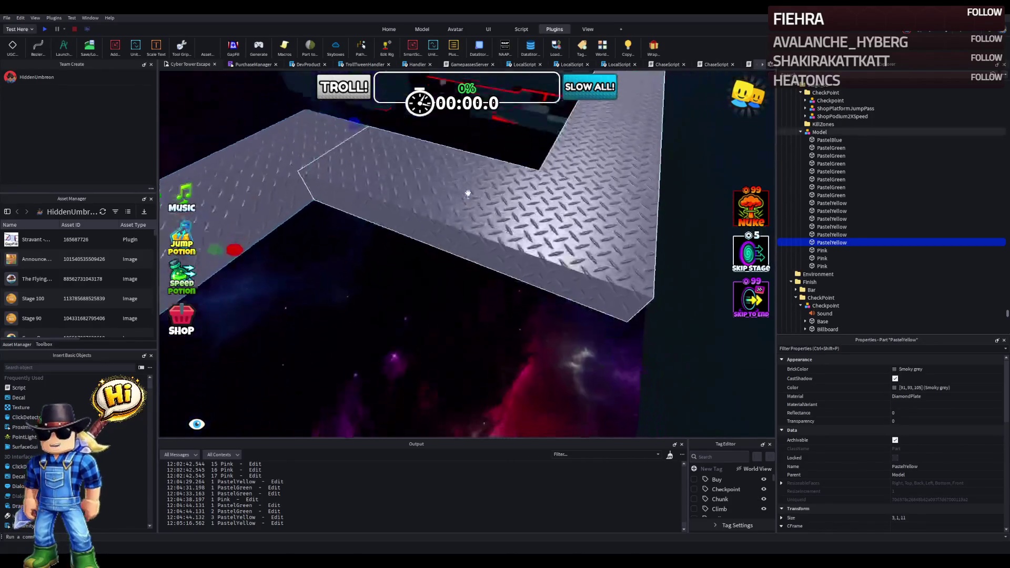
click(500, 213)
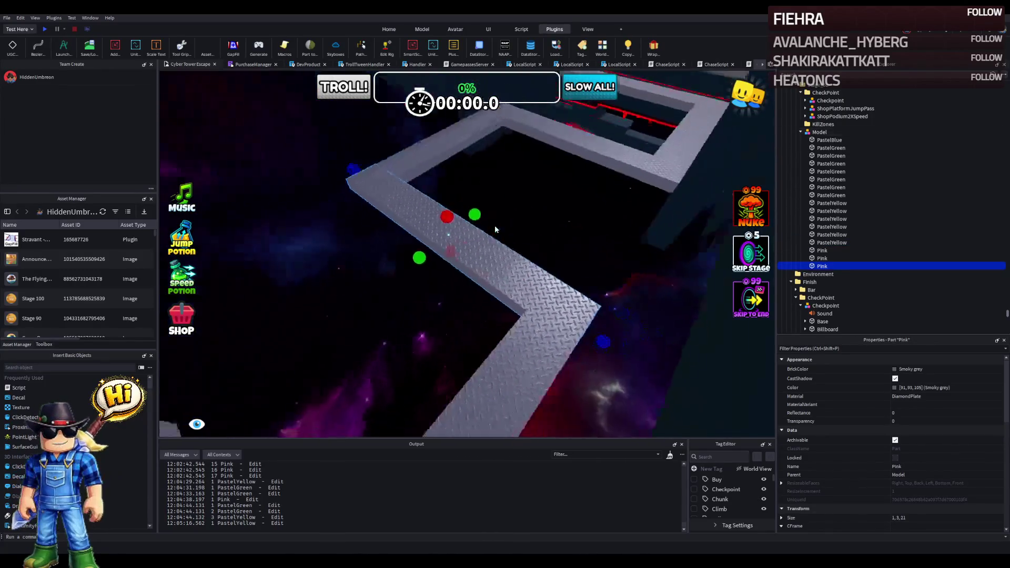
click(652, 49)
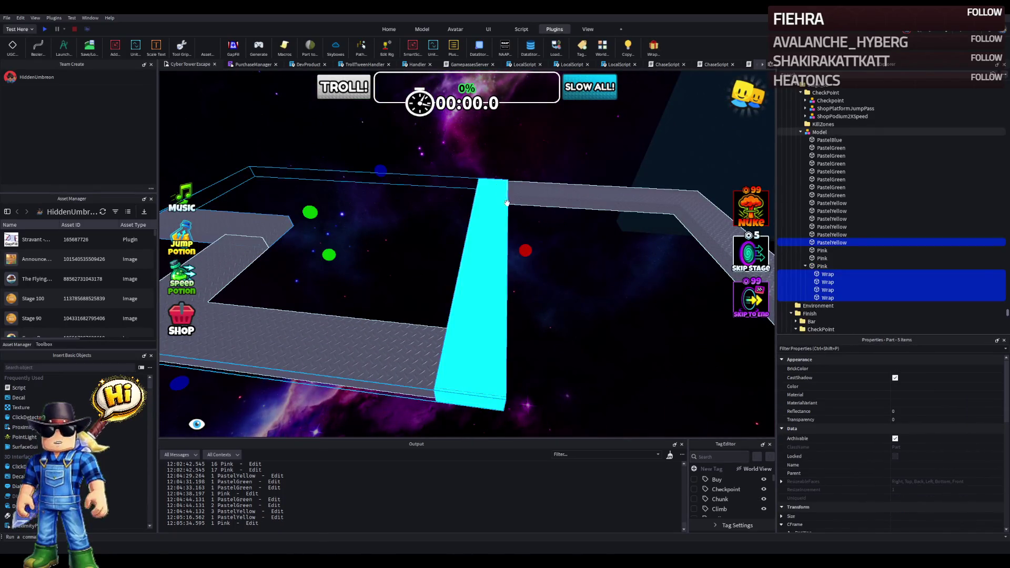
Step: Rotate a Pink piece 30°, set its height and width to 2, and rotate the next Pink beam
mouse_move(500, 186)
mouse_down()
mouse_move(483, 213)
mouse_move(431, 204)
mouse_move(438, 214)
mouse_up()
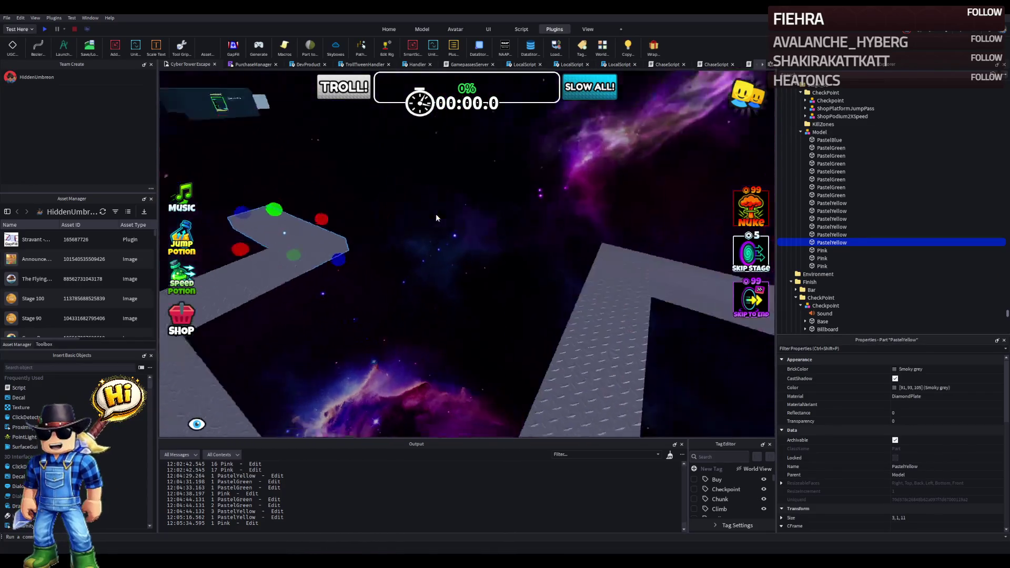
click(515, 290)
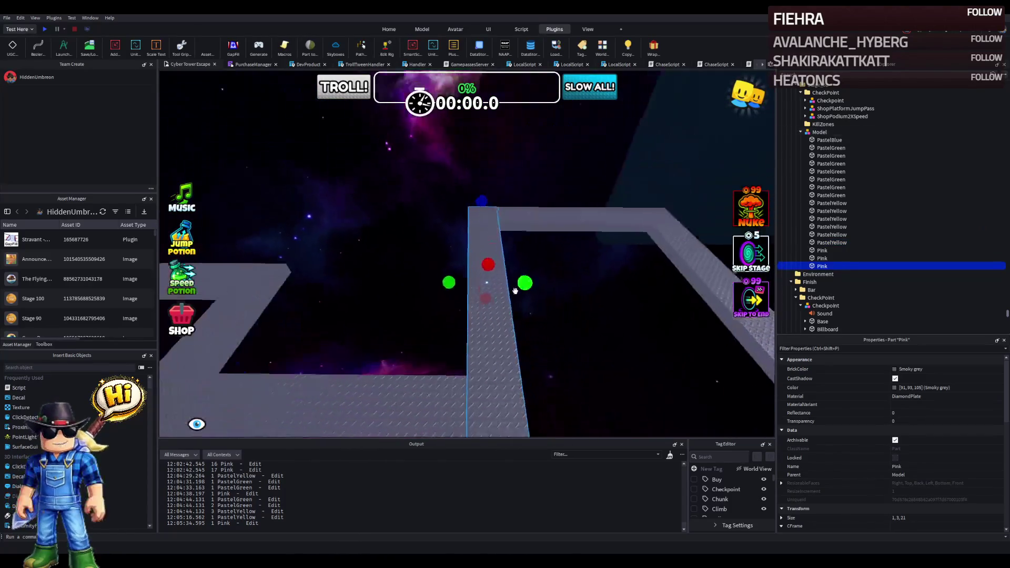
key(ctrl+4)
drag(523, 213, 579, 284)
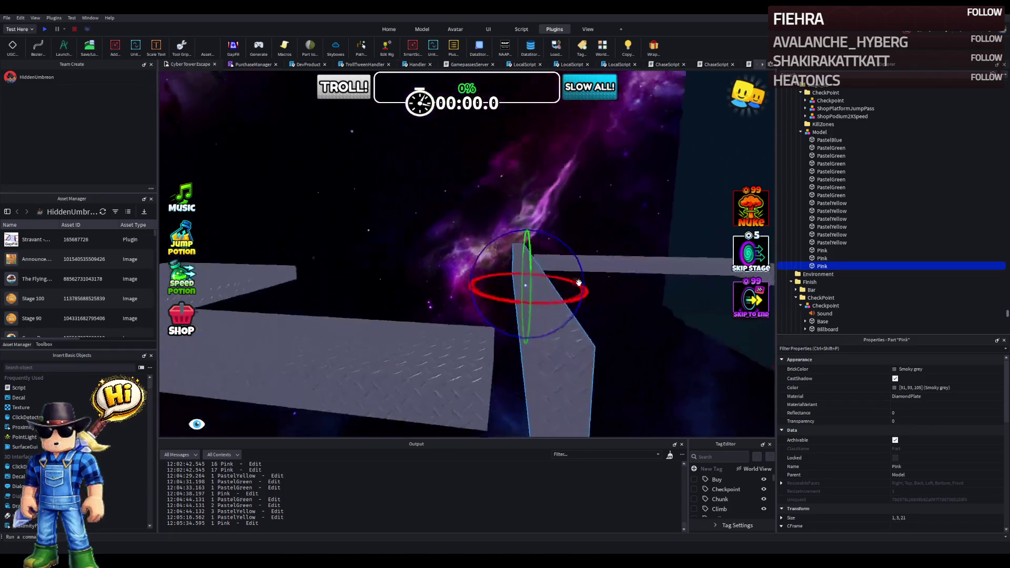
mouse_move(494, 215)
mouse_down()
mouse_move(498, 194)
mouse_move(494, 221)
mouse_up()
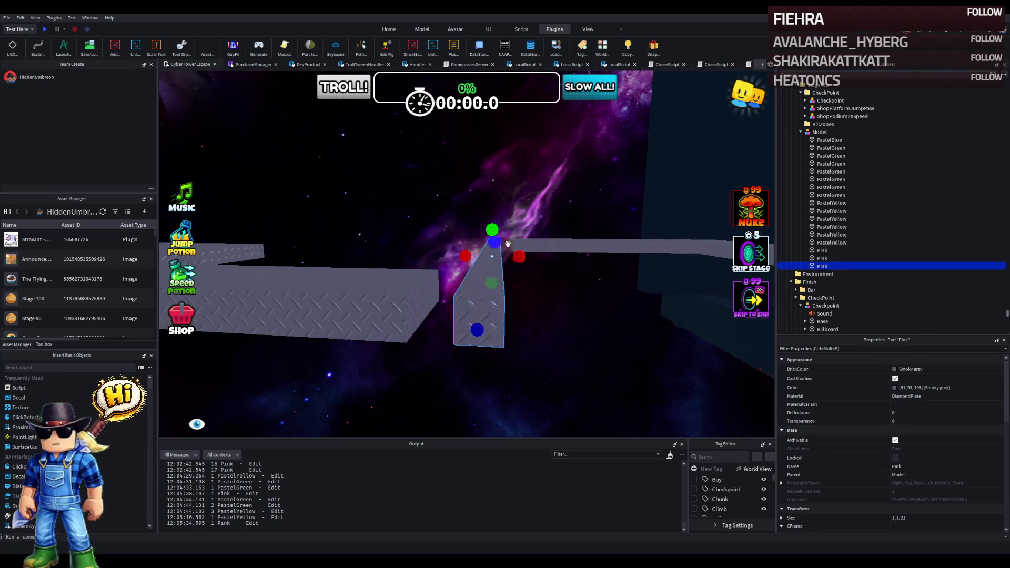
drag(516, 255, 533, 256)
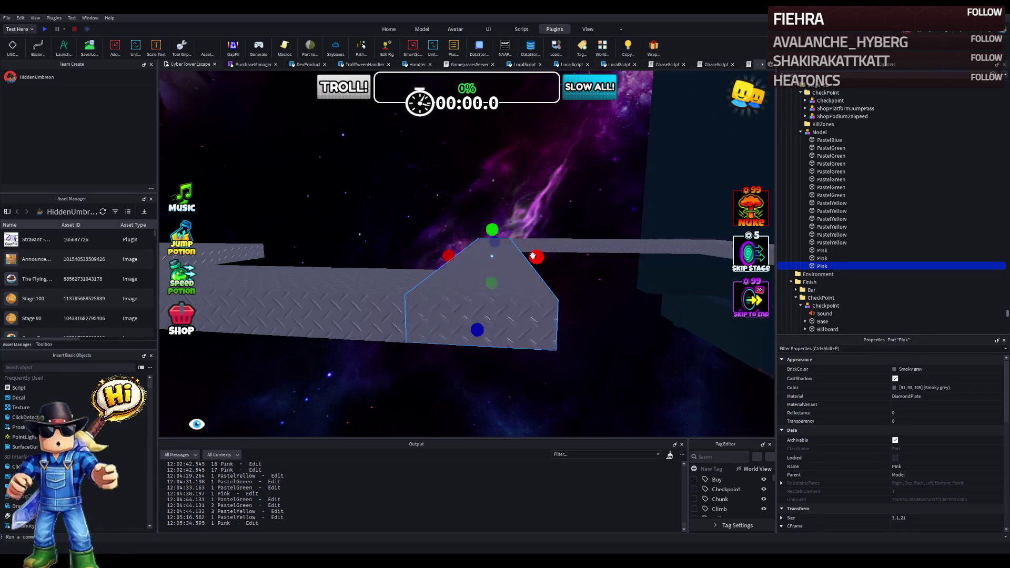
click(487, 256)
mouse_move(421, 234)
mouse_down()
mouse_move(399, 223)
mouse_move(398, 245)
mouse_move(458, 267)
mouse_up()
Step: Lay another Pink beam flat at about 95°, height about 1, width about 2.4
click(516, 218)
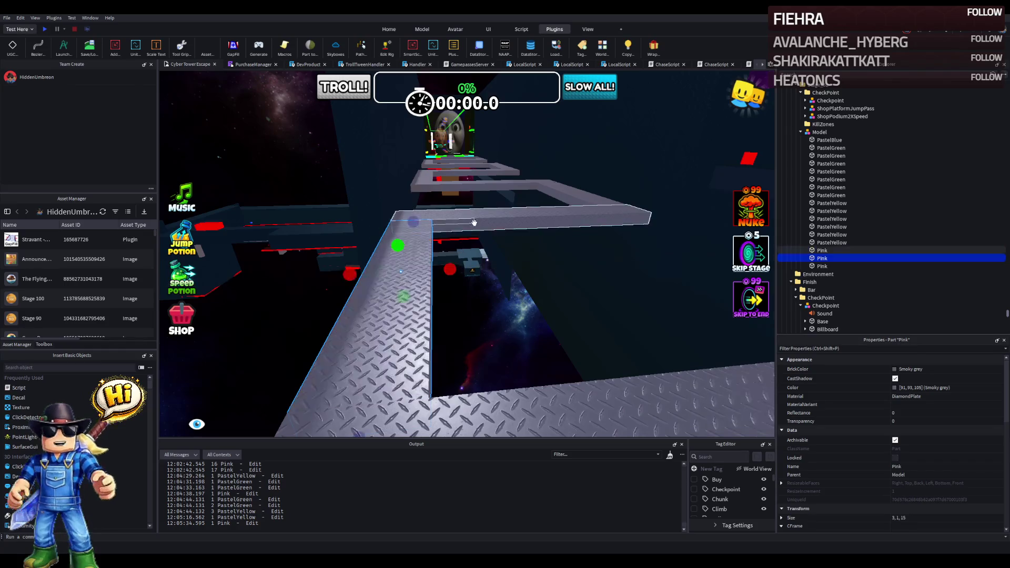
key(f)
key(ctrl+4)
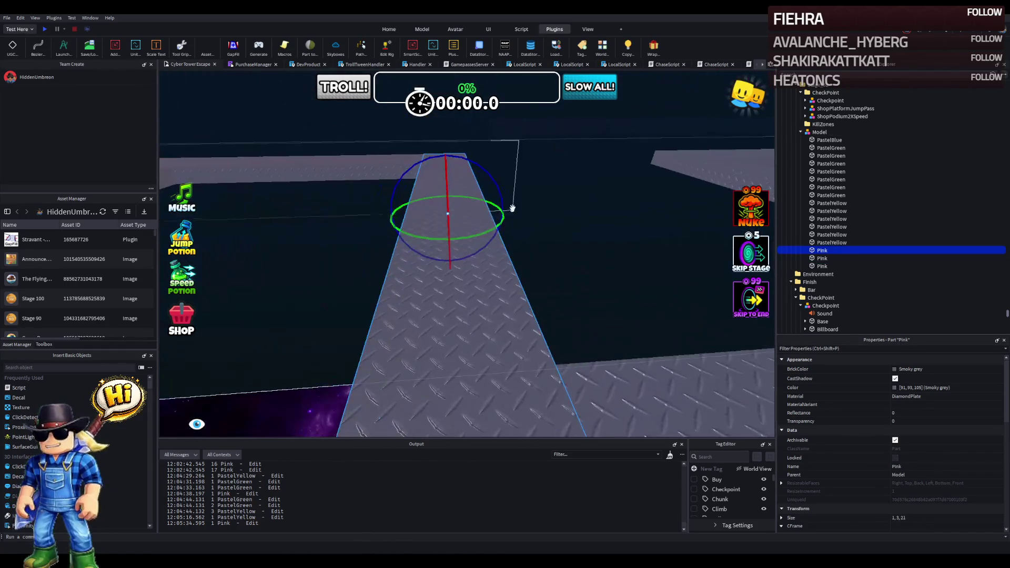
mouse_move(485, 169)
mouse_down()
mouse_move(507, 195)
mouse_move(478, 240)
mouse_move(473, 228)
mouse_up()
drag(447, 160, 446, 183)
drag(479, 214, 499, 207)
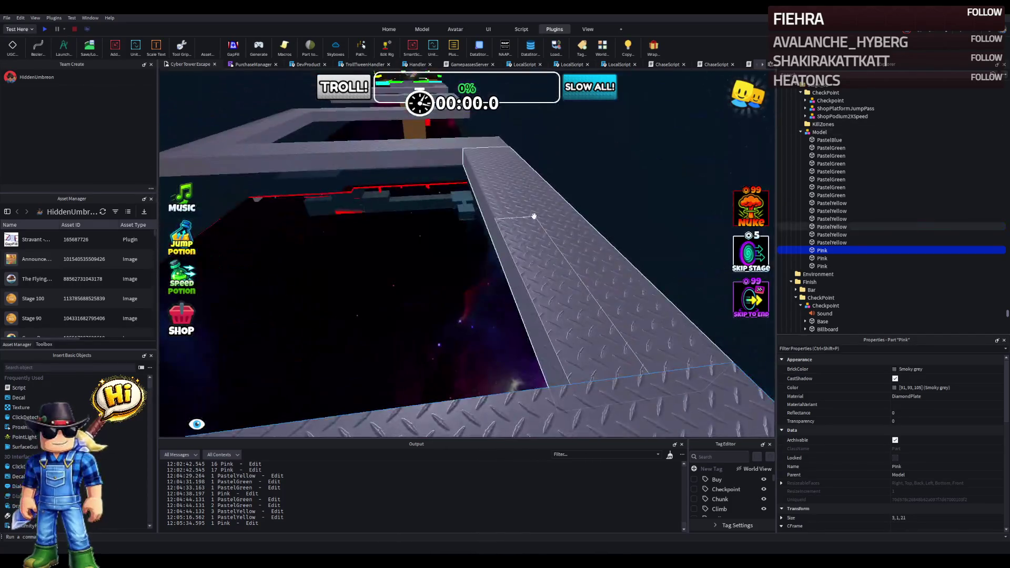
Step: Turn two PastelYellow beams roughly 90° flat and reduce their heights to about 2
click(534, 215)
key(f)
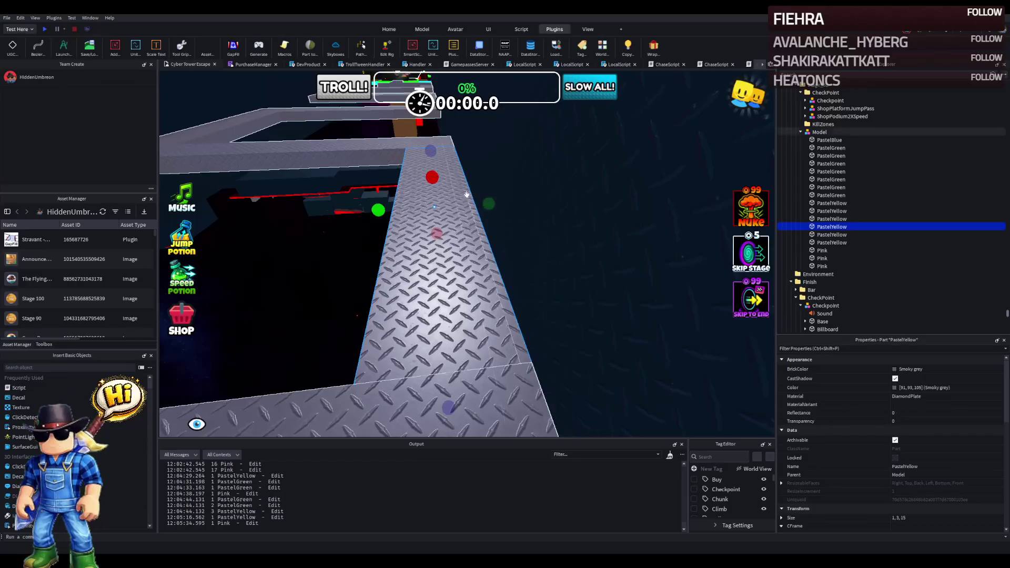
drag(424, 153, 479, 159)
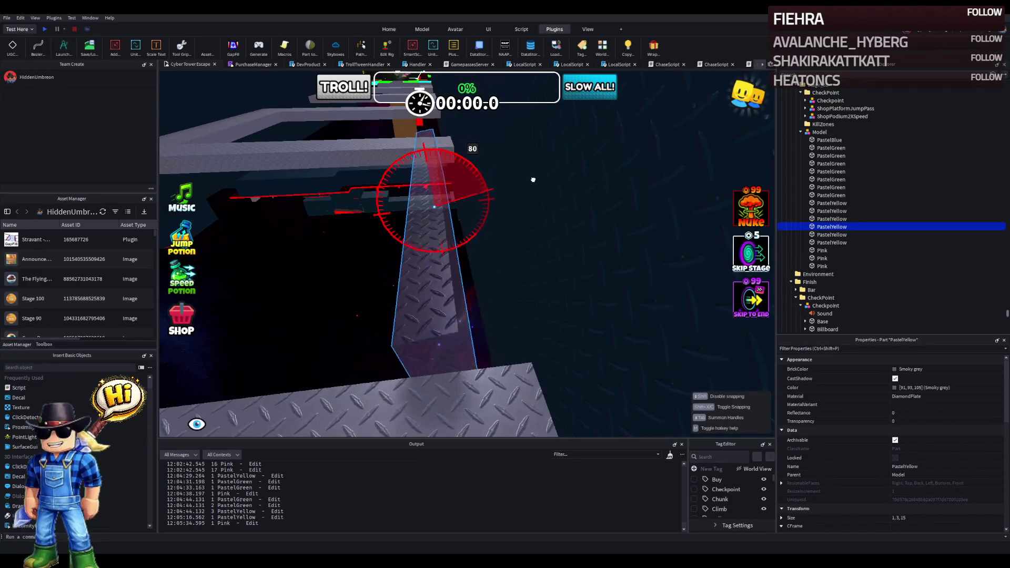
drag(548, 186, 552, 186)
mouse_move(430, 151)
mouse_down()
mouse_move(432, 175)
mouse_move(482, 200)
mouse_up()
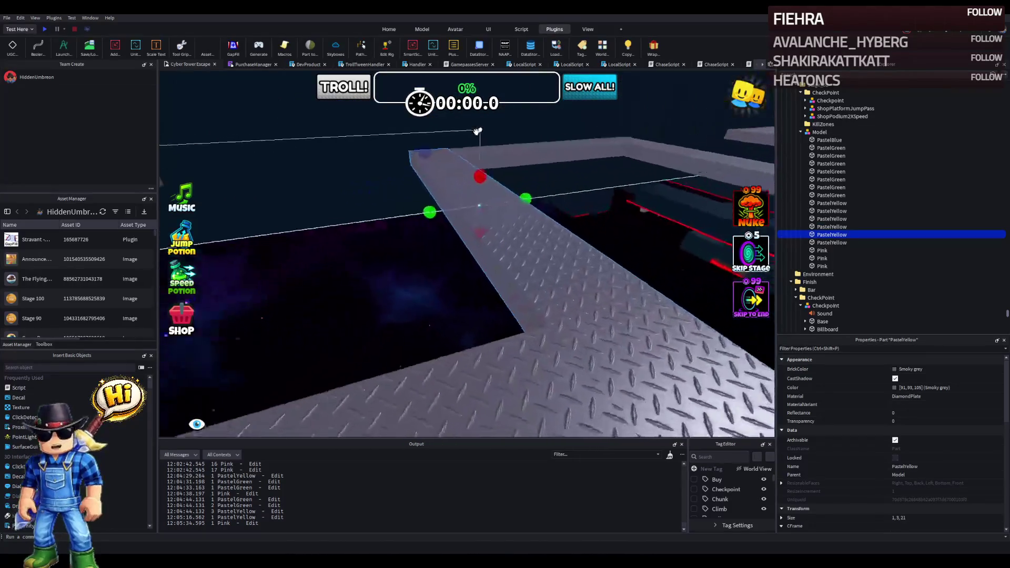
click(442, 161)
mouse_move(414, 152)
mouse_down()
mouse_move(493, 163)
mouse_move(514, 180)
mouse_move(526, 217)
mouse_up()
key(ctrl+3)
mouse_move(399, 147)
mouse_down()
mouse_move(402, 174)
mouse_move(360, 210)
mouse_up()
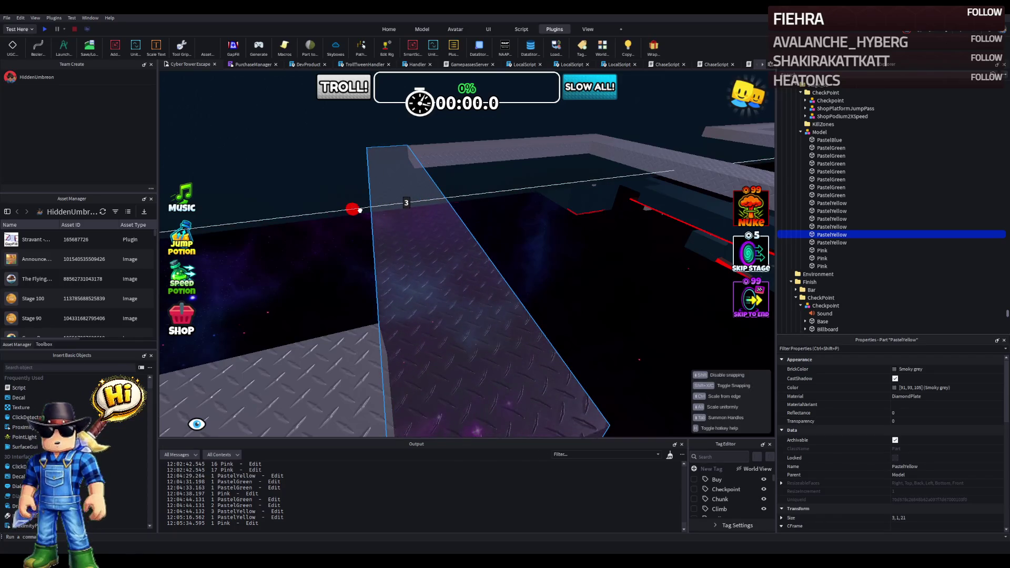
scroll(360, 210, down, 5)
Step: Rotate a PastelGreen beam to a new angle and shrink its height to 1.6
click(419, 221)
scroll(416, 218, up, 5)
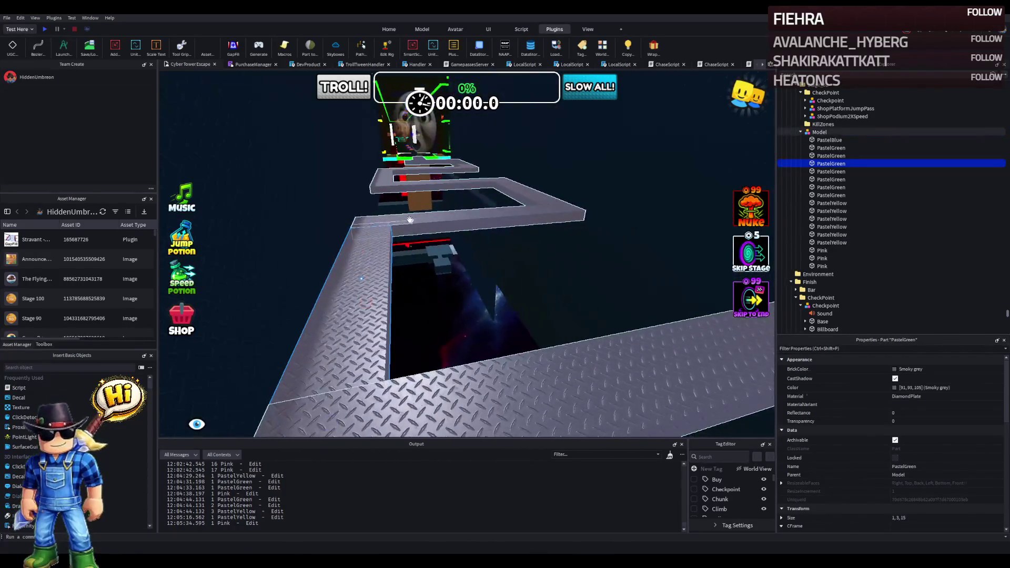
key(ctrl+2)
mouse_move(378, 227)
mouse_down()
mouse_move(351, 248)
mouse_move(349, 232)
mouse_move(350, 247)
mouse_move(402, 272)
mouse_up()
key(ctrl+3)
Step: Rotate a PastelGreen beam 95° to lie flat and adjust its height
click(403, 260)
key(ctrl+4)
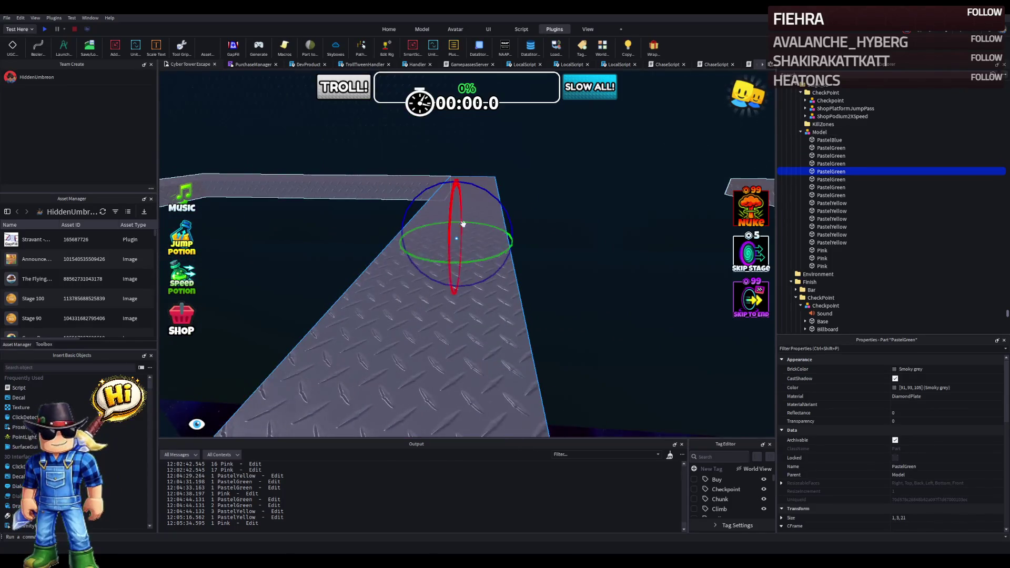
mouse_move(480, 190)
mouse_down()
mouse_move(495, 261)
mouse_move(484, 259)
mouse_move(491, 255)
mouse_up()
key(ctrl+3)
mouse_move(459, 200)
mouse_down()
mouse_move(484, 241)
mouse_move(508, 242)
mouse_up()
Step: Turn the PastelBlue beam flat and shrink its height to 1.6
click(432, 252)
key(ctrl+4)
mouse_move(481, 189)
mouse_down()
mouse_move(516, 206)
mouse_move(524, 258)
mouse_up()
key(ctrl+3)
mouse_move(472, 198)
mouse_down()
mouse_move(475, 217)
mouse_move(426, 250)
mouse_up()
Step: Rotate another PastelGreen beam flat and shrink its height to 0.6
click(378, 205)
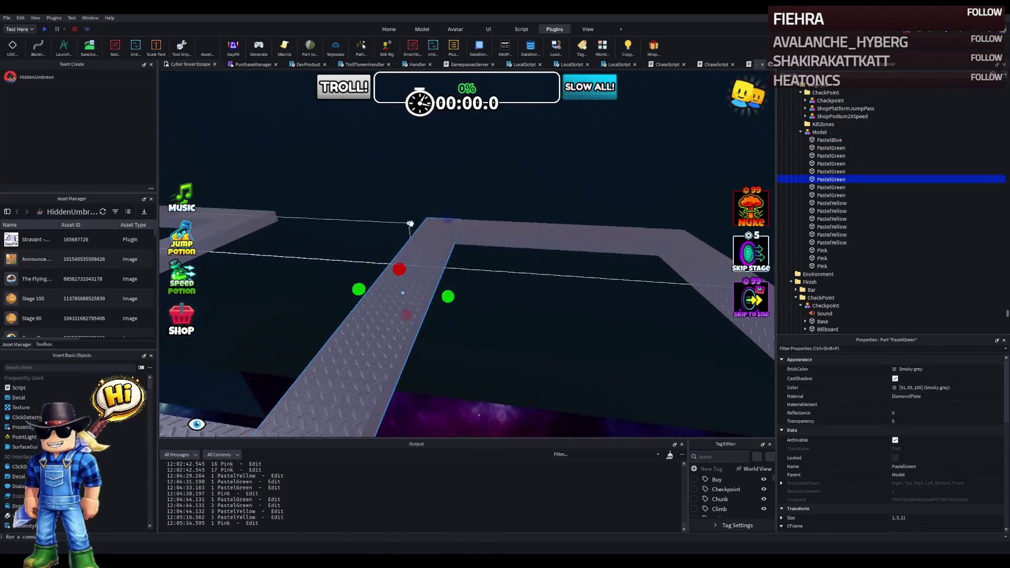
key(ctrl+4)
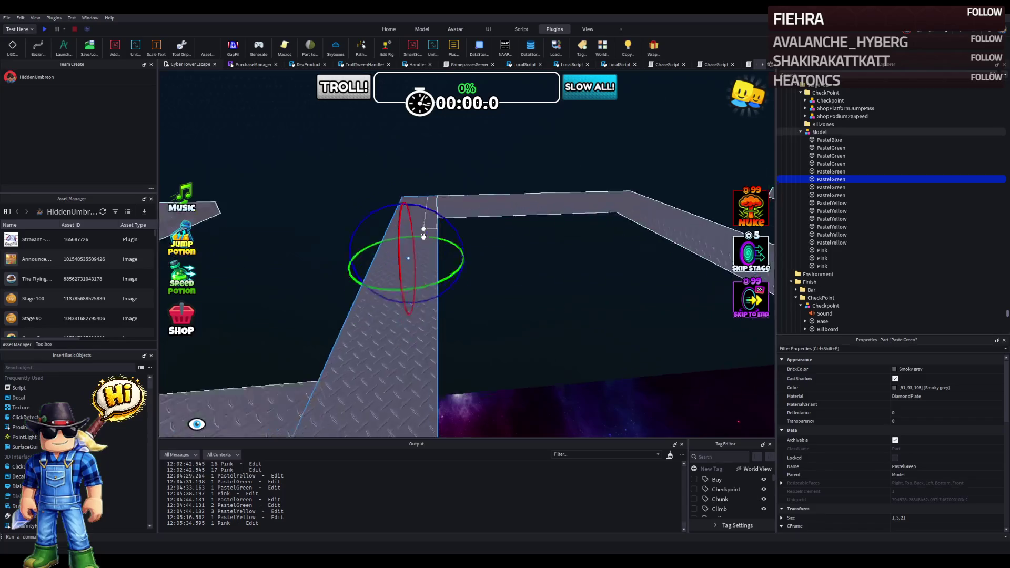
mouse_move(426, 191)
mouse_down()
mouse_move(426, 176)
mouse_move(458, 210)
mouse_move(433, 244)
mouse_up()
key(ctrl+3)
mouse_move(395, 185)
mouse_down()
mouse_move(395, 213)
mouse_move(447, 236)
mouse_up()
Step: Lay the next PastelGreen beam flat, widen it to 3, and angle it about 70° along the path
click(406, 263)
key(ctrl+4)
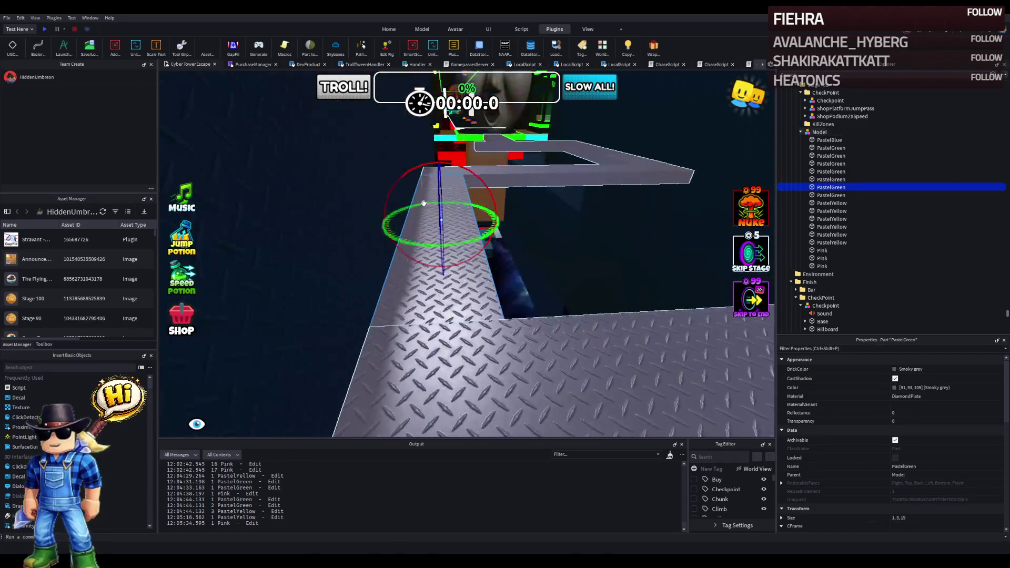
drag(456, 168, 485, 235)
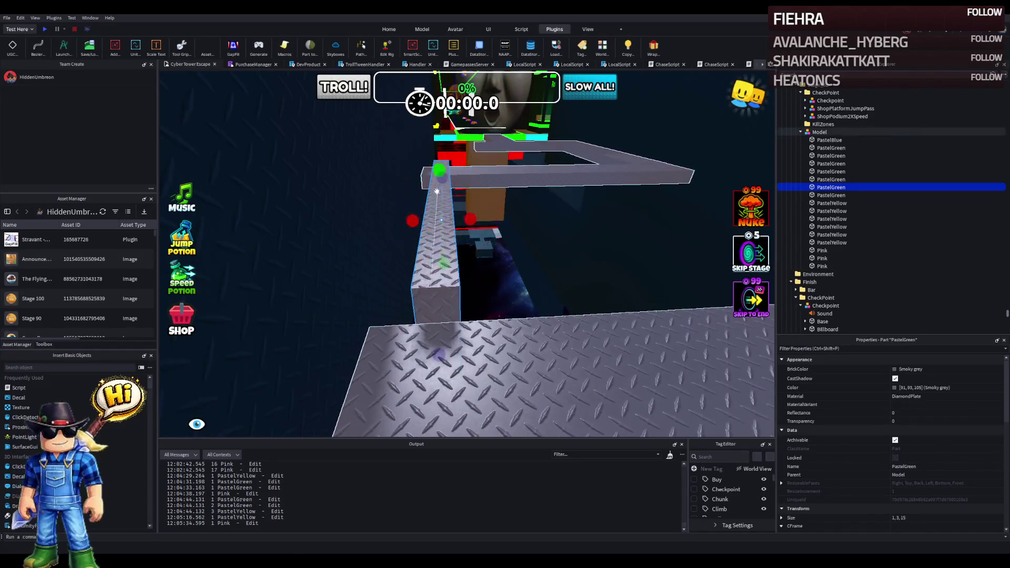
key(ctrl+3)
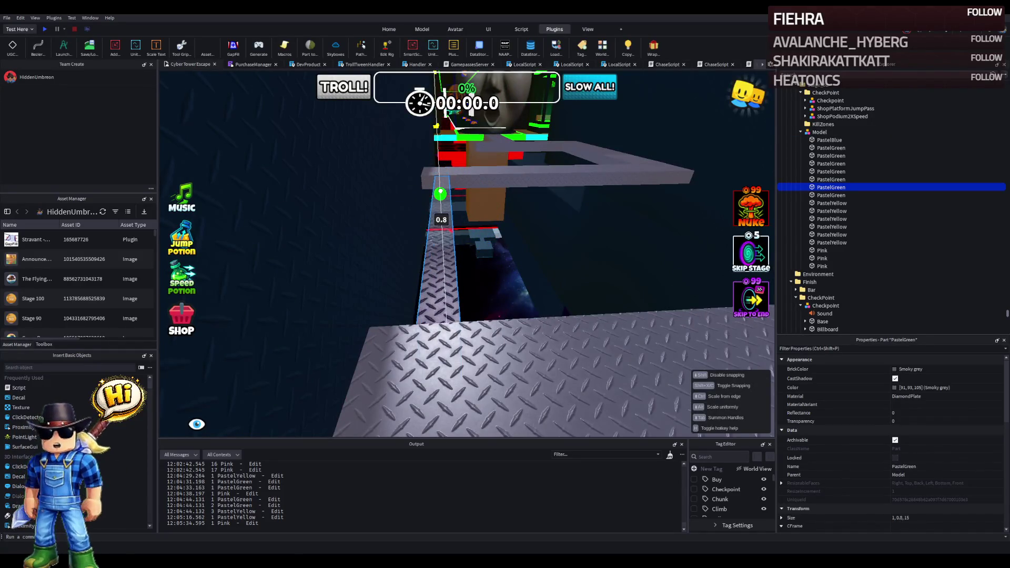
mouse_move(439, 191)
mouse_down()
mouse_move(413, 219)
mouse_move(389, 223)
mouse_up()
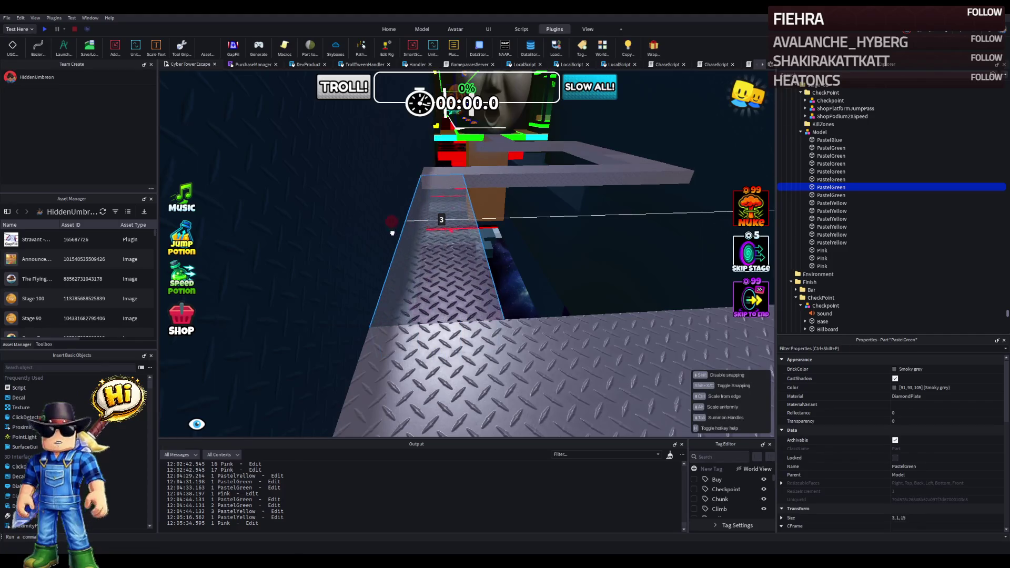
key(s)
key(w)
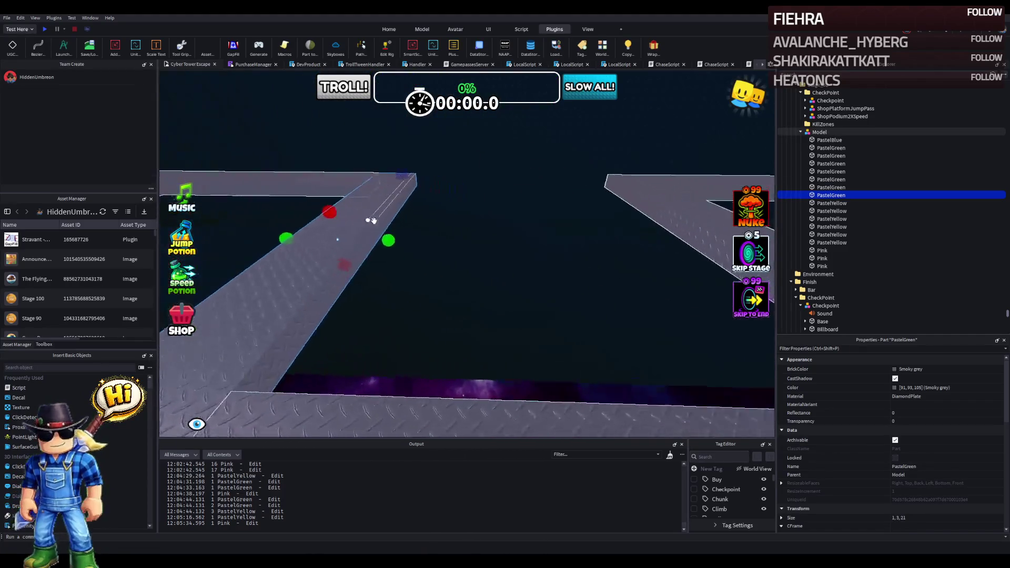
drag(387, 201, 388, 250)
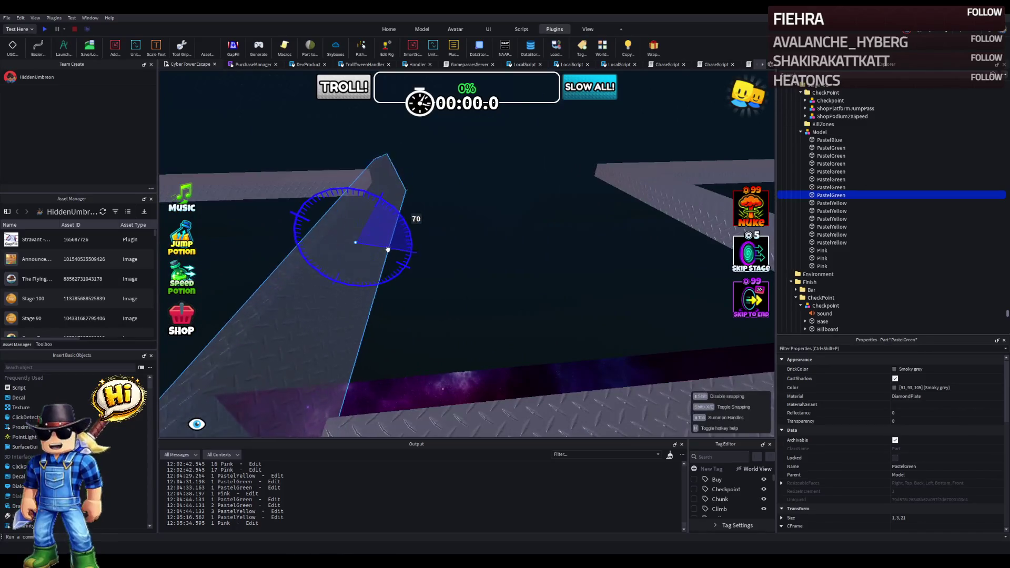
key(ctrl+3)
mouse_move(342, 190)
mouse_down()
mouse_move(344, 215)
mouse_move(408, 236)
mouse_up()
Step: Rotate a PastelYellow beam about 55° and reduce its height to 2
click(400, 246)
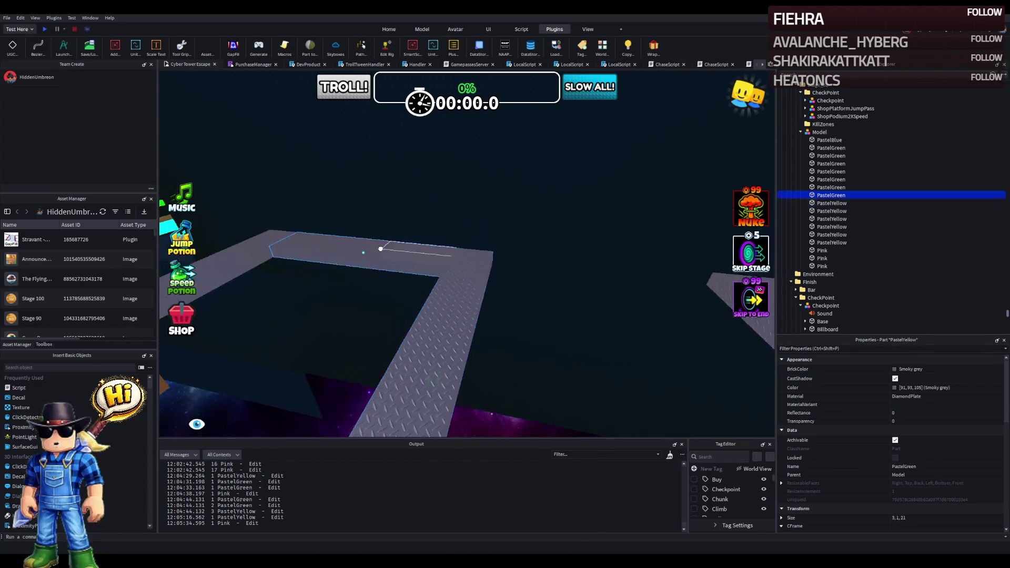
key(ctrl+2)
drag(491, 251, 474, 295)
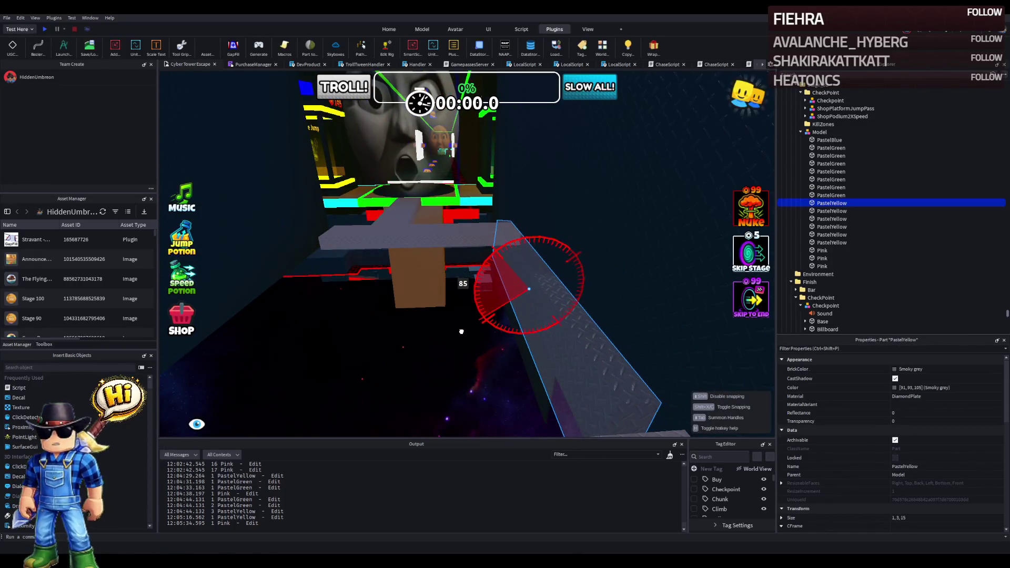
key(ctrl+4)
mouse_move(516, 226)
mouse_down()
mouse_move(517, 240)
mouse_move(469, 289)
mouse_up()
Step: Turn the next PastelYellow beam 90°, lower its height, and shorten it to about 13.8
click(463, 294)
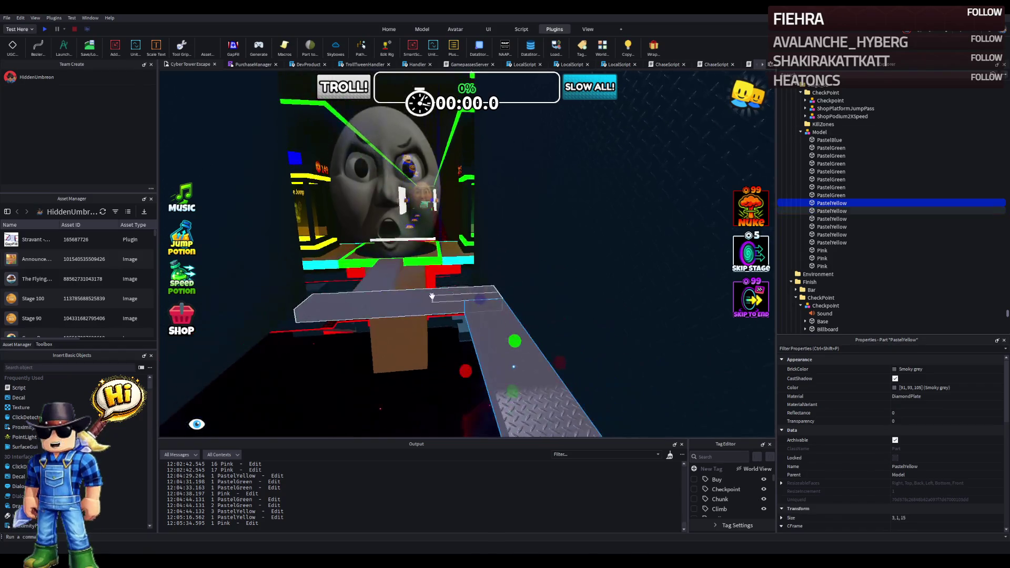
key(ctrl+2)
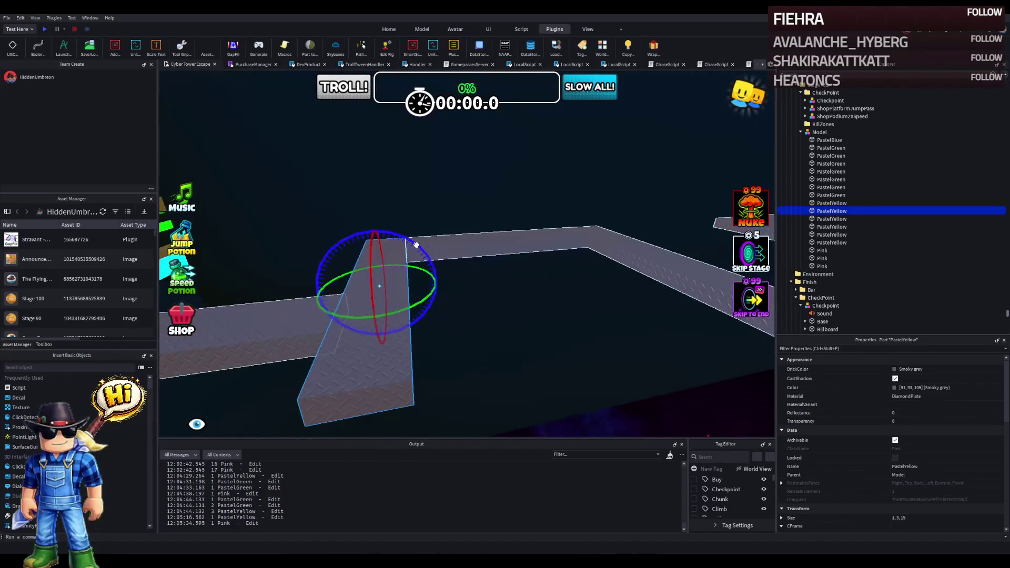
drag(406, 257, 418, 277)
drag(417, 312, 418, 278)
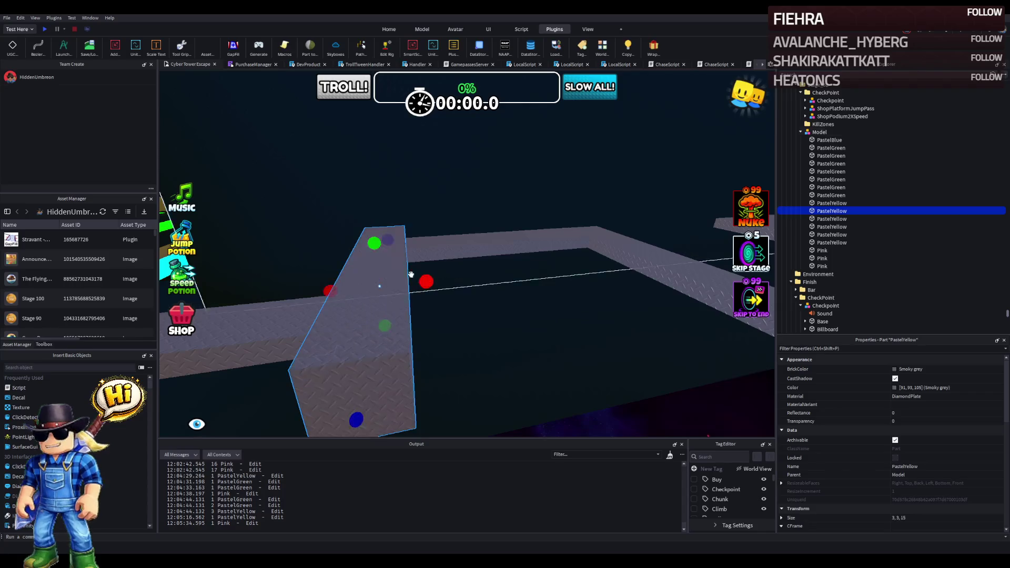
mouse_move(371, 238)
mouse_down()
mouse_move(372, 254)
mouse_move(363, 255)
mouse_up()
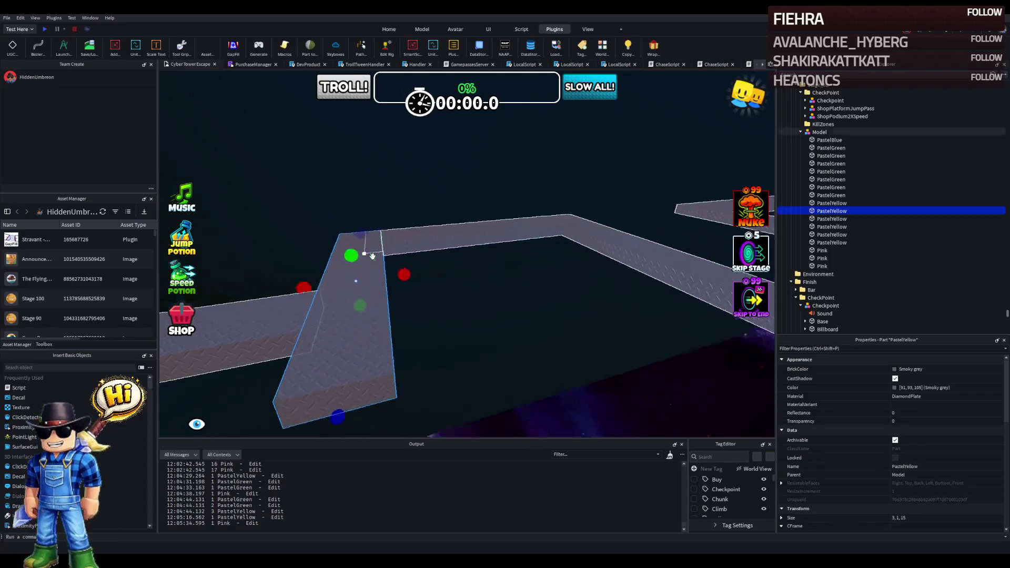
drag(678, 337, 561, 339)
Step: Turn the last PastelYellow beam about 80°, then select all 17 path parts from PastelBlue to Pink
click(485, 263)
key(ctrl+3)
mouse_move(484, 257)
mouse_down()
mouse_move(423, 270)
mouse_move(438, 266)
mouse_move(397, 305)
mouse_up()
key(ctrl+3)
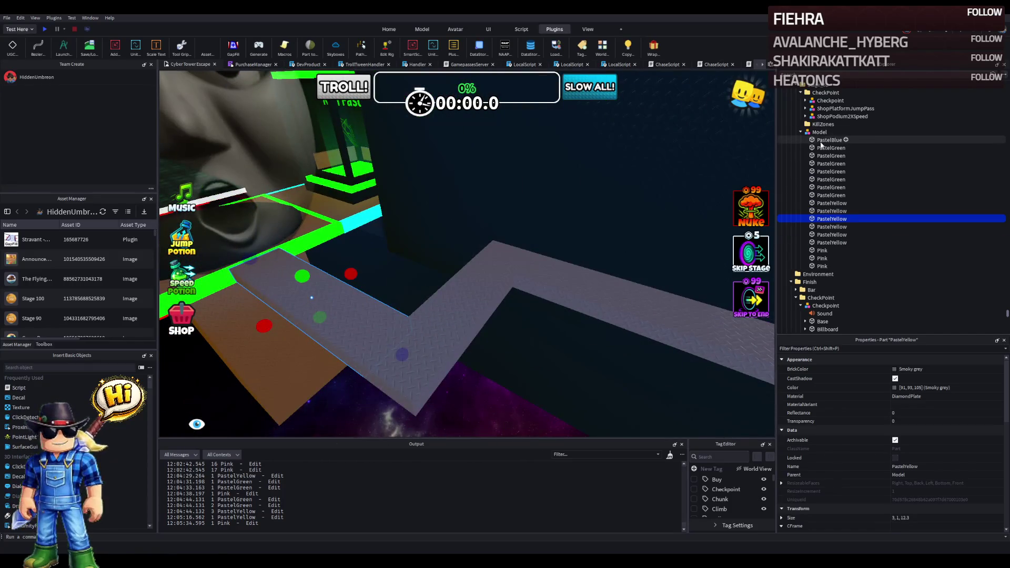
shift+click(822, 266)
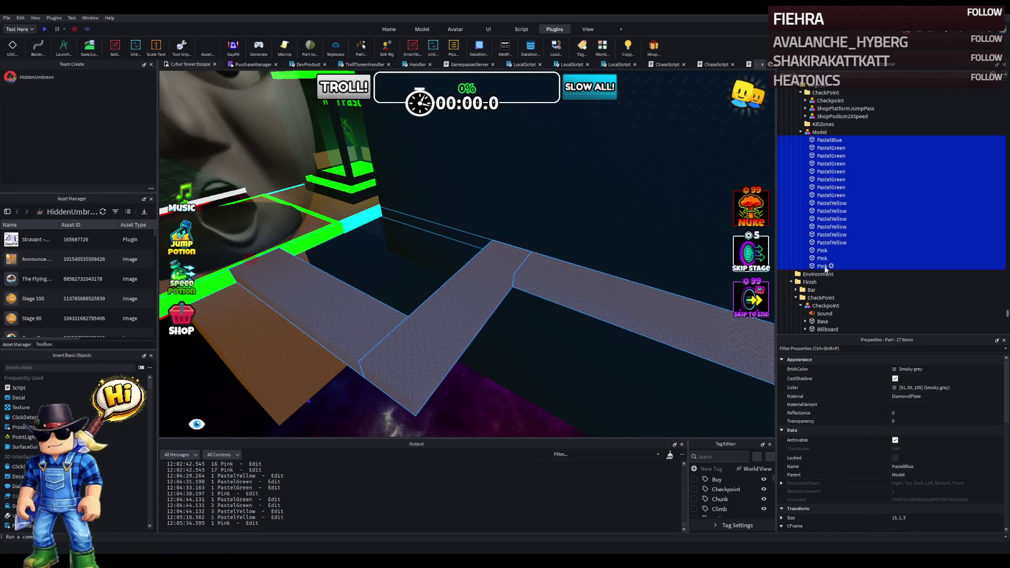
Step: Add Wrap cyan edge strips to all 17 parts and focus on a Wrap edge under PastelYellow
click(653, 48)
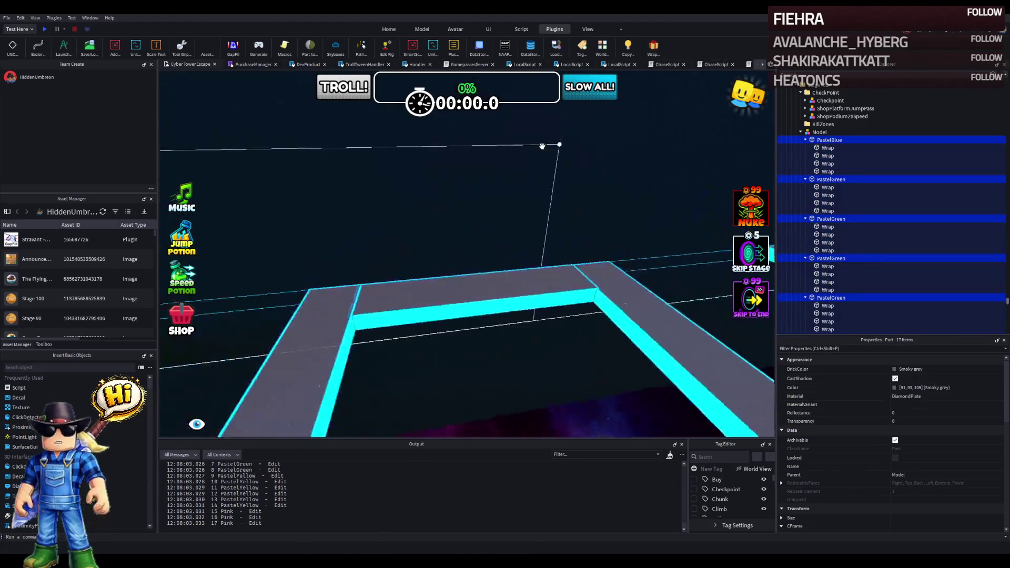
scroll(542, 147, down, 5)
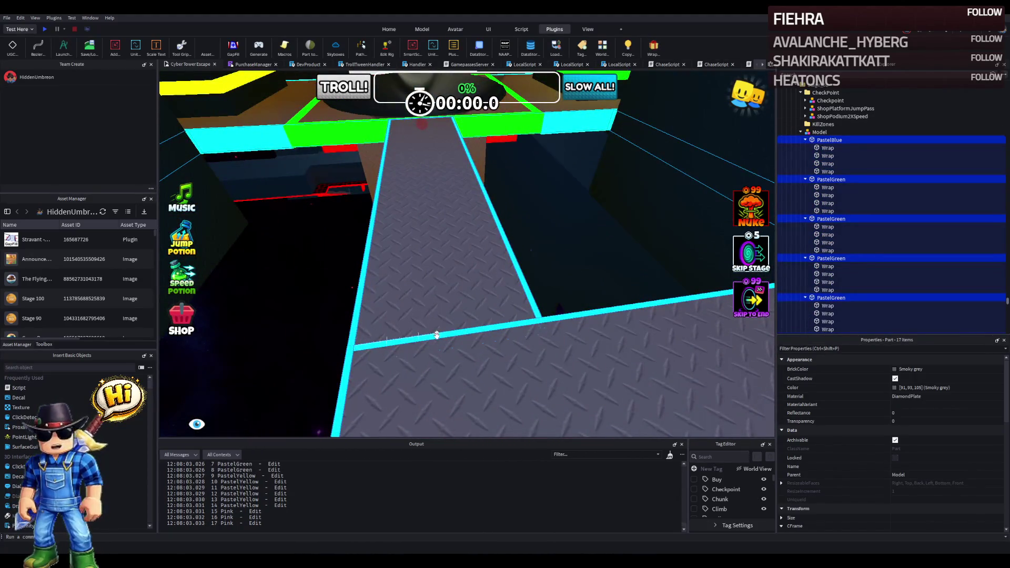
click(436, 335)
key(f)
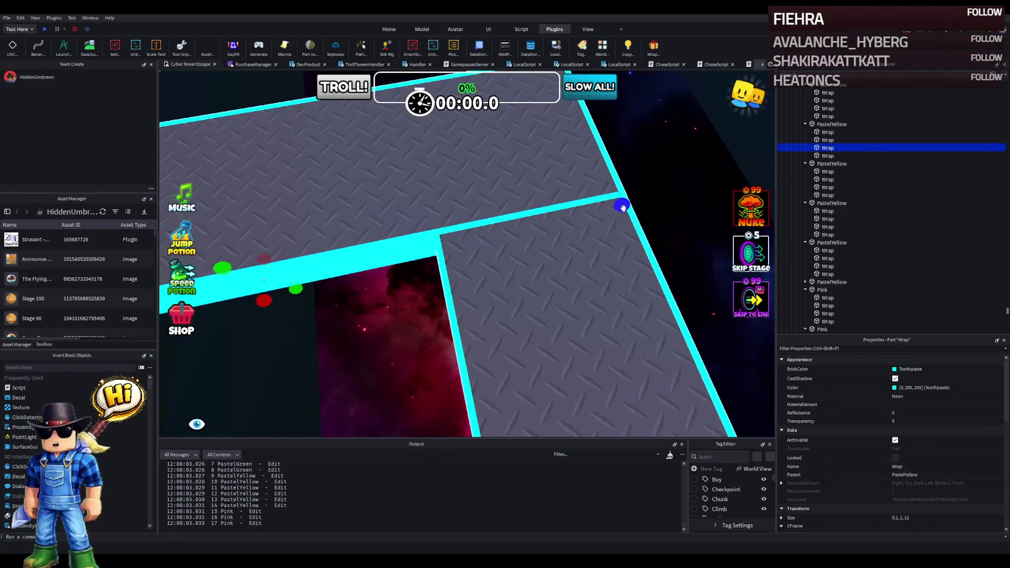
Step: Shorten one Wrap edge to 9.6 and delete two extra Wrap edges
drag(532, 232, 459, 240)
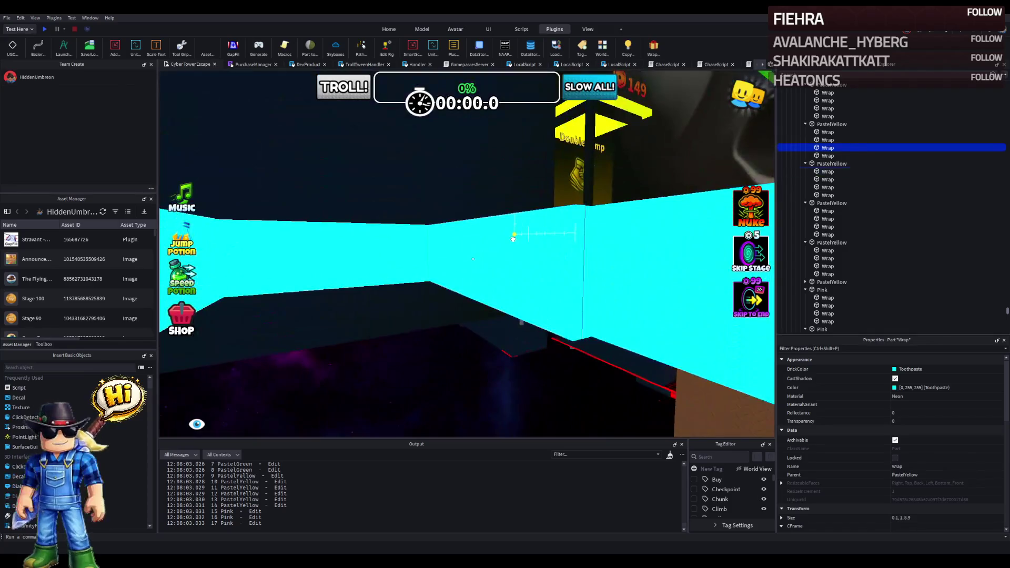
click(513, 238)
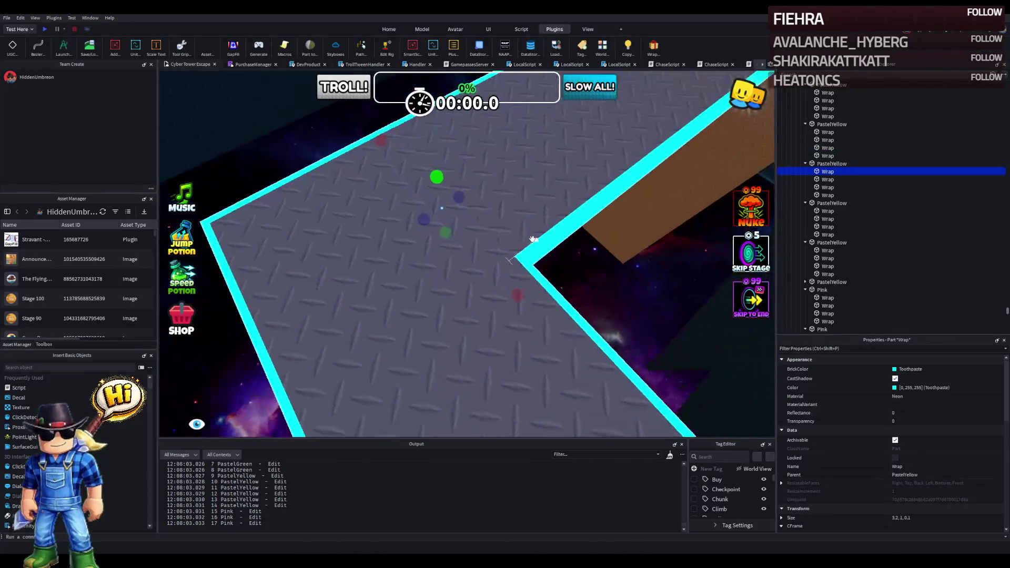
key(Delete)
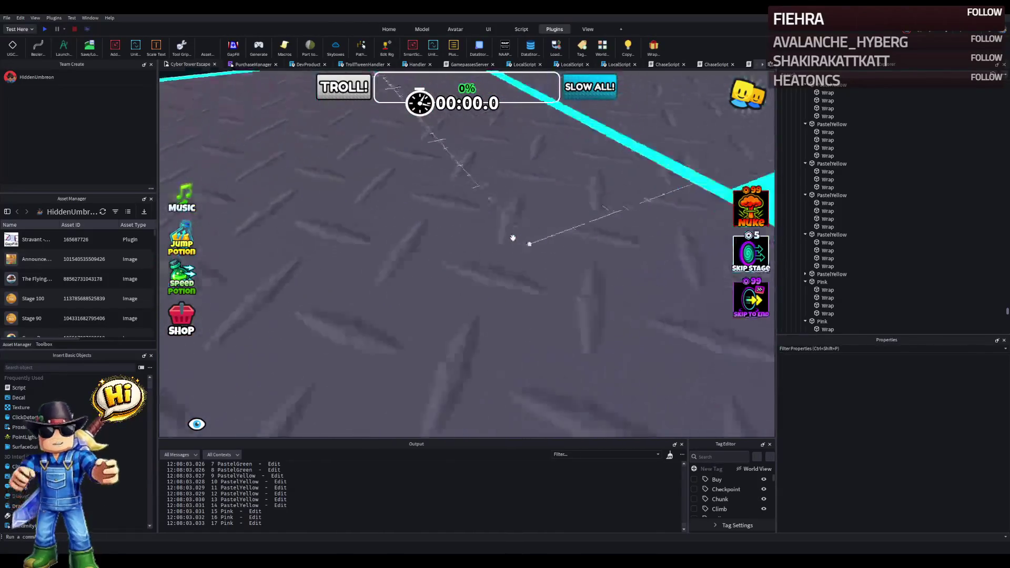
click(529, 222)
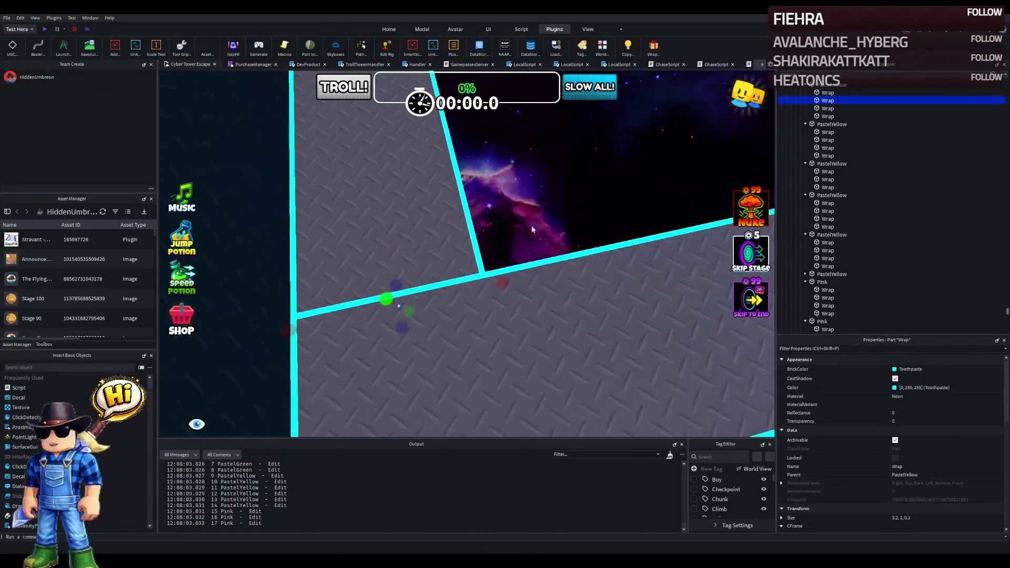
key(Delete)
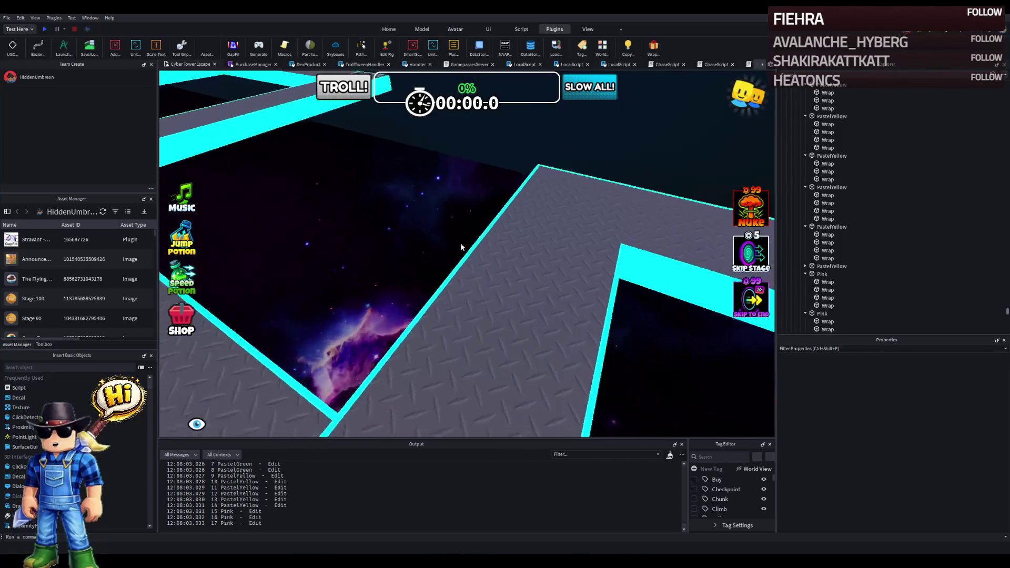
Step: Shorten the PastelYellow wall from 12 to 9.7 and the PastelGreen wall from 21 to 19.2, deleting the overlap
click(373, 299)
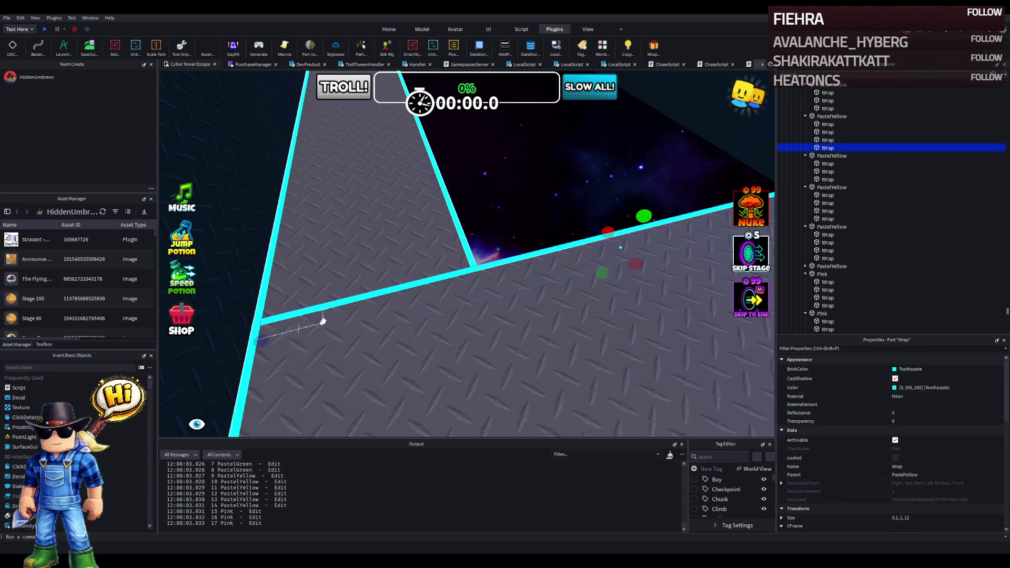
mouse_move(272, 334)
mouse_down()
mouse_move(378, 378)
mouse_move(422, 372)
mouse_move(412, 339)
mouse_move(421, 307)
mouse_up()
scroll(421, 311, up, 5)
click(429, 338)
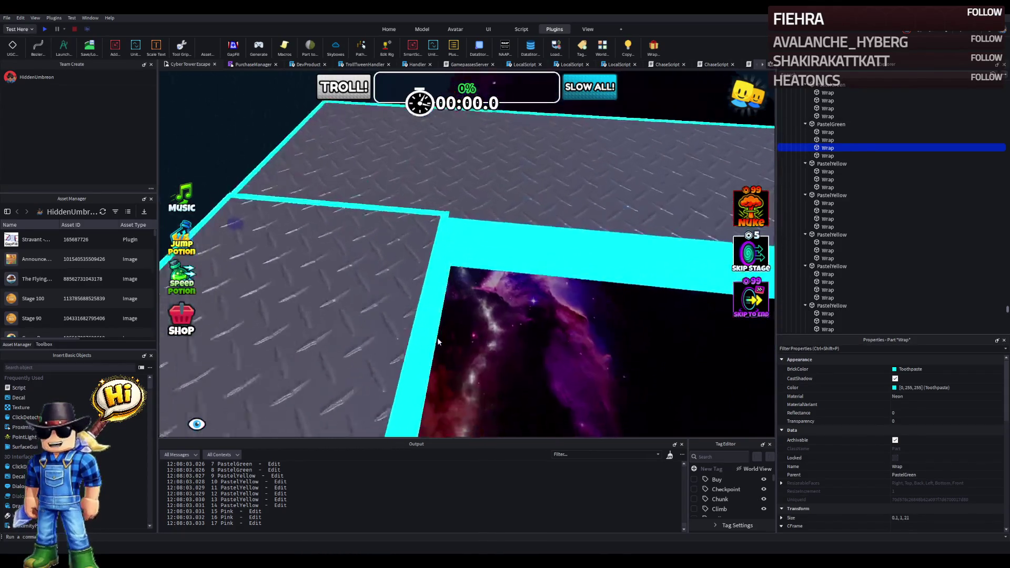
drag(270, 343, 361, 327)
drag(442, 337, 445, 332)
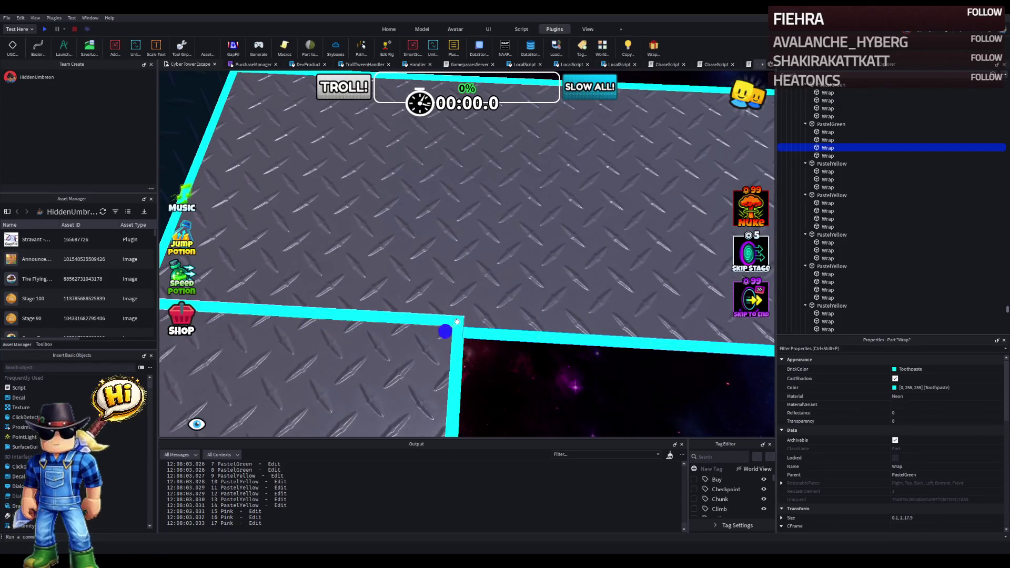
click(411, 322)
key(Delete)
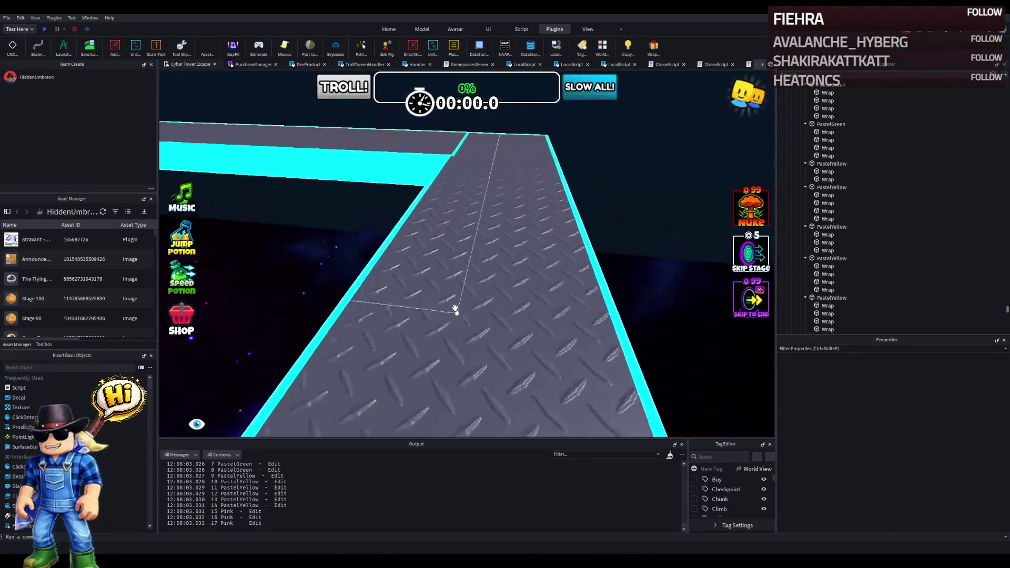
Step: Trim the thin long corner wall to 18.7, then fine-tune it to 17.9
click(443, 246)
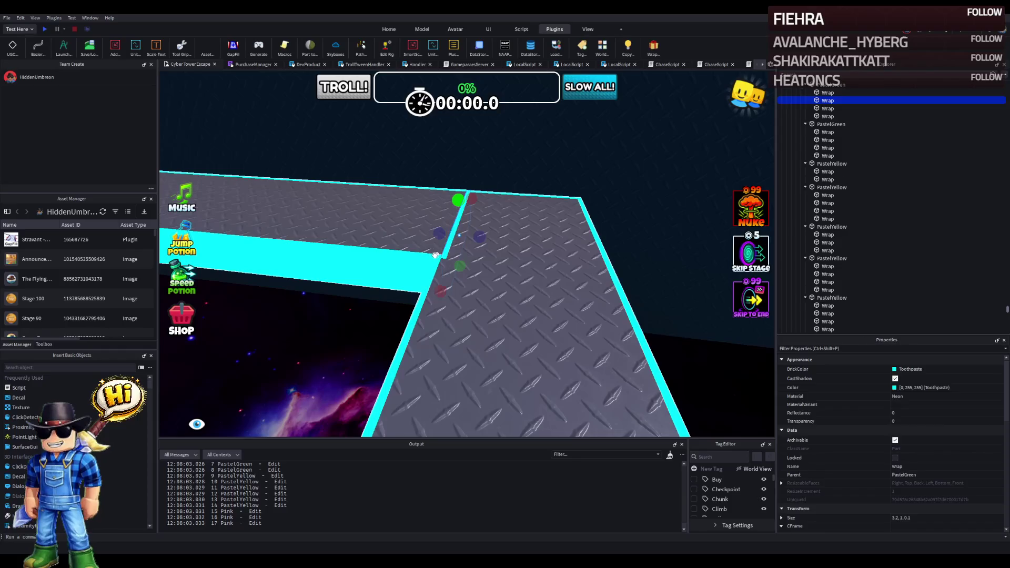
click(434, 255)
scroll(437, 257, up, 5)
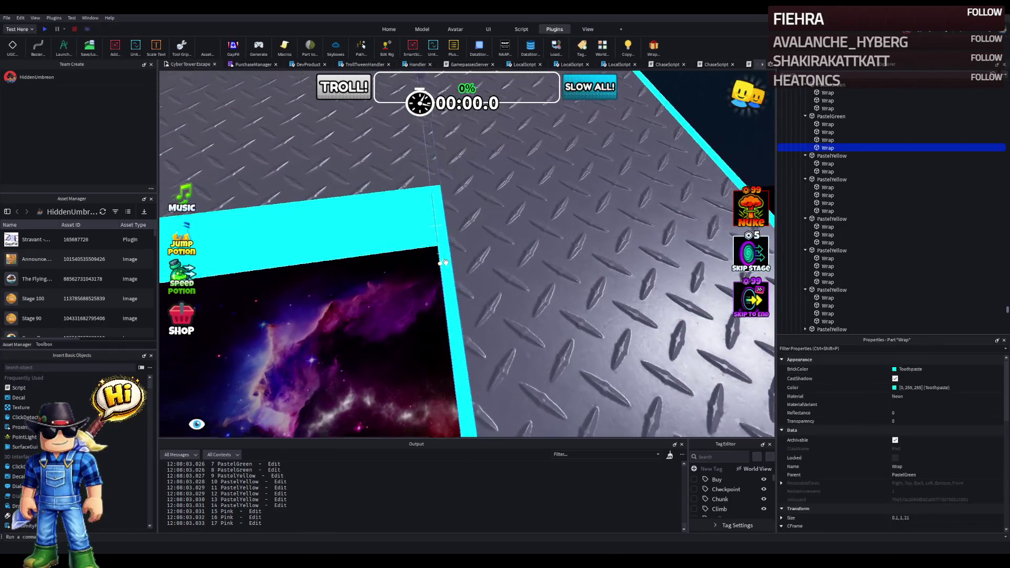
key(f)
drag(329, 164, 436, 253)
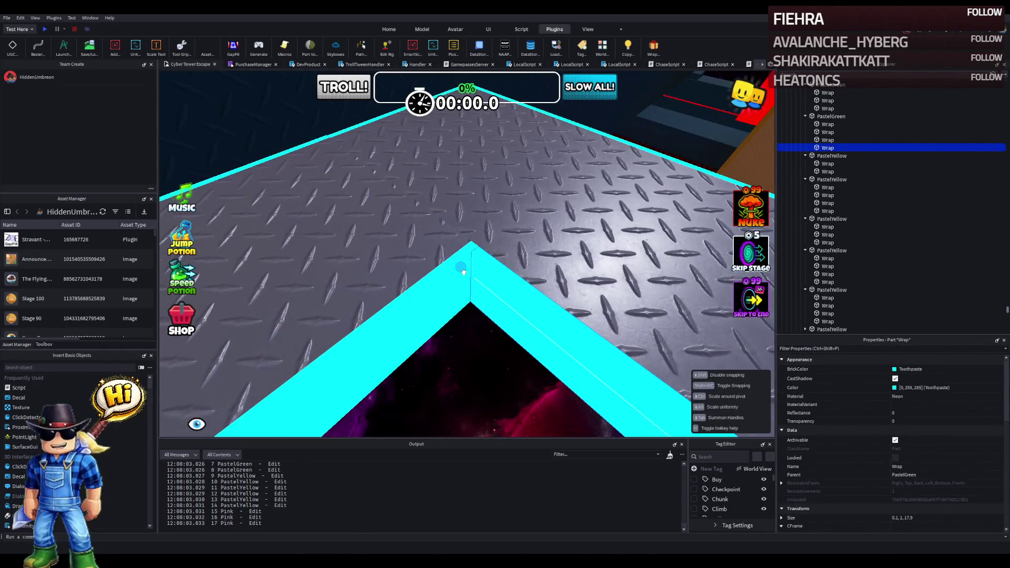
scroll(459, 271, up, 5)
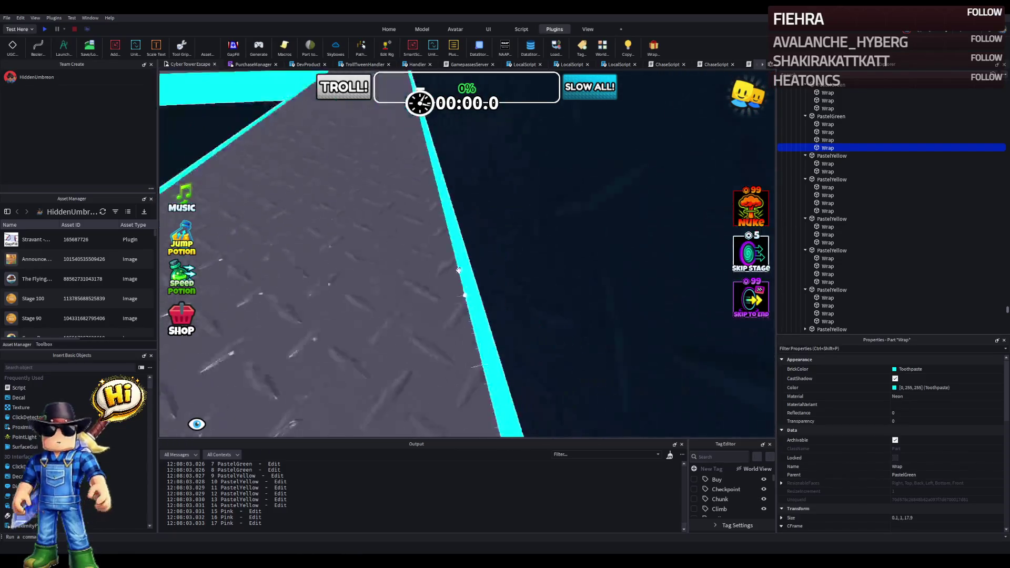
scroll(459, 271, down, 10)
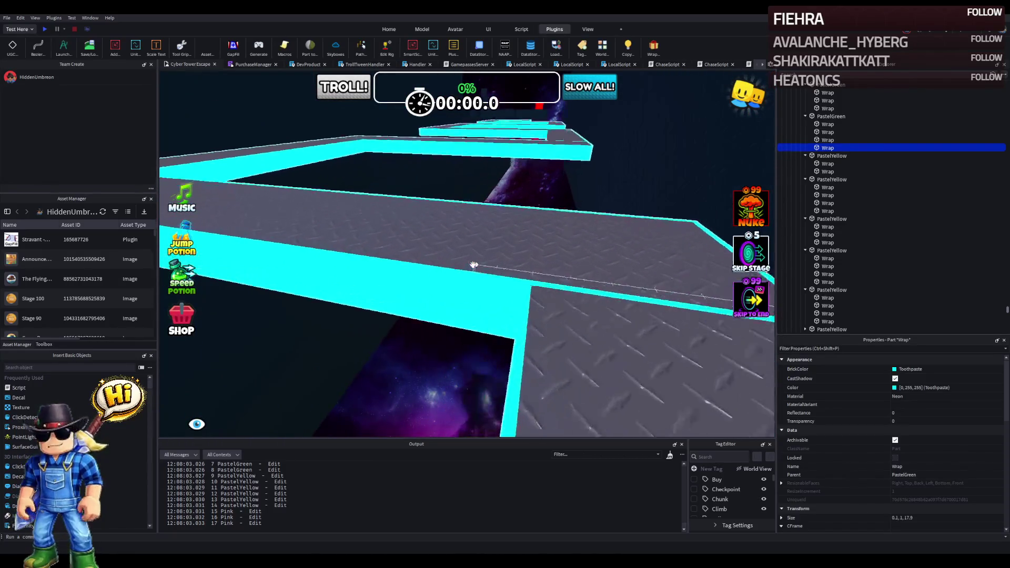
scroll(473, 265, up, 5)
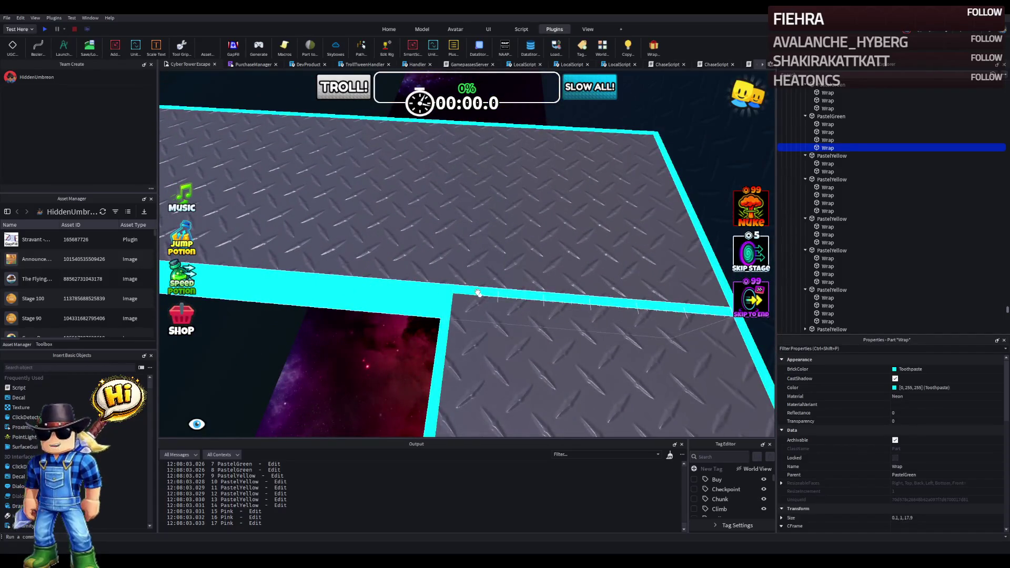
drag(709, 330, 563, 328)
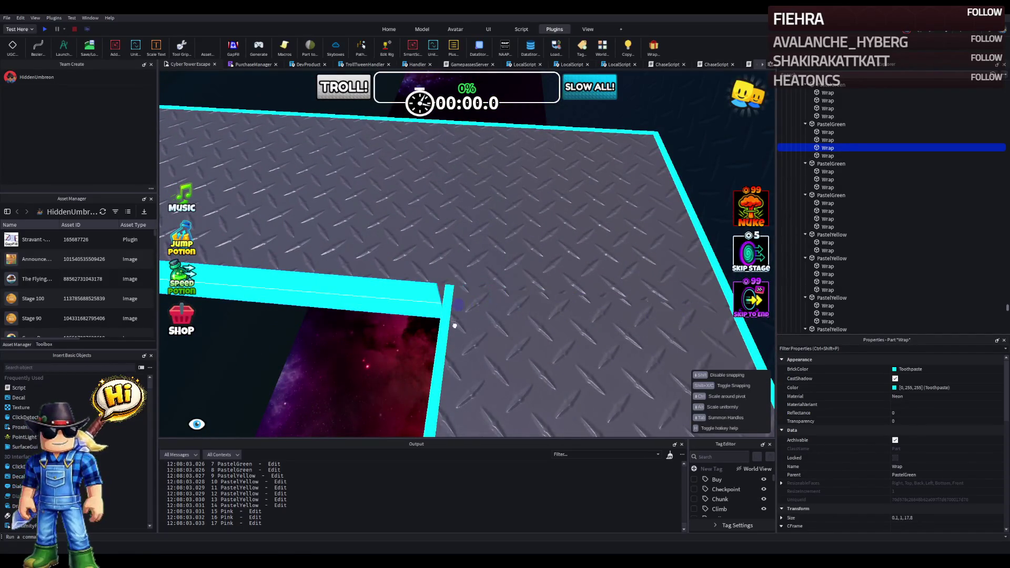
drag(452, 325, 486, 320)
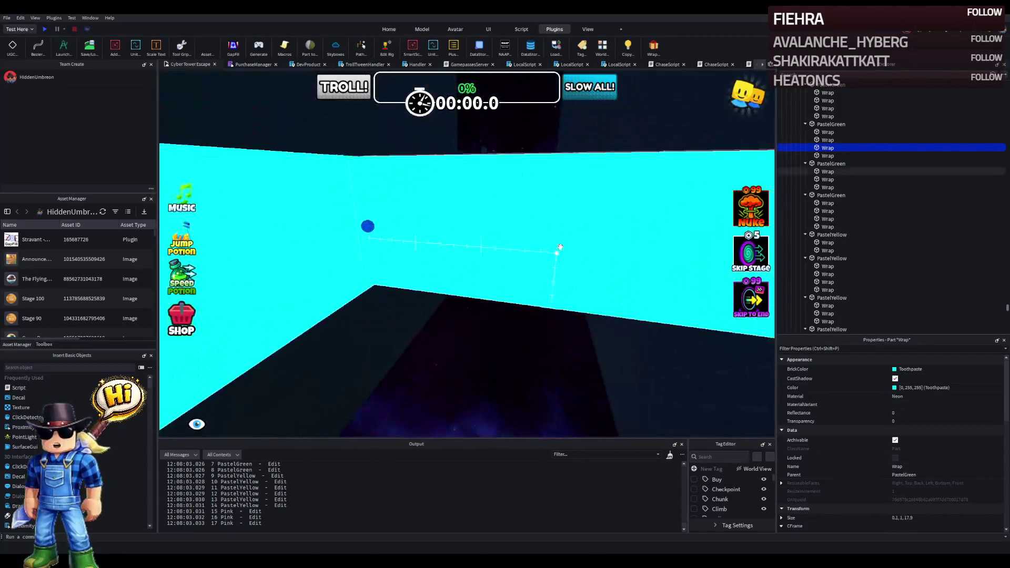
Step: Select the short end wall piece, then the PastelBlue platform
click(552, 247)
scroll(500, 233, down, 5)
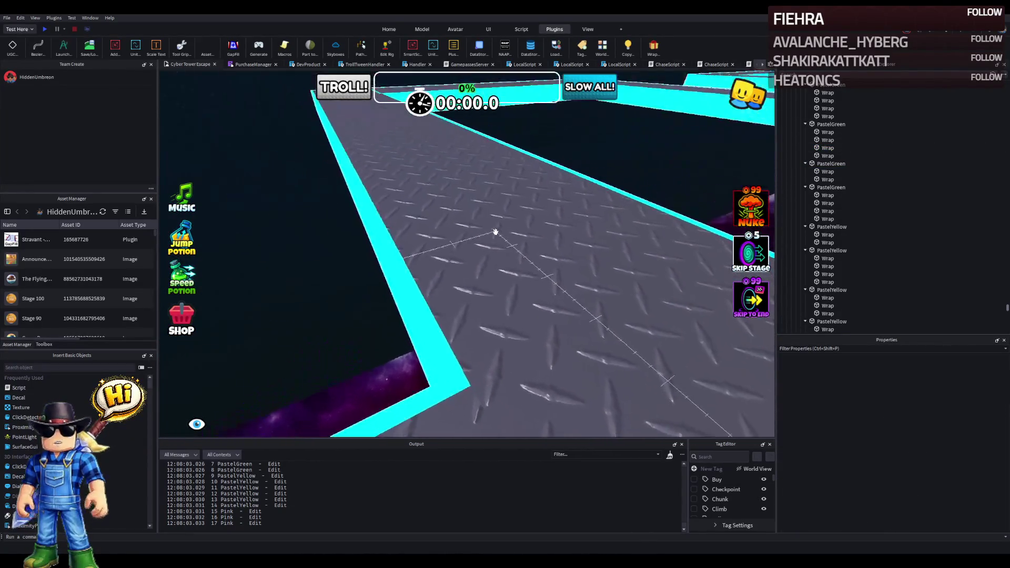
scroll(496, 232, up, 5)
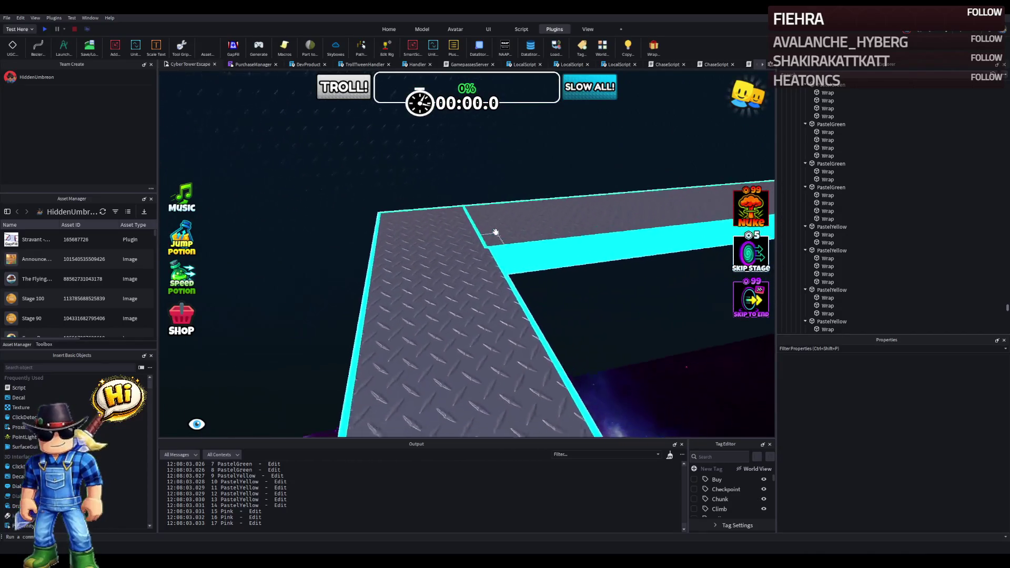
click(500, 276)
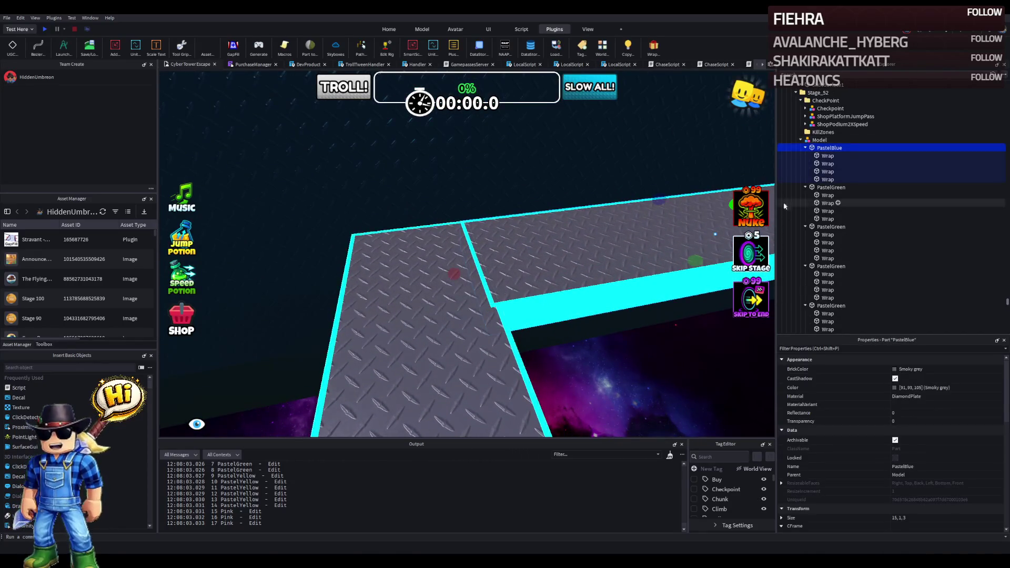
Step: Pick out the PastelBlue platform's cyan walls and delete the redundant one
scroll(501, 308, up, 2)
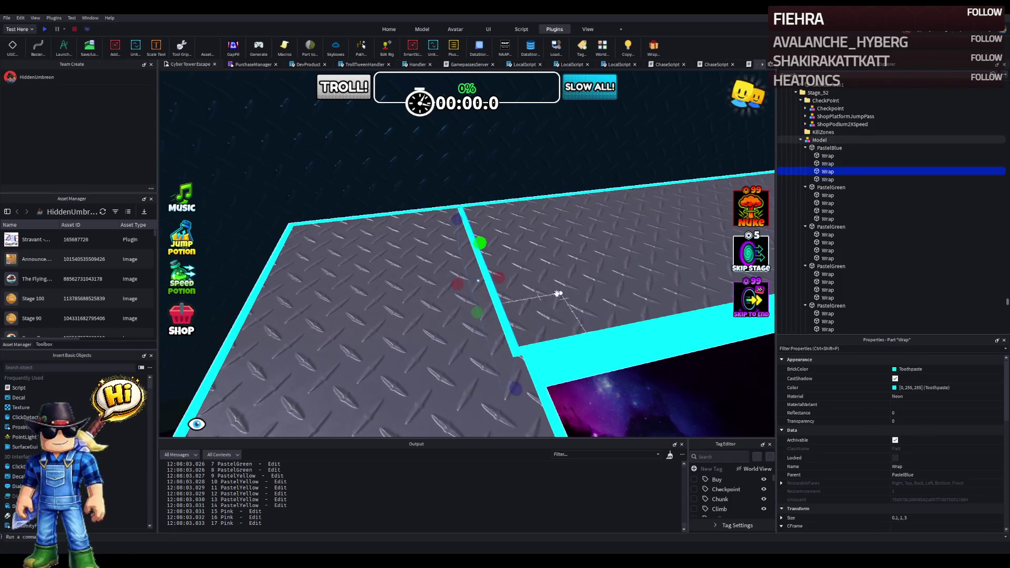
click(543, 387)
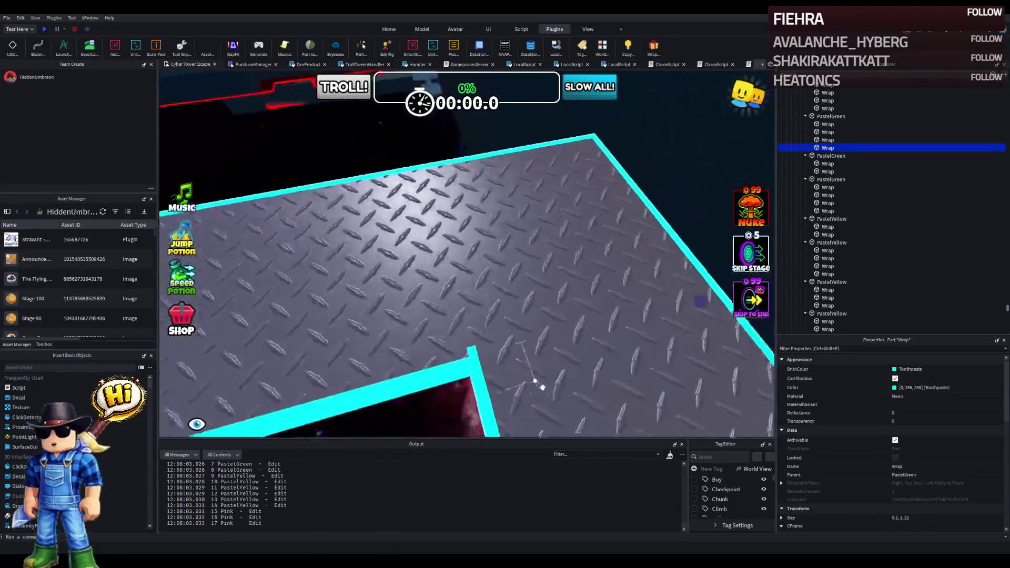
scroll(604, 298, up, 2)
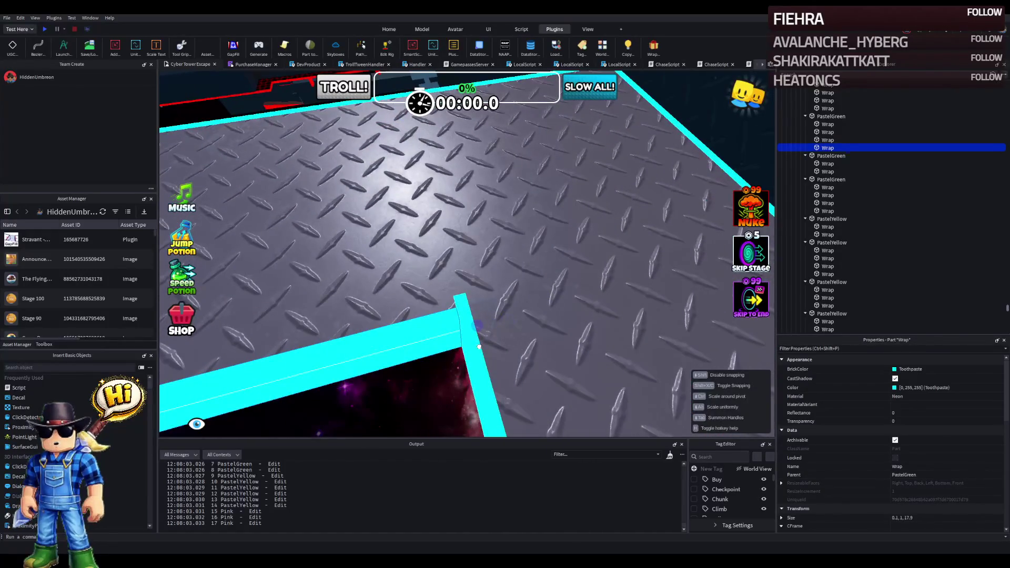
click(463, 303)
key(f)
key(ctrl+3)
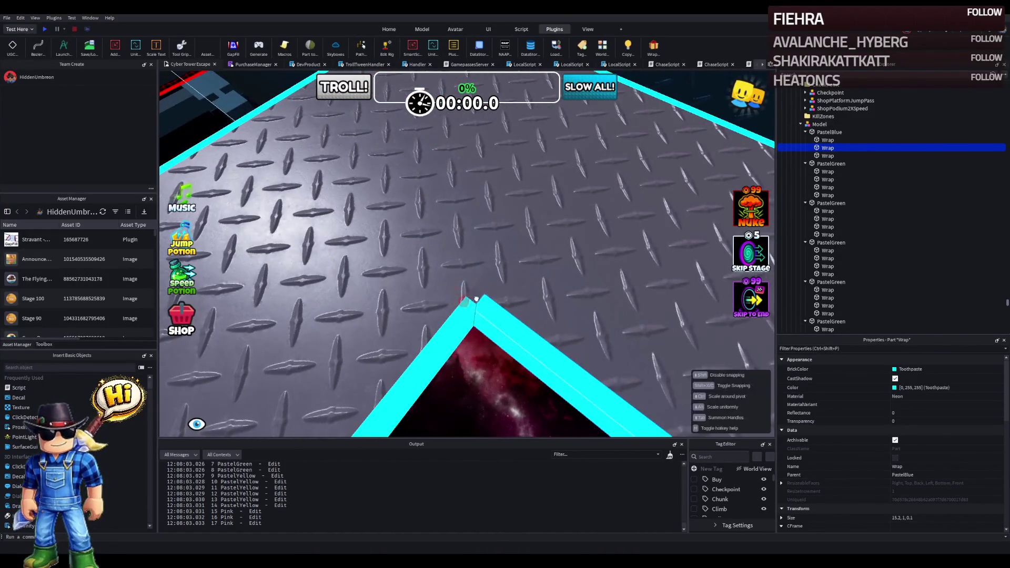
scroll(453, 278, down, 5)
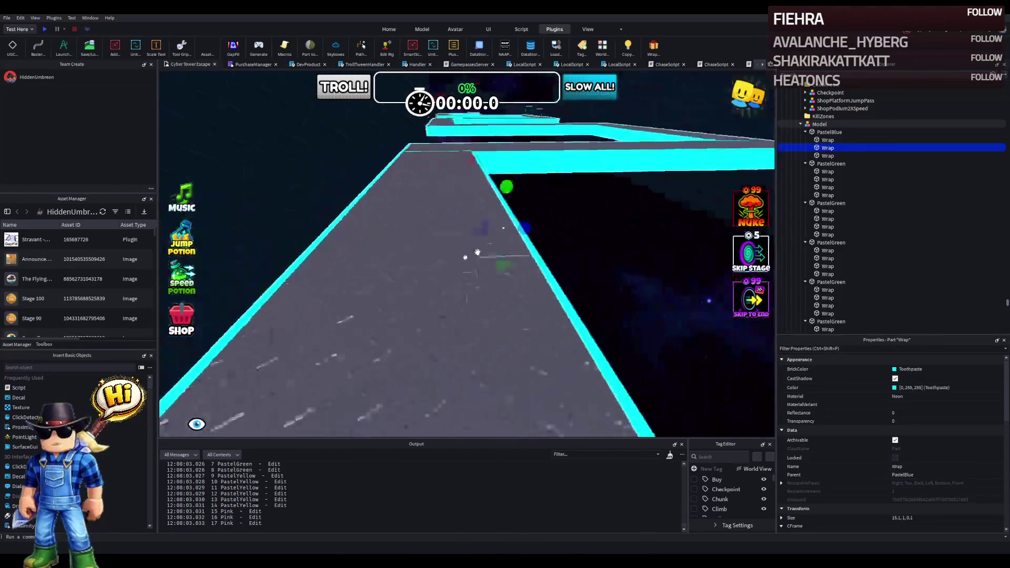
scroll(441, 250, up, 5)
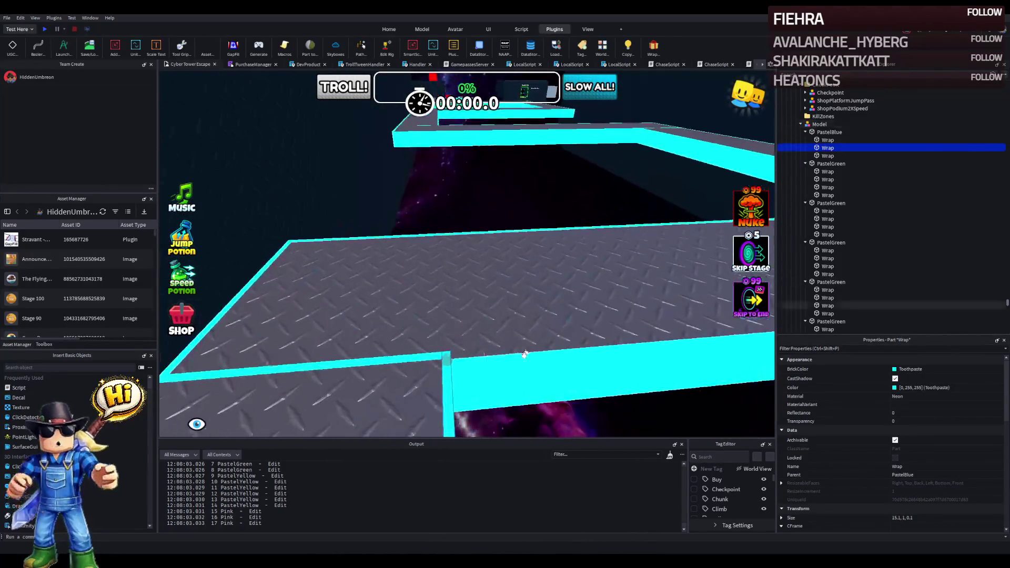
scroll(524, 366, down, 3)
scroll(452, 304, up, 5)
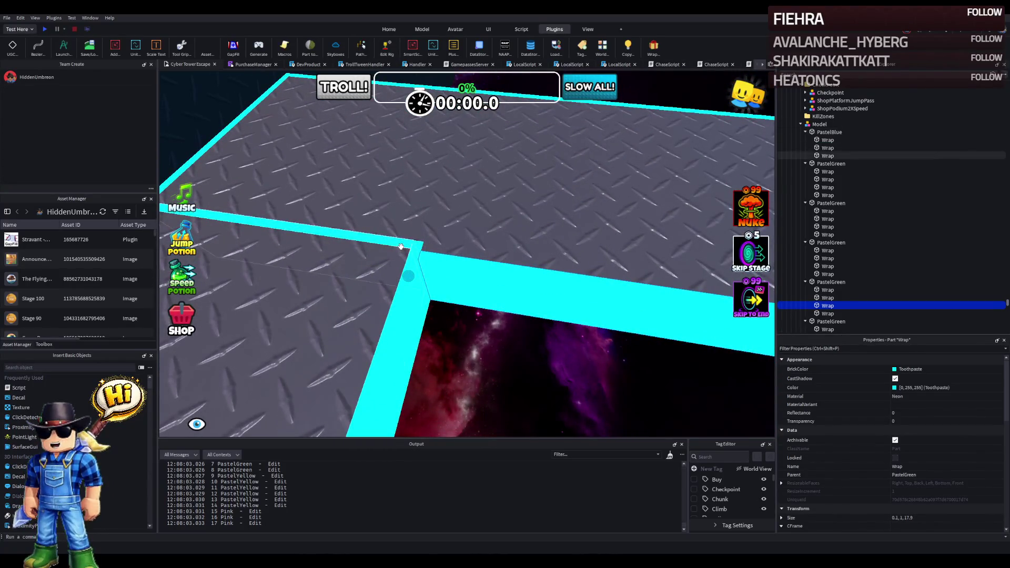
key(Delete)
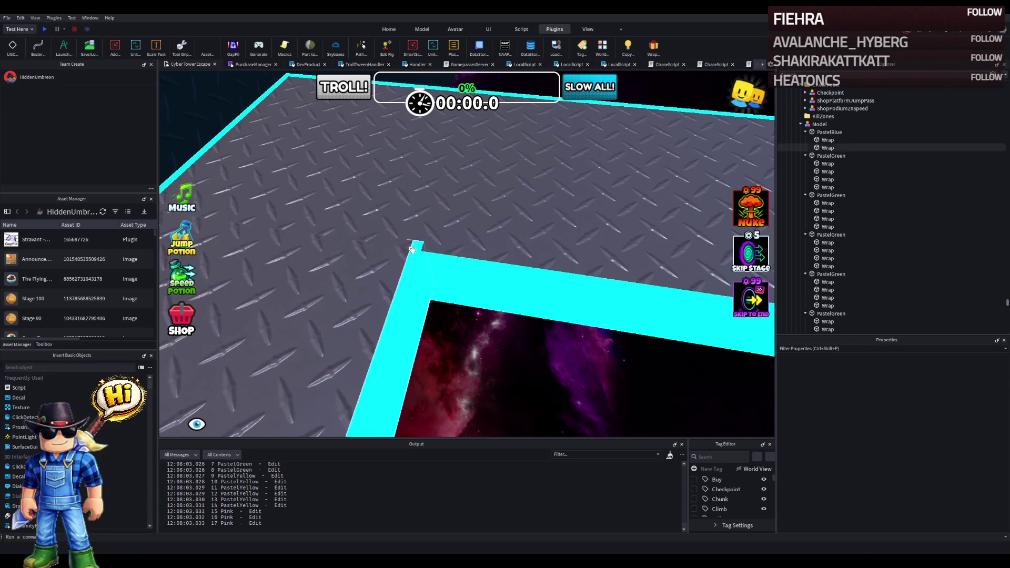
Step: Set a wall's length to exactly 15 and delete another extra wall piece
drag(419, 262, 424, 255)
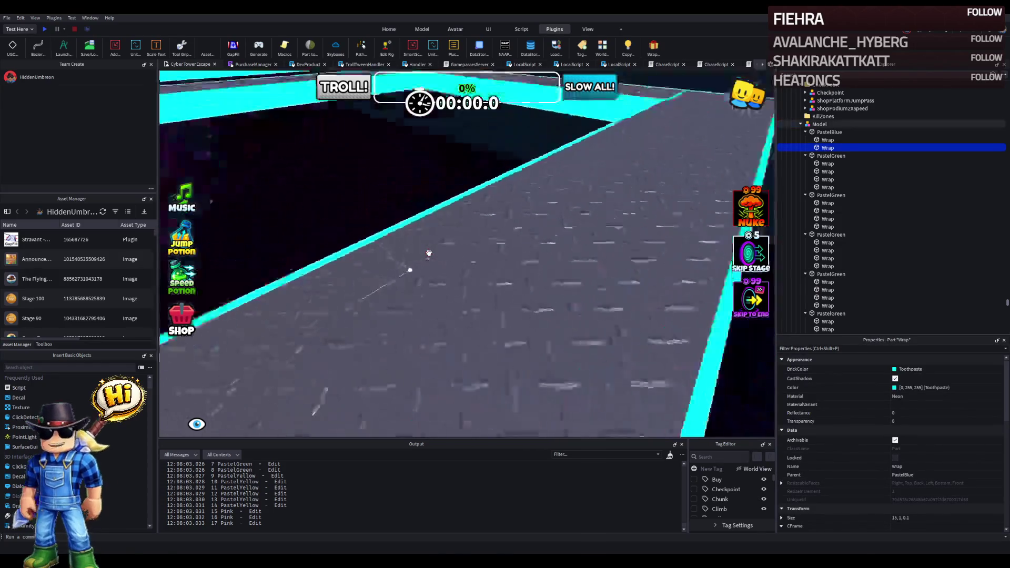
scroll(429, 253, up, 5)
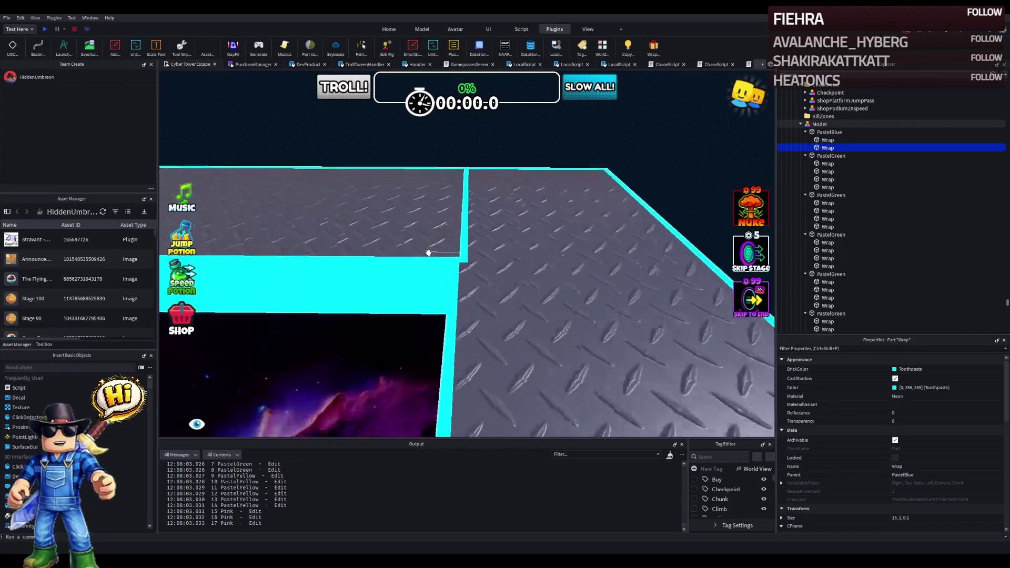
scroll(441, 299, down, 3)
key(Delete)
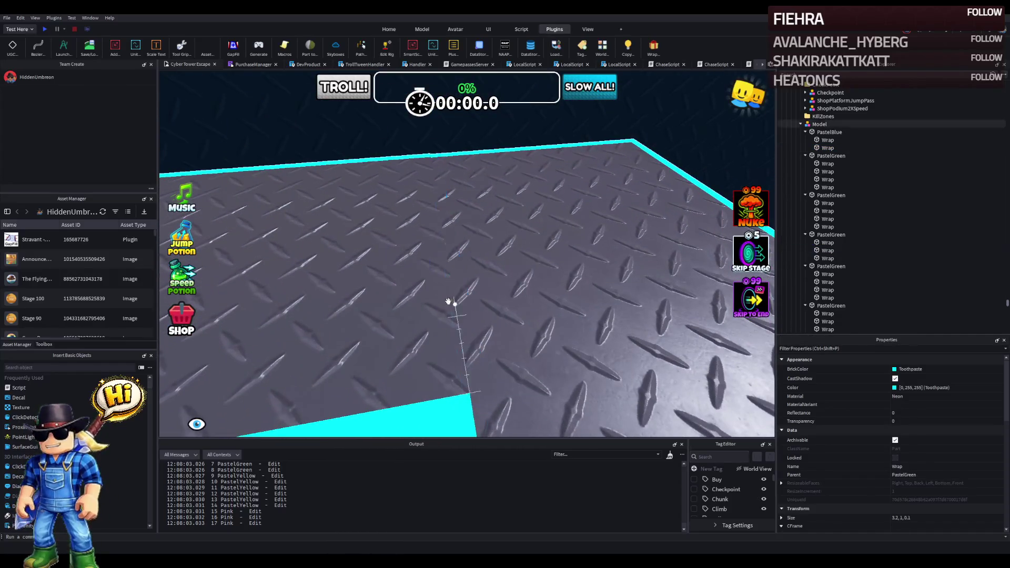
scroll(446, 311, up, 4)
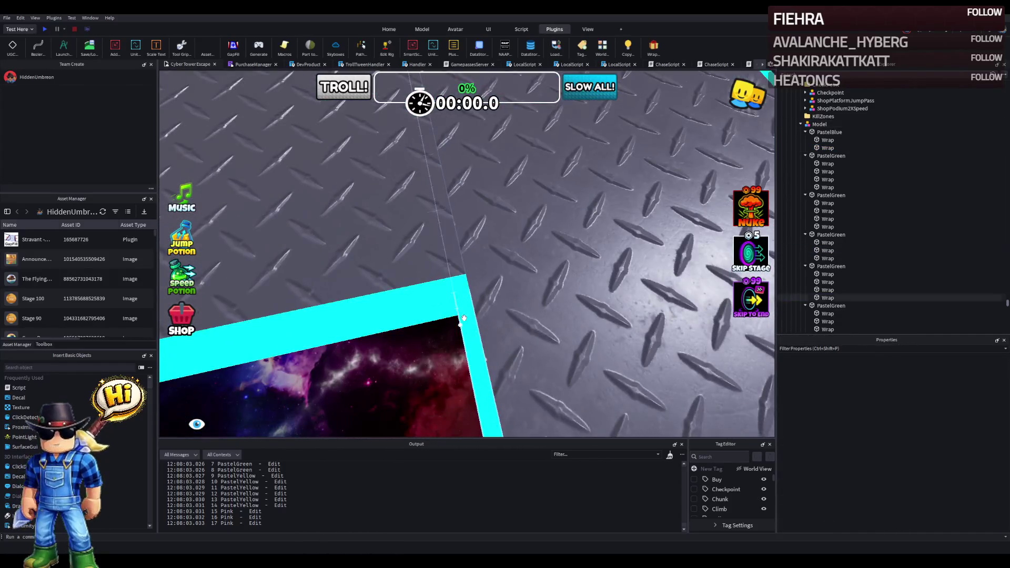
Step: Shorten the PastelYellow platform's edge wall to 19.6
click(464, 319)
scroll(458, 300, down, 3)
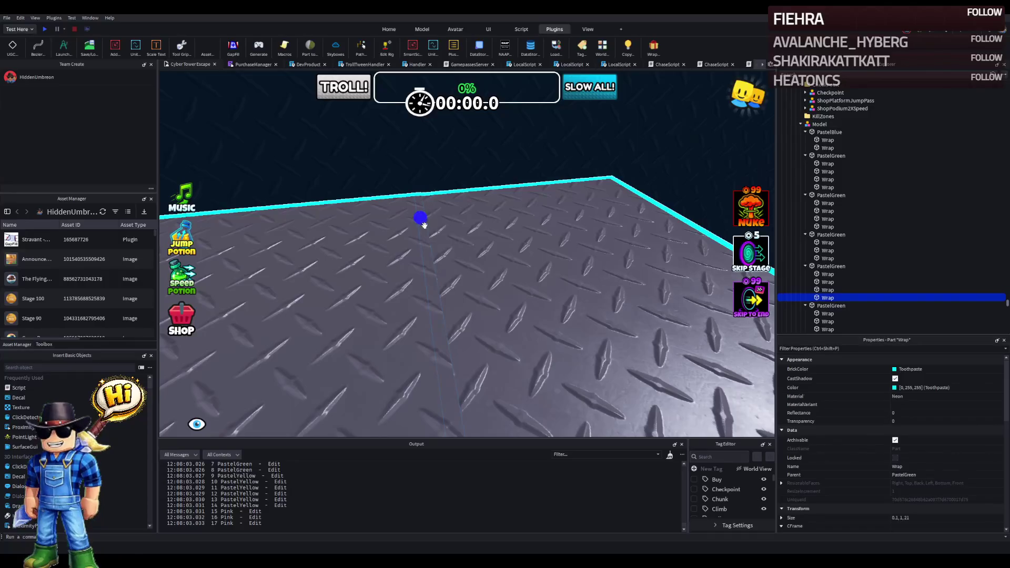
scroll(426, 227, down, 2)
scroll(432, 242, up, 5)
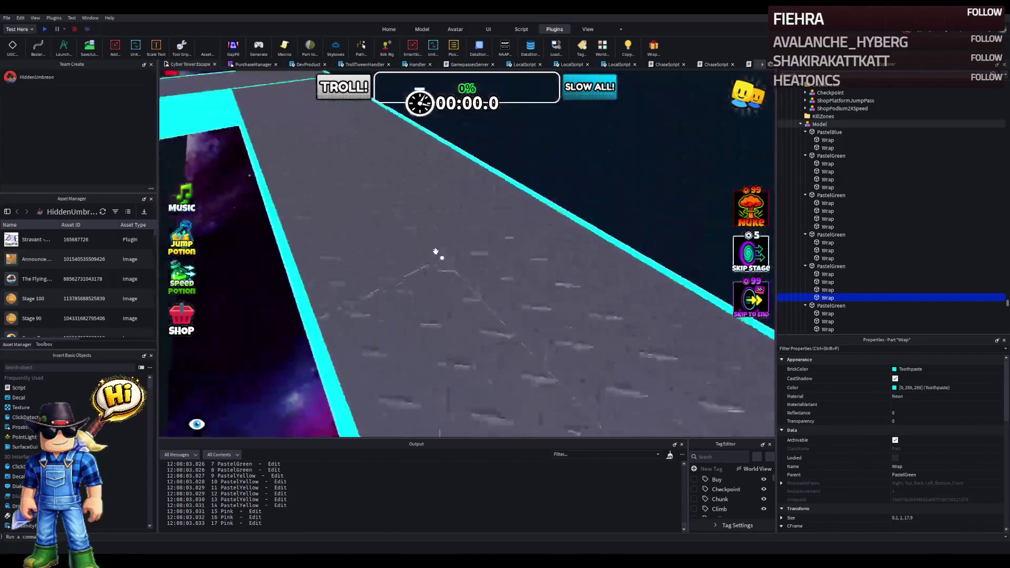
key(f)
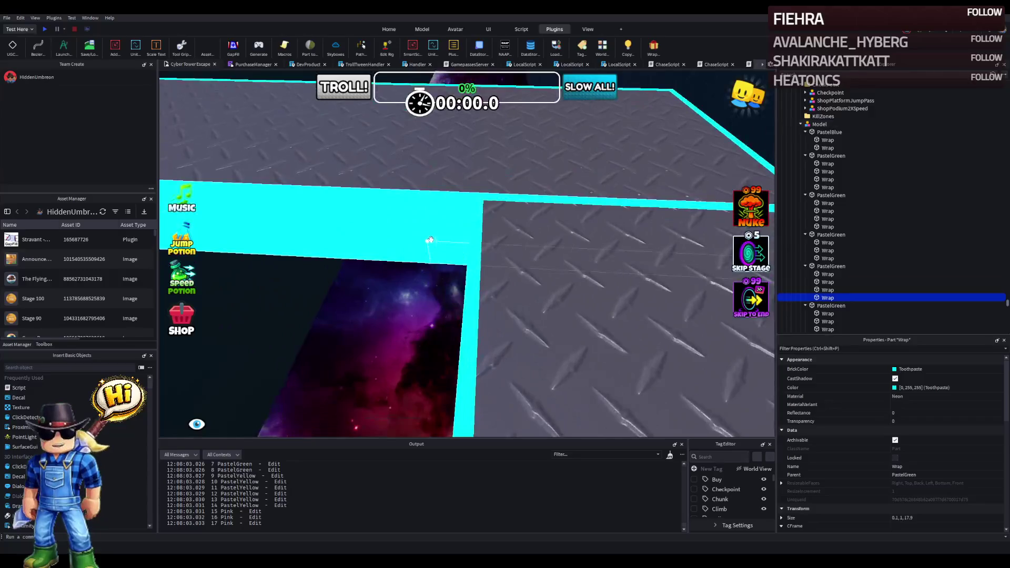
click(430, 241)
key(f)
drag(656, 226, 583, 273)
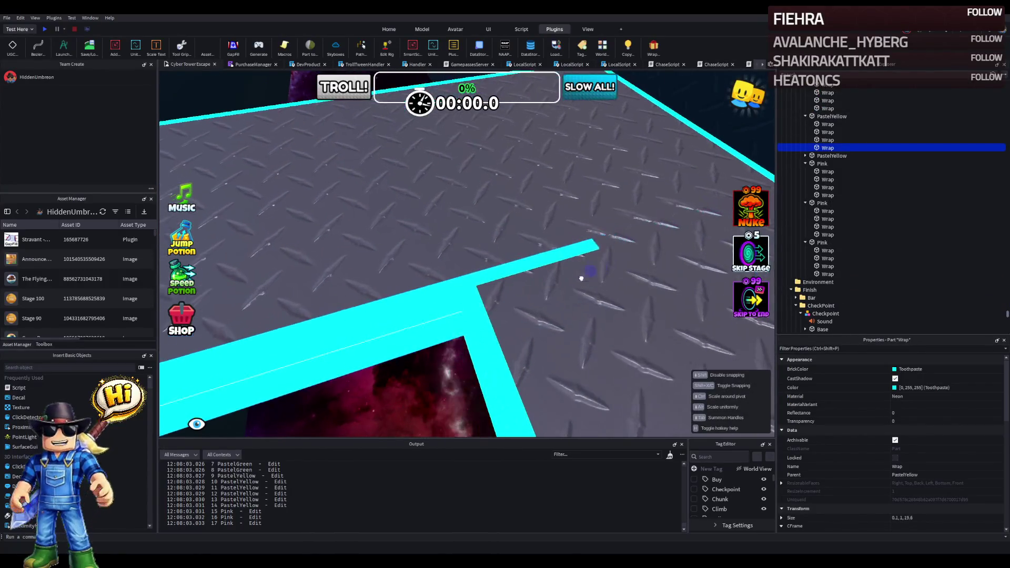
Step: Shorten the next corner wall from 21 to 18 and a Pink edge strip to 17.9
key(f)
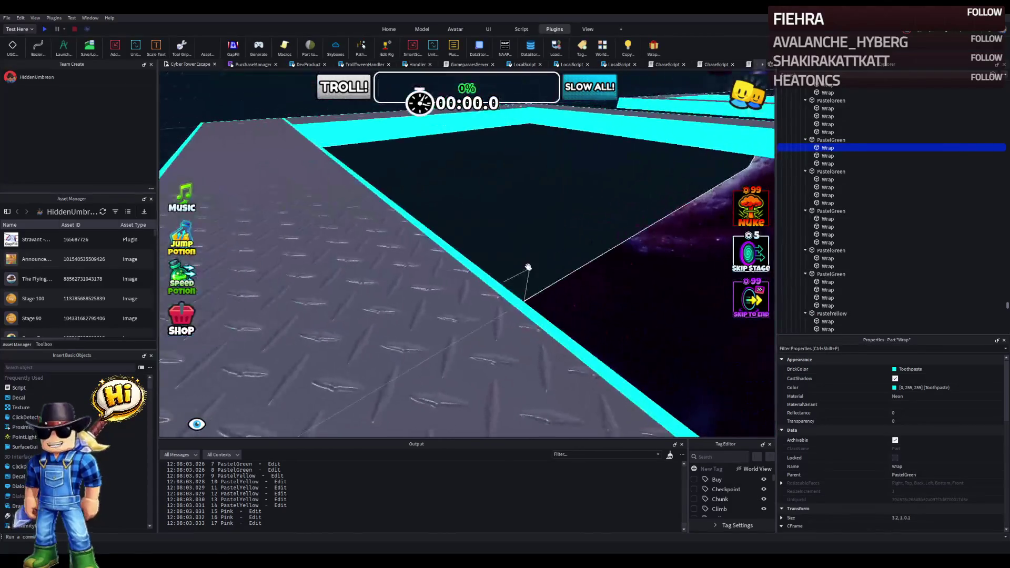
click(515, 256)
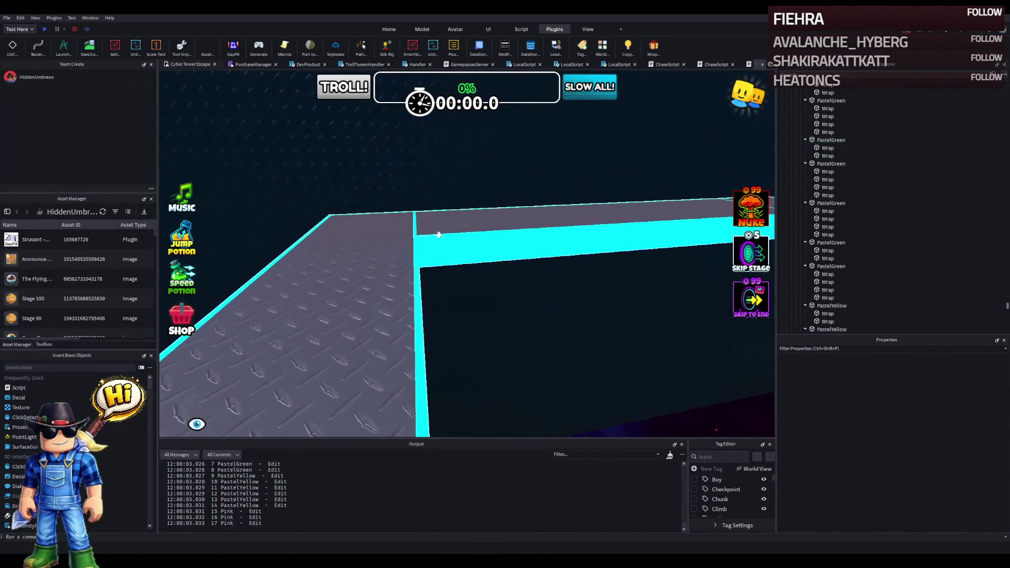
click(416, 227)
right_click(419, 227)
drag(558, 180, 428, 256)
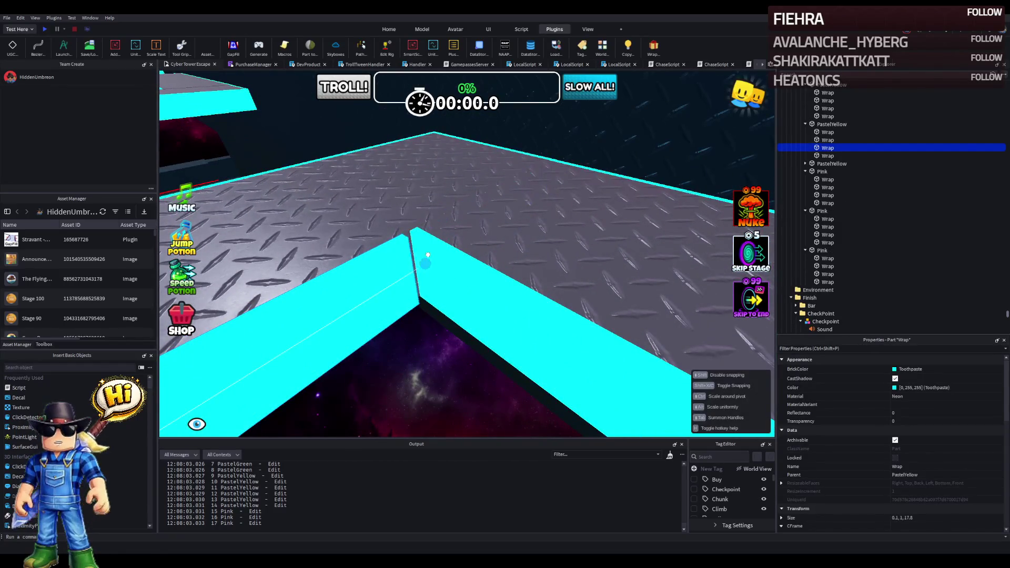
key(f)
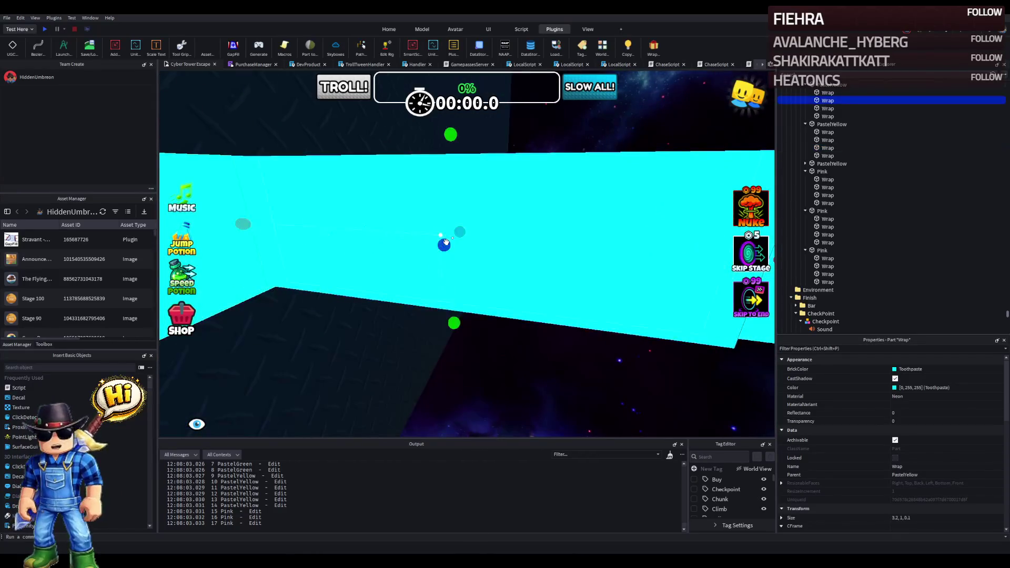
click(450, 237)
click(449, 227)
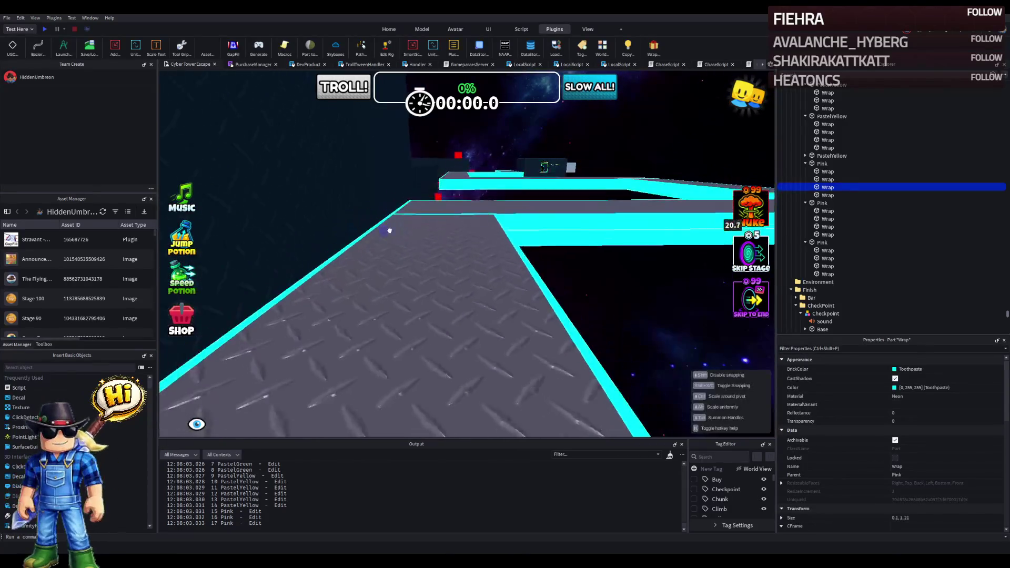
drag(437, 281, 406, 280)
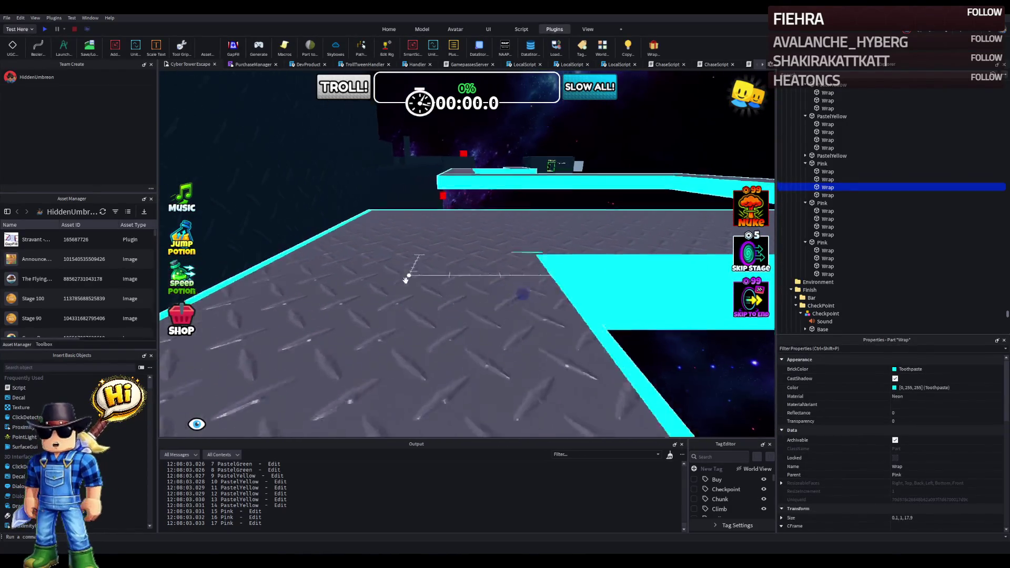
Step: Delete the overlapping cyan edge strip under Pink
scroll(406, 280, up, 5)
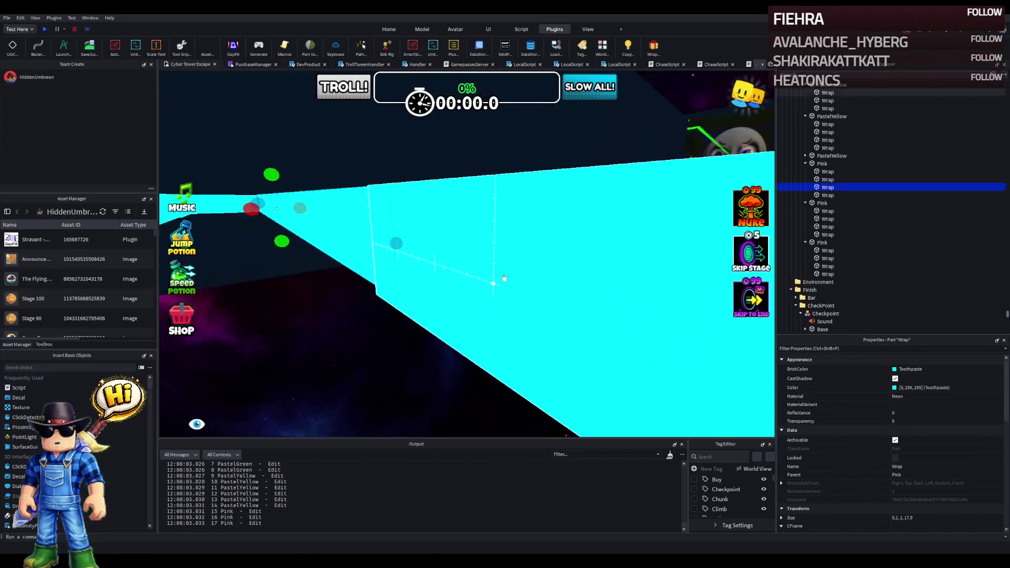
click(499, 278)
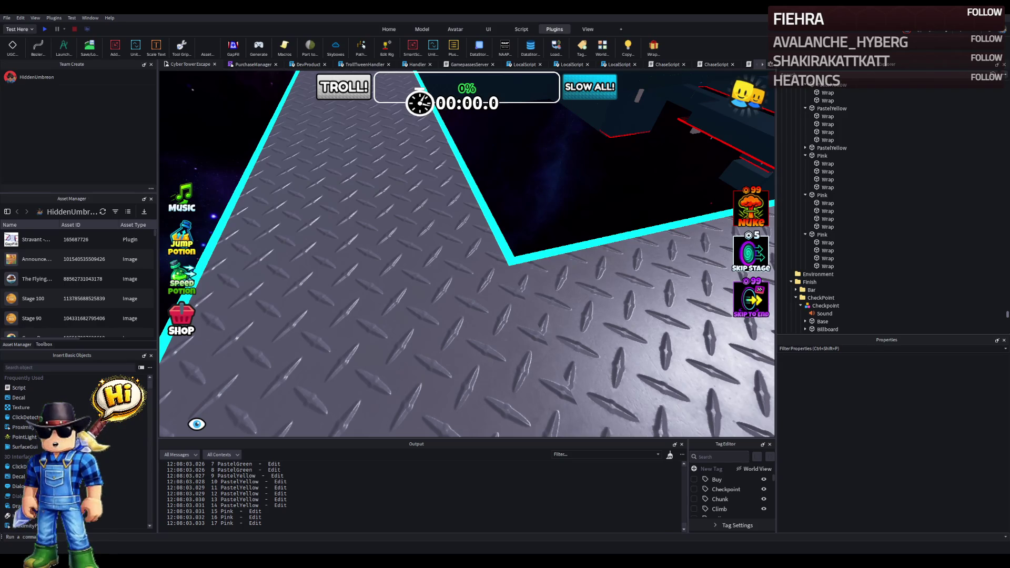
key(w)
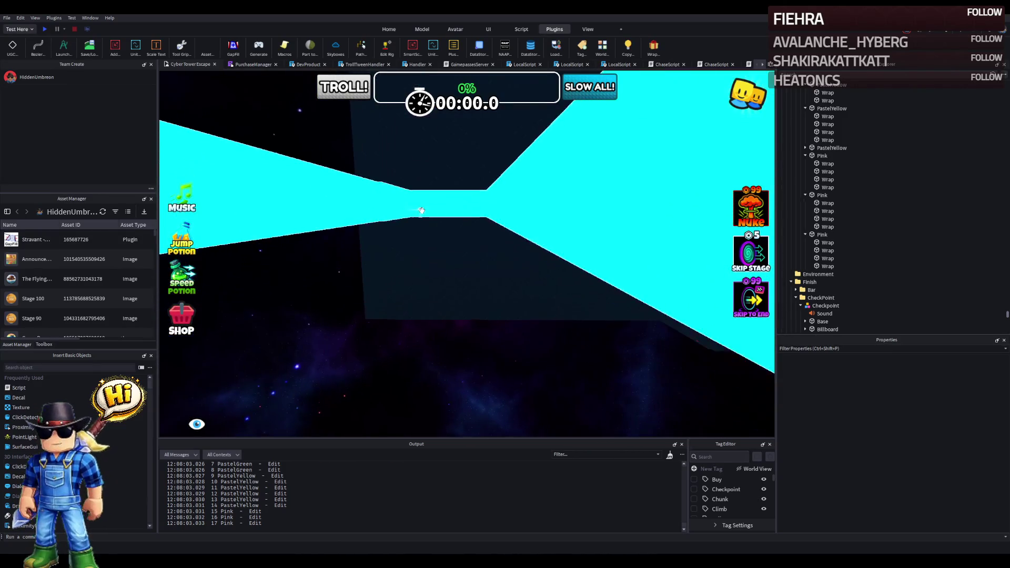
click(389, 216)
key(Delete)
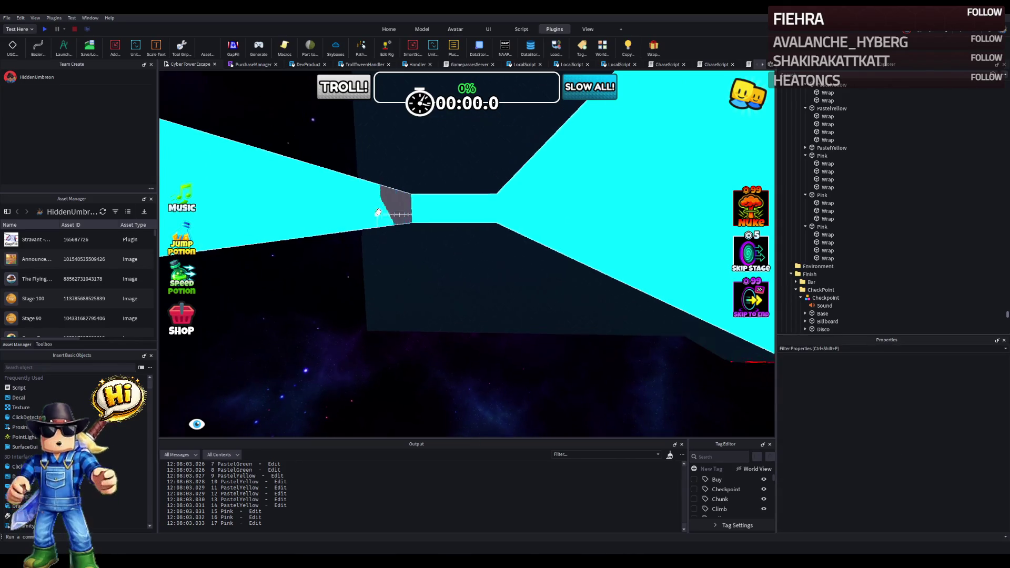
Step: Remove the unneeded edge strip under the third Pink part
key(w)
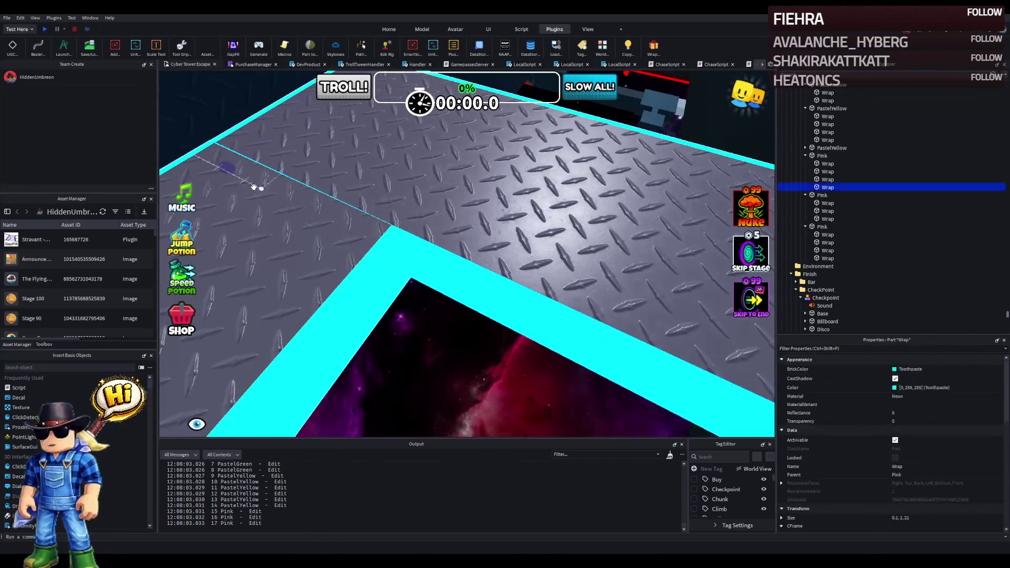
click(346, 248)
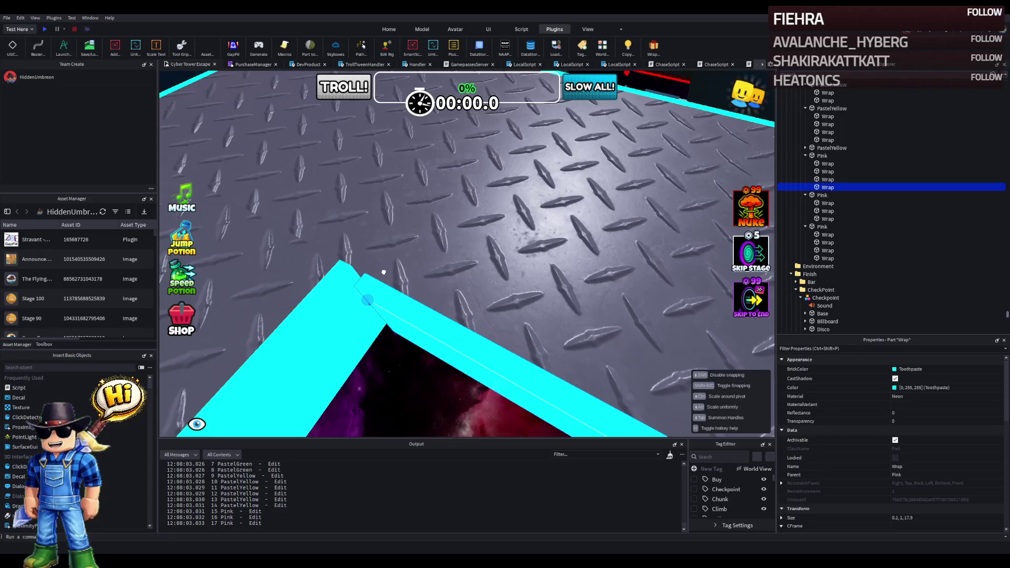
key(s)
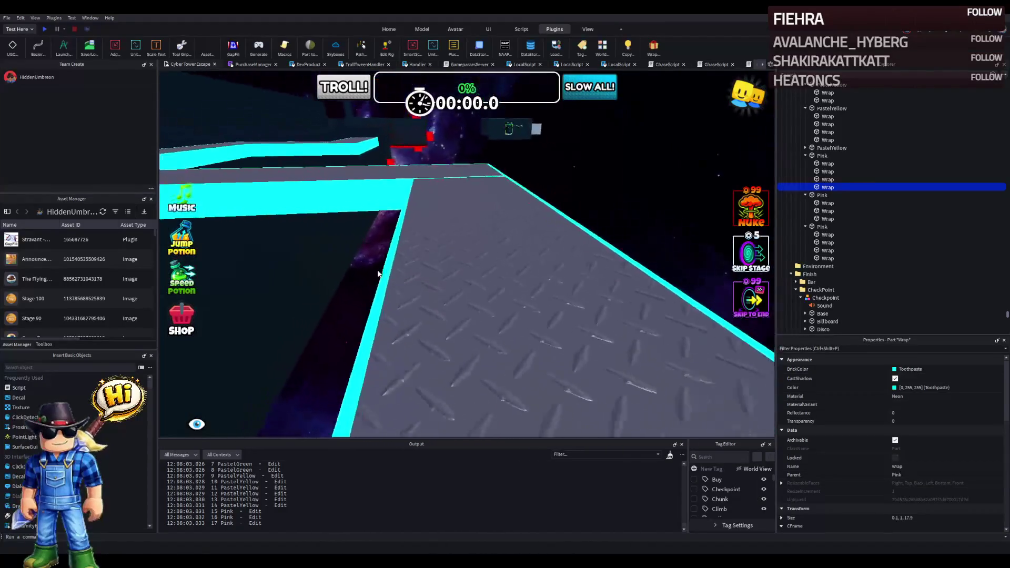
click(395, 234)
key(f)
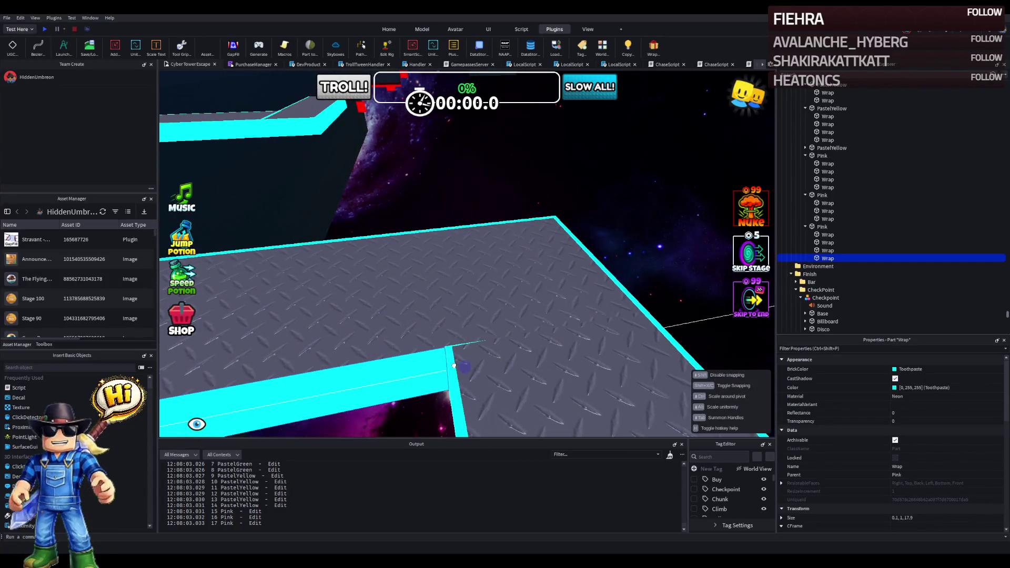
key(w)
key(Delete)
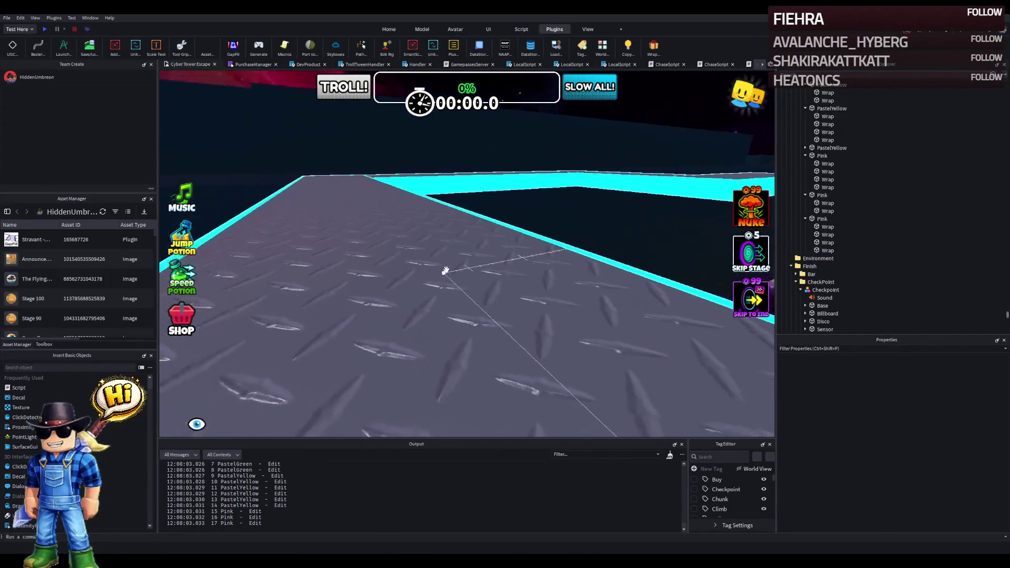
Step: Shorten a PastelGreen edge strip to 18.4 and select the next PastelGreen strip
click(462, 232)
key(w)
key(w)
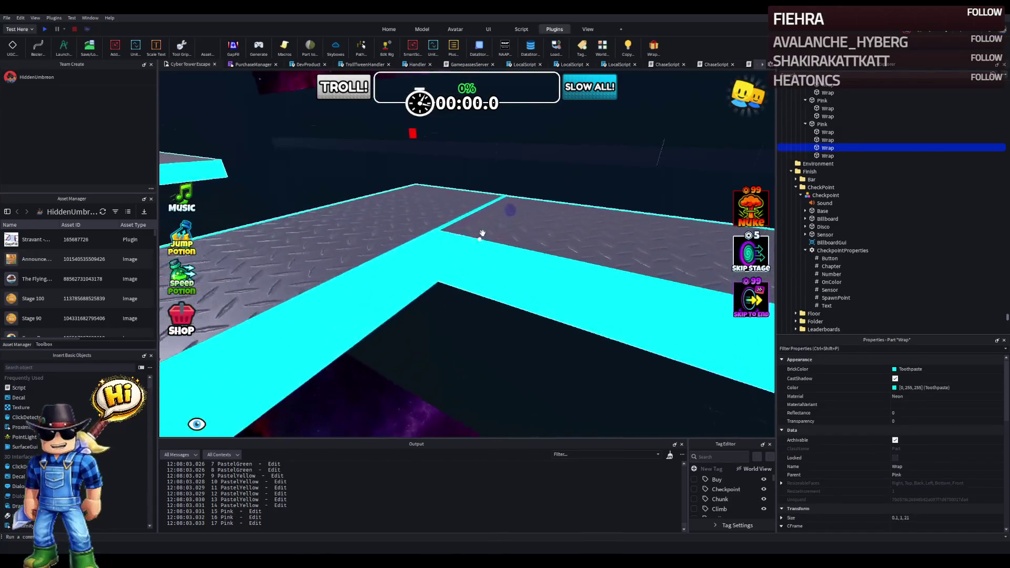
drag(506, 205, 495, 224)
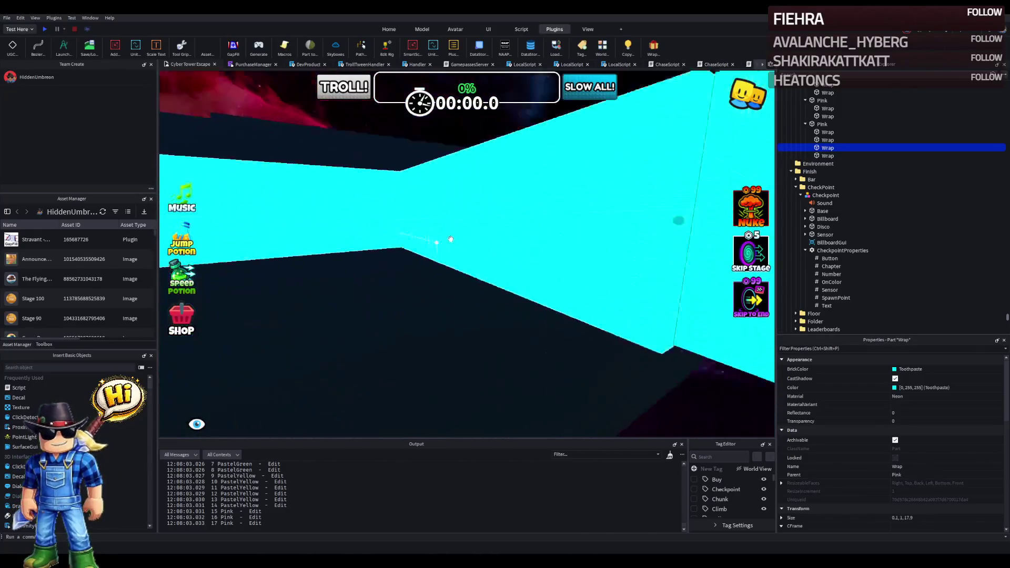
click(463, 231)
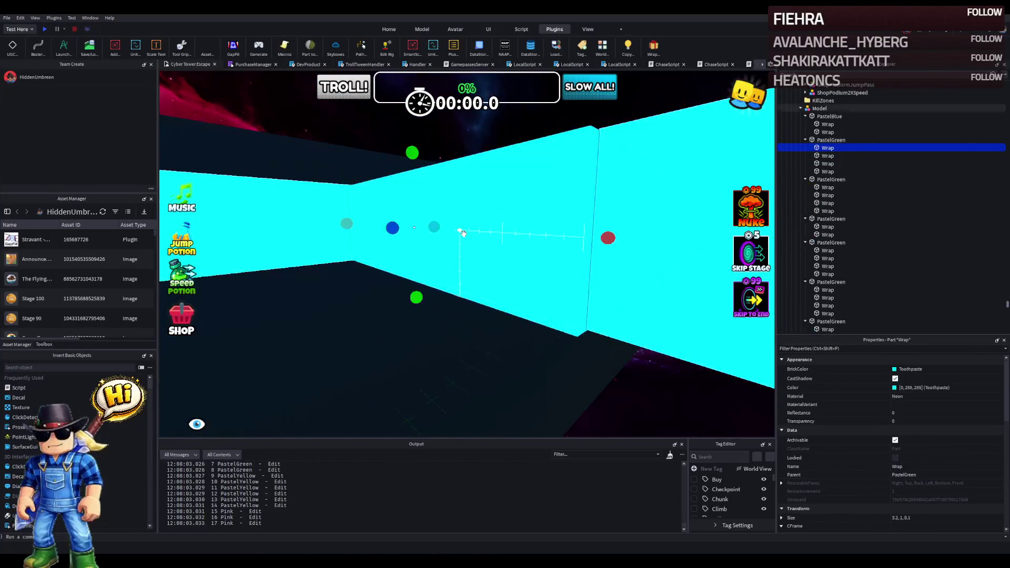
Step: Resize a cyan edge strip along the path and delete an overlapping edge strip
key(e)
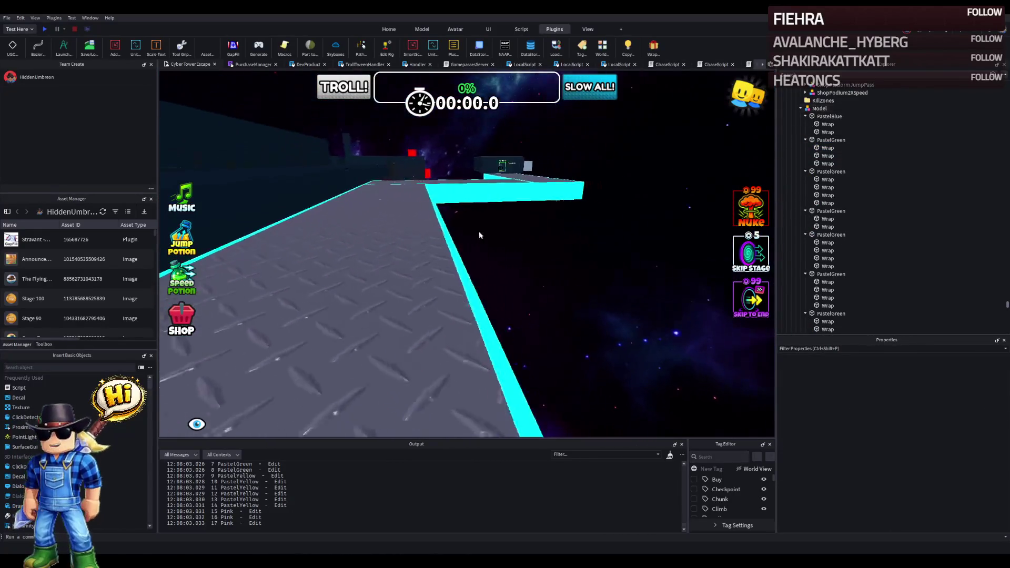
click(467, 229)
key(w)
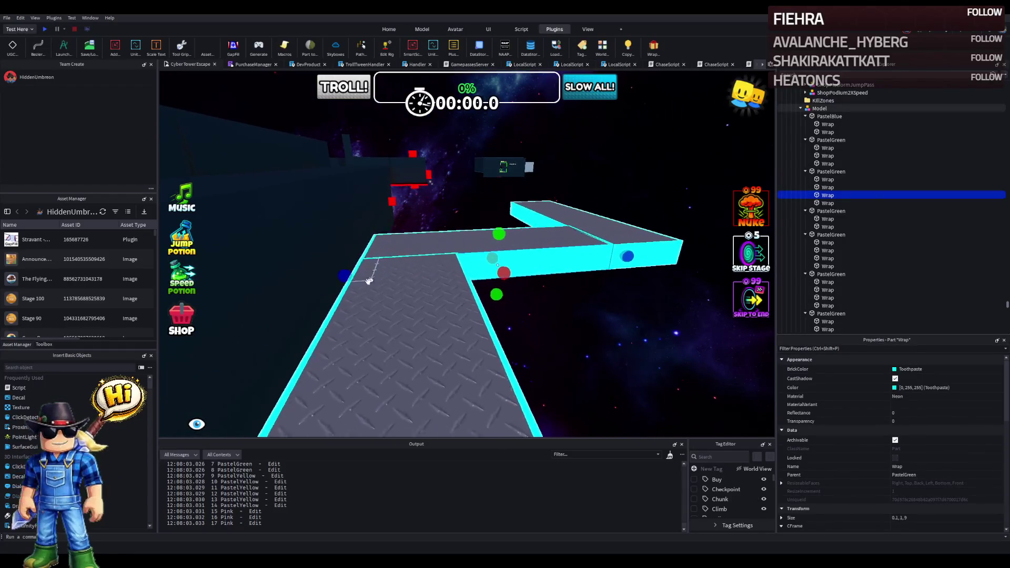
key(ctrl+3)
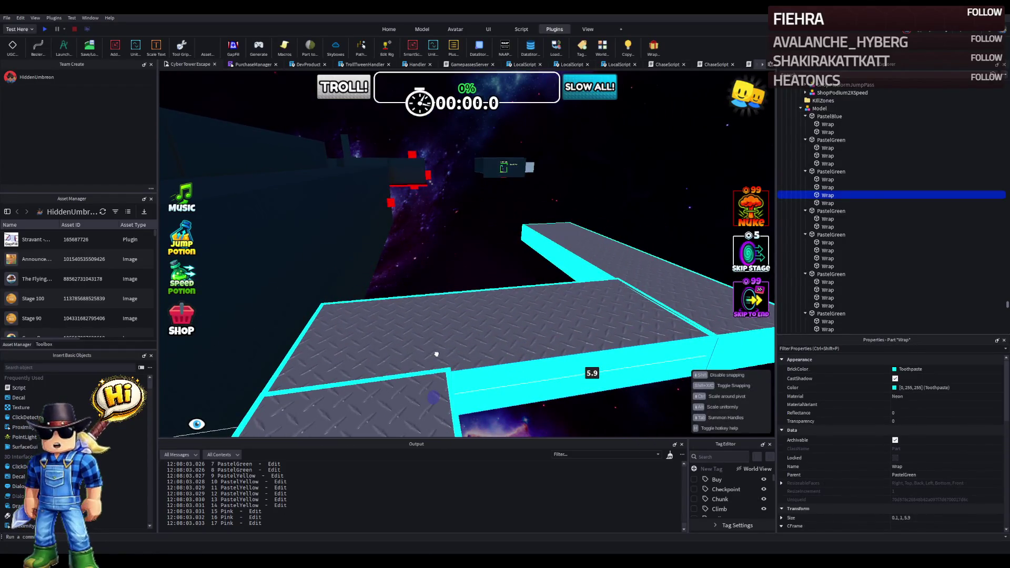
key(w)
click(426, 361)
key(Delete)
key(w)
key(w)
key(w)
Step: Shorten the PastelYellow edge strip to 7.9 long, undoing an accidental platform deletion
click(443, 361)
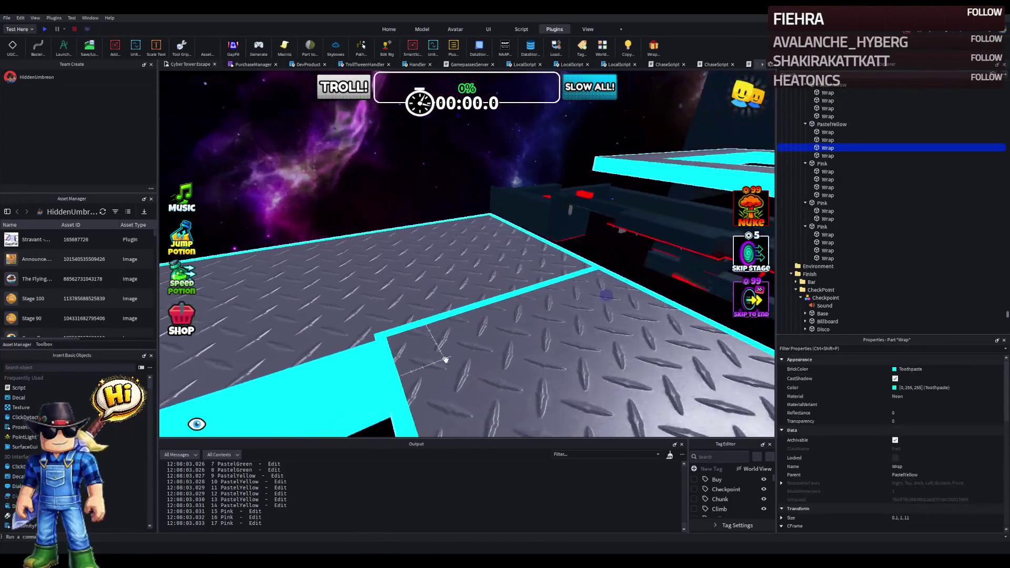
drag(596, 300, 572, 298)
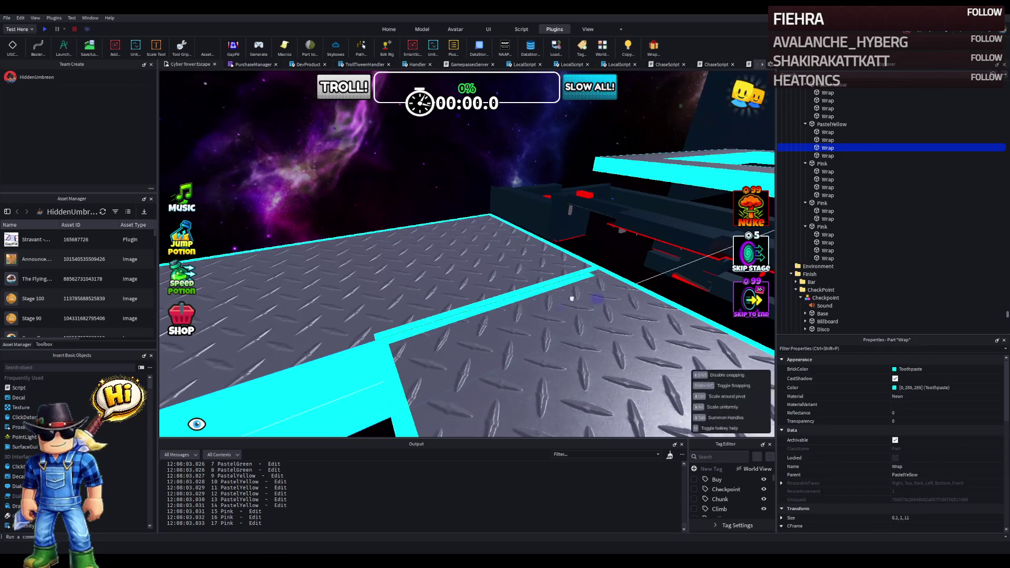
click(408, 329)
key(Delete)
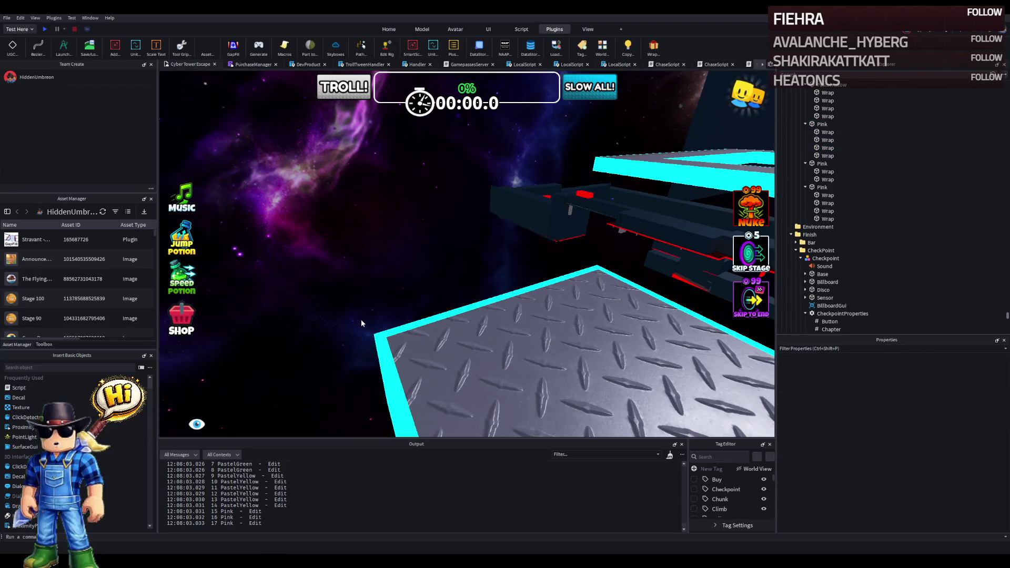
key(ctrl+z)
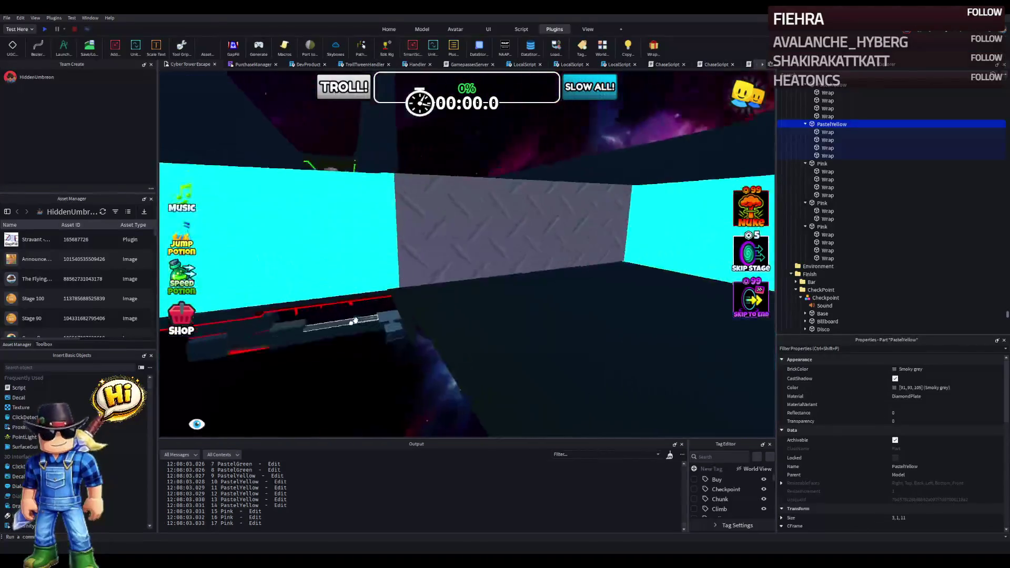
Step: Inspect the PastelYellow platform and focus on another cyan edge strip
right_click(356, 321)
right_click(355, 321)
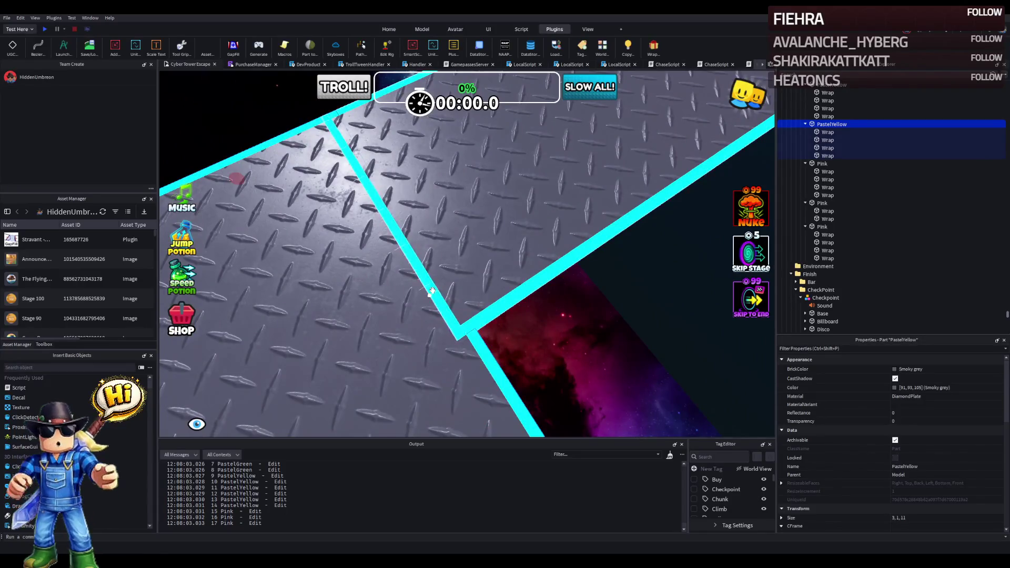
scroll(432, 292, up, 10)
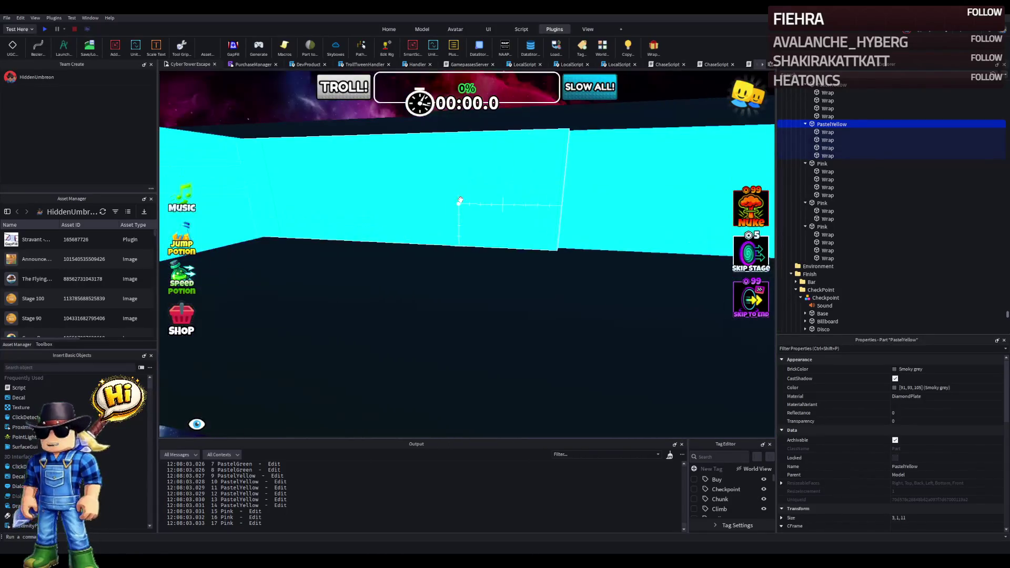
click(460, 200)
scroll(474, 211, down, 10)
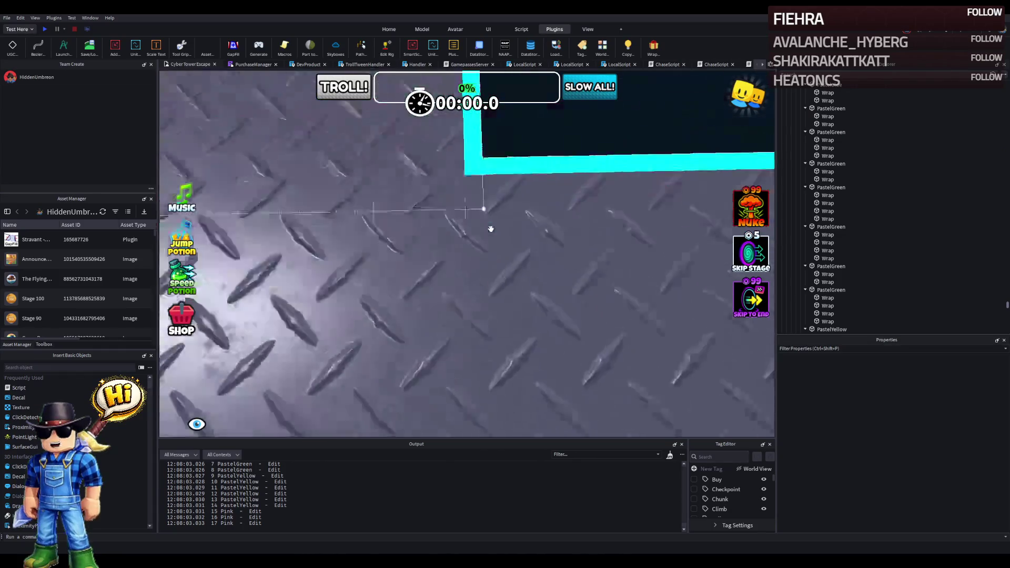
click(492, 192)
key(f)
scroll(499, 157, down, 10)
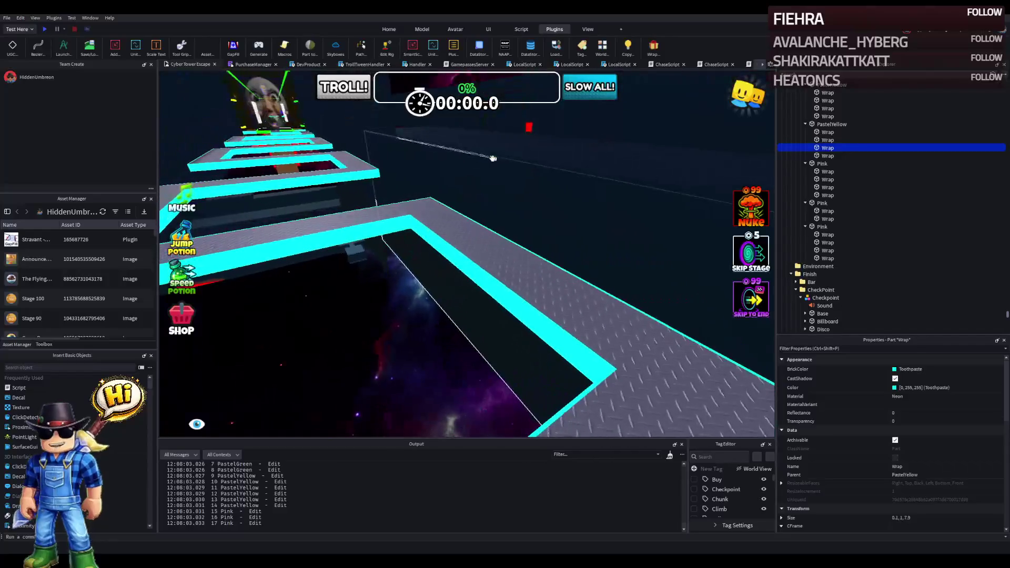
Step: Stretch the large black wall beside the path to 198.2 studs long
click(375, 146)
key(f)
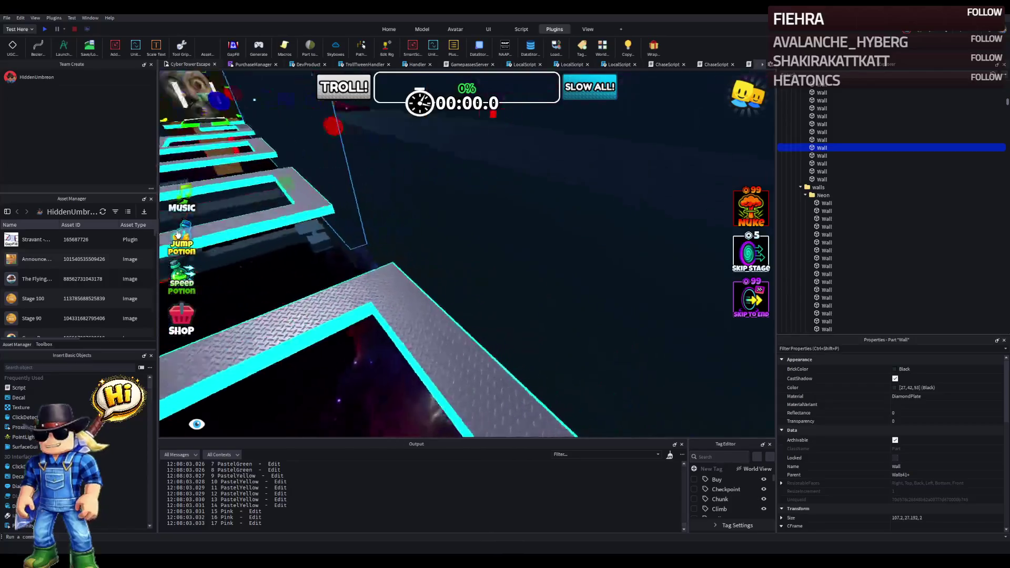
mouse_move(316, 221)
mouse_down()
mouse_move(313, 155)
mouse_move(353, 175)
mouse_up()
click(400, 177)
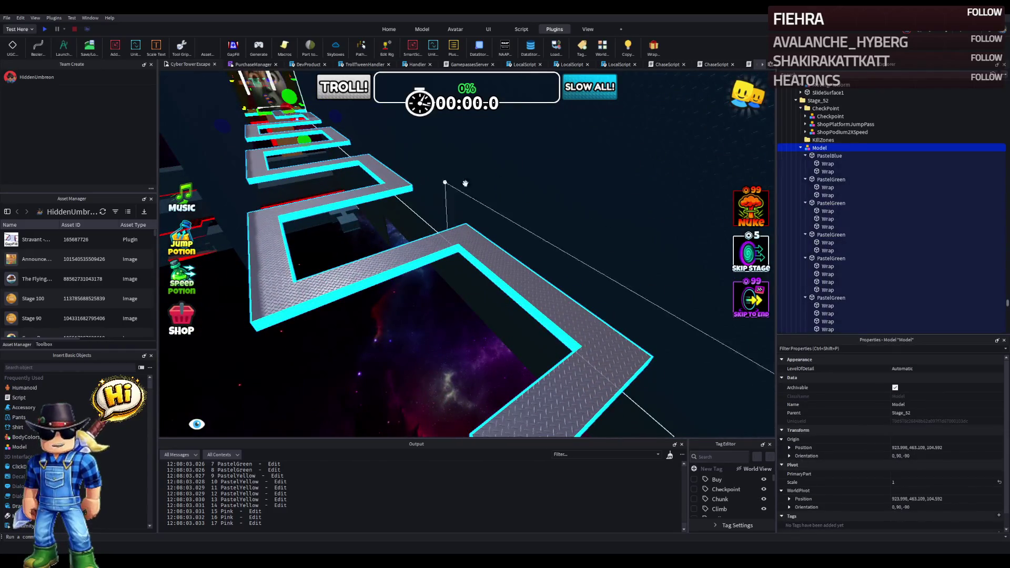
Step: Duplicate the Stage_52 folder with Ctrl+D to create Stage_53
click(801, 148)
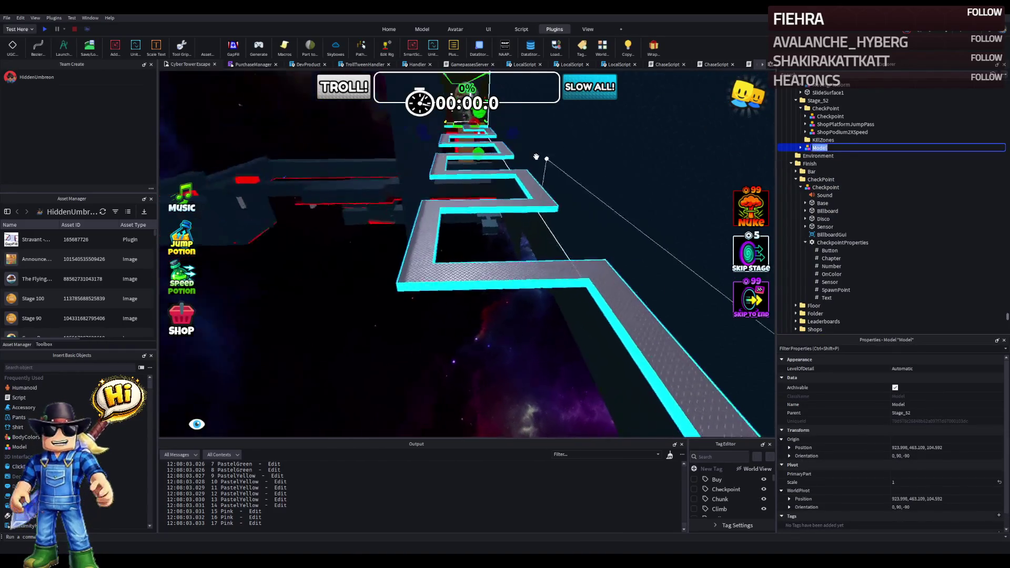
key(f)
key(F2)
click(421, 179)
scroll(480, 179, up, 5)
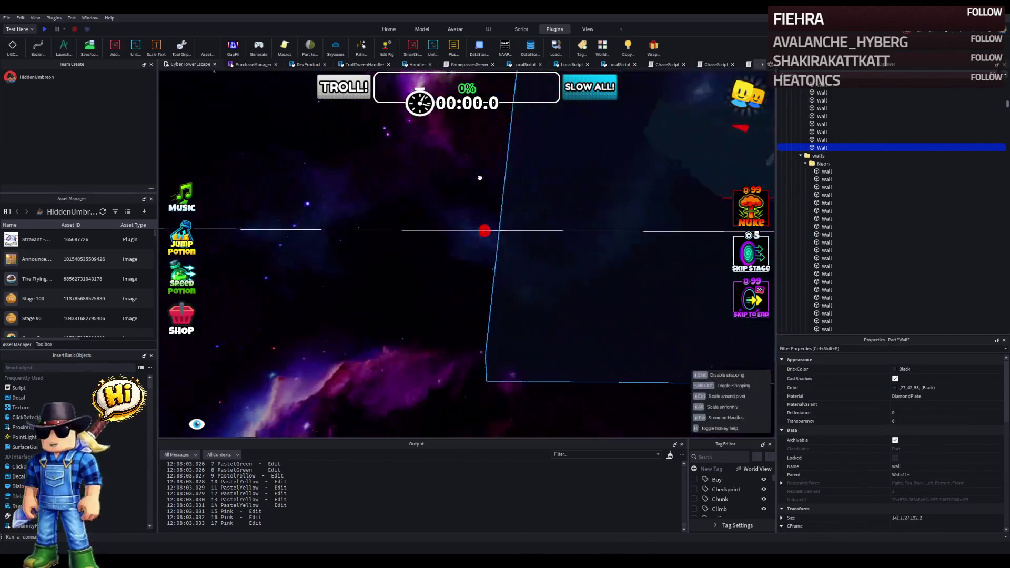
scroll(480, 178, down, 10)
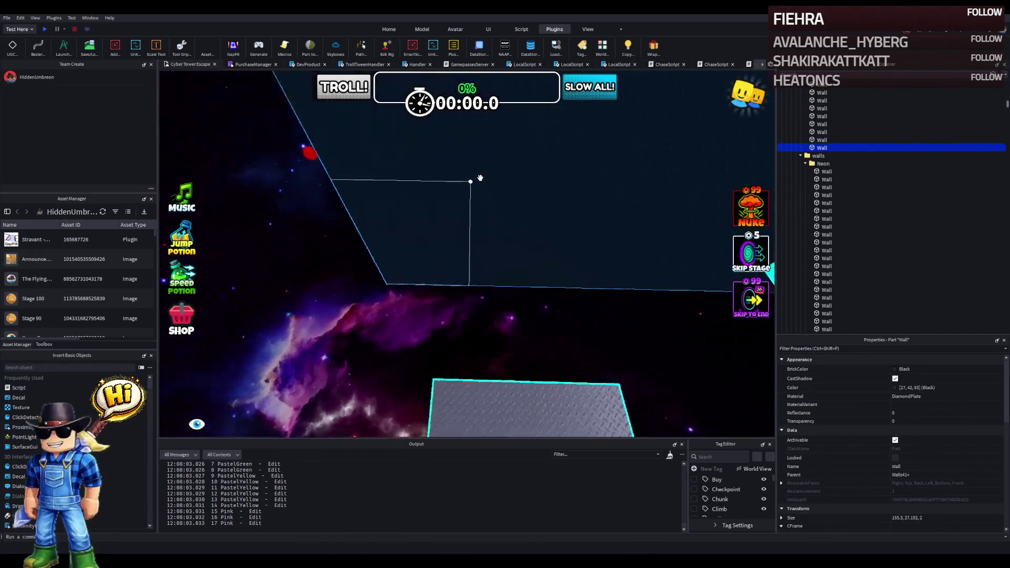
scroll(480, 178, up, 10)
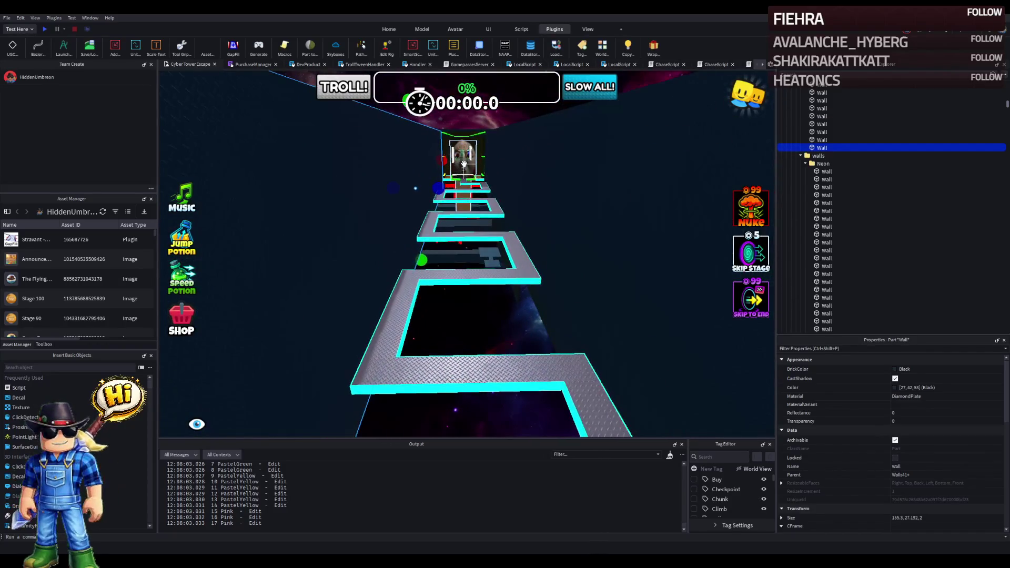
click(463, 158)
key(Left)
key(Left)
key(Left)
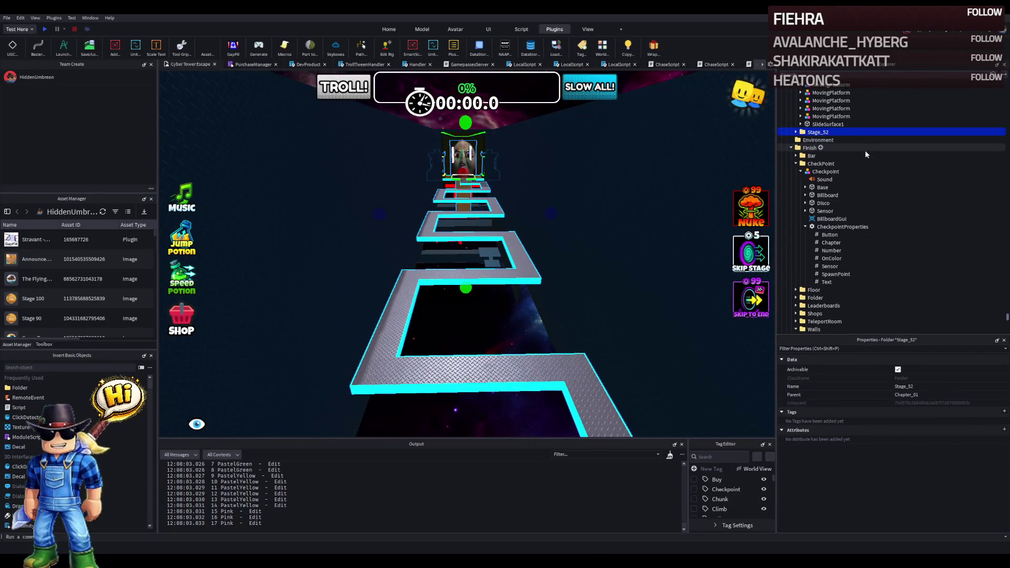
key(ctrl+d)
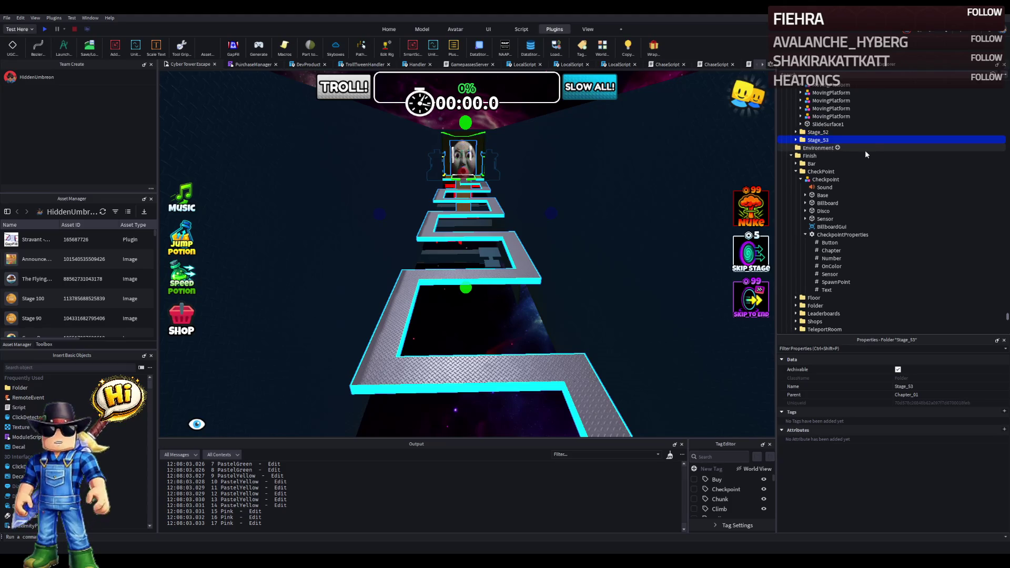
Step: Delete the Model, ShopPodium2XSpeed and ShopPlatformJumpPass from Stage_53
key(Right)
key(Down)
key(Down)
key(Down)
key(Delete)
scroll(449, 196, up, 2)
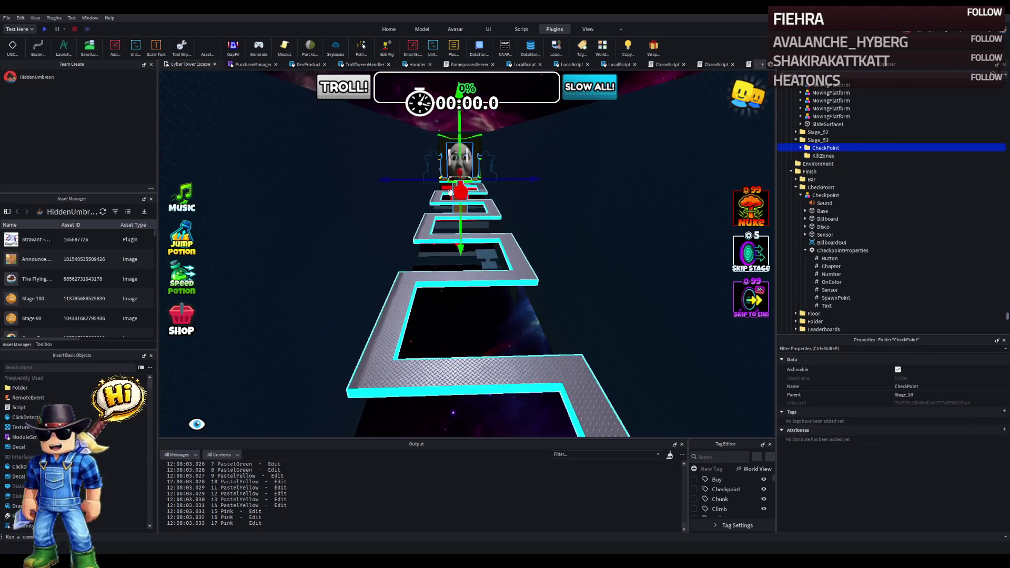
mouse_move(448, 196)
mouse_down()
mouse_move(487, 258)
mouse_move(473, 208)
mouse_move(559, 192)
mouse_move(539, 251)
mouse_move(518, 218)
mouse_up()
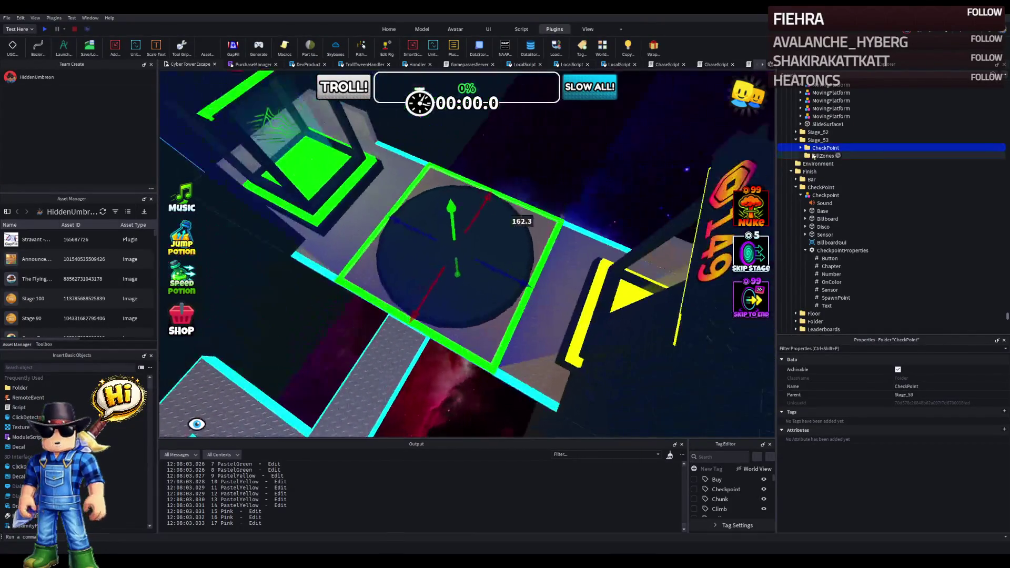
double_click(822, 149)
click(841, 171)
key(Delete)
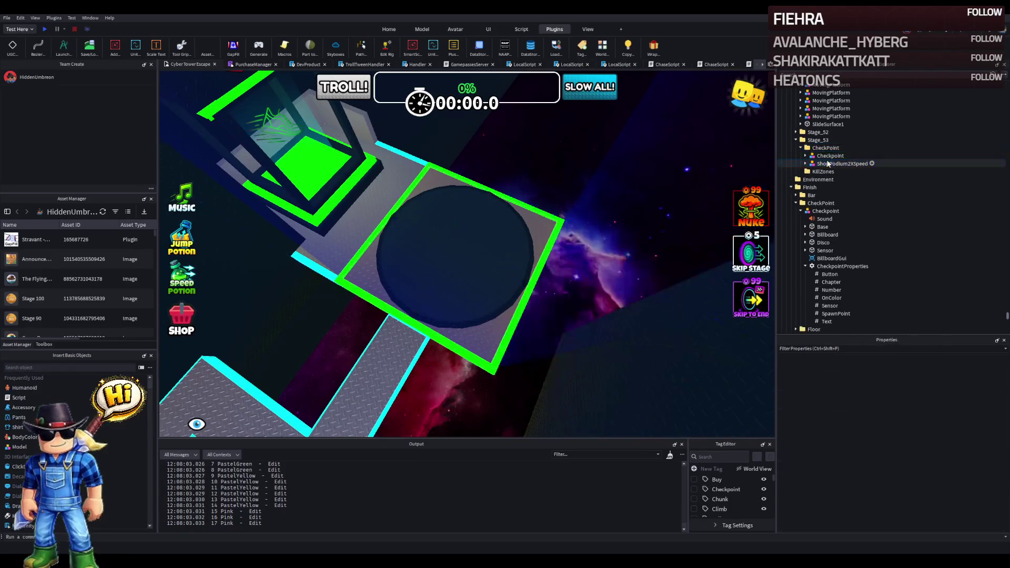
click(841, 164)
key(Delete)
Step: Change the Stage_53 CheckpointProperties Number value to 53
double_click(830, 155)
double_click(847, 211)
click(837, 235)
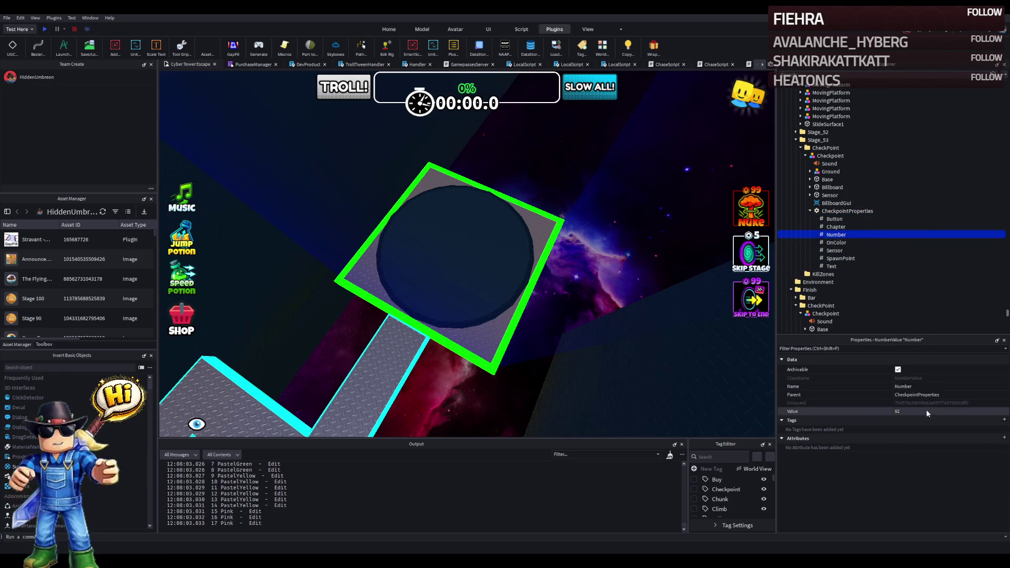
key(BackSpace)
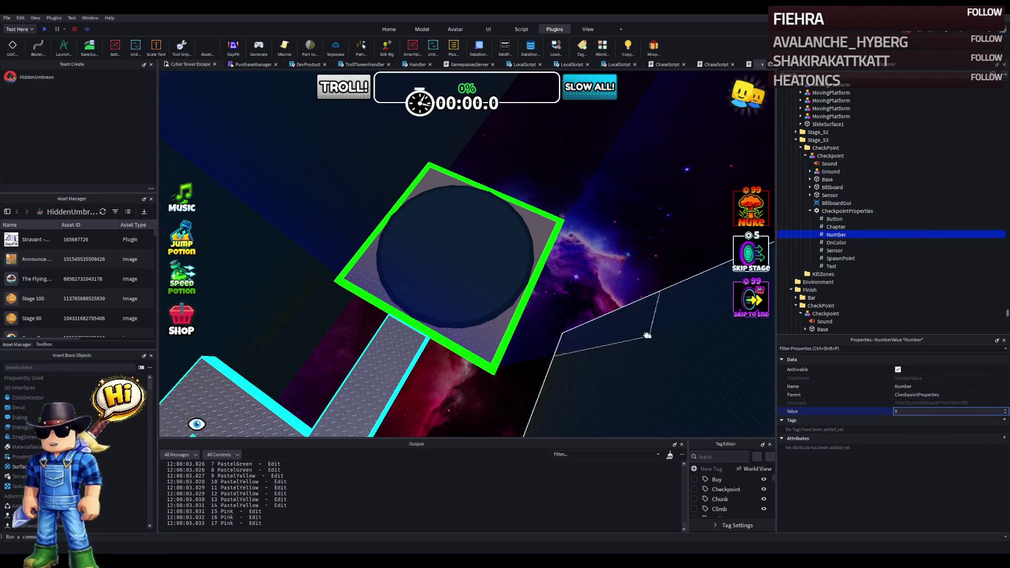
text(3)
key(Return)
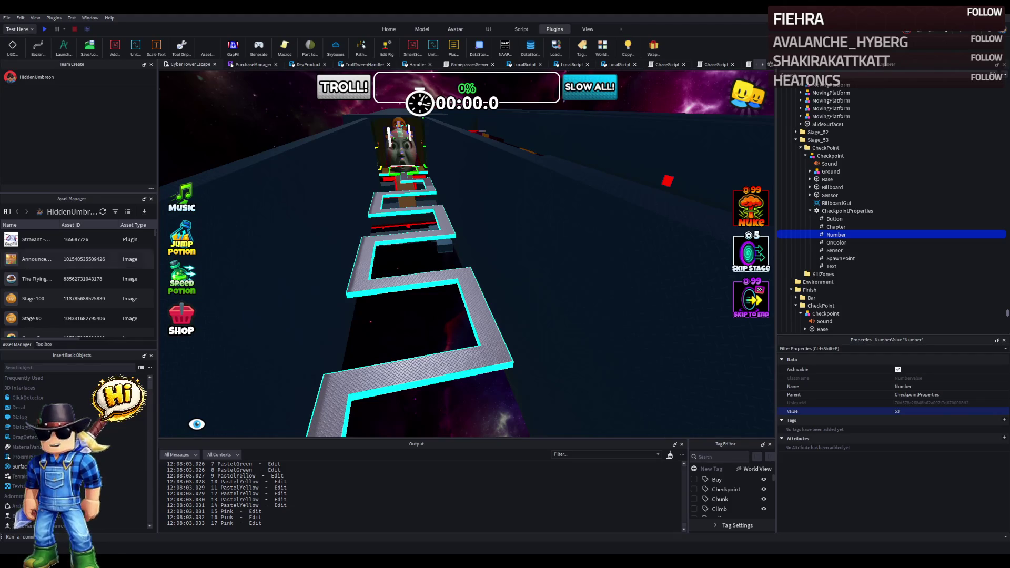
Step: Stretch the red ElectricFloor farther along the path toward the face wall
drag(257, 265, 344, 243)
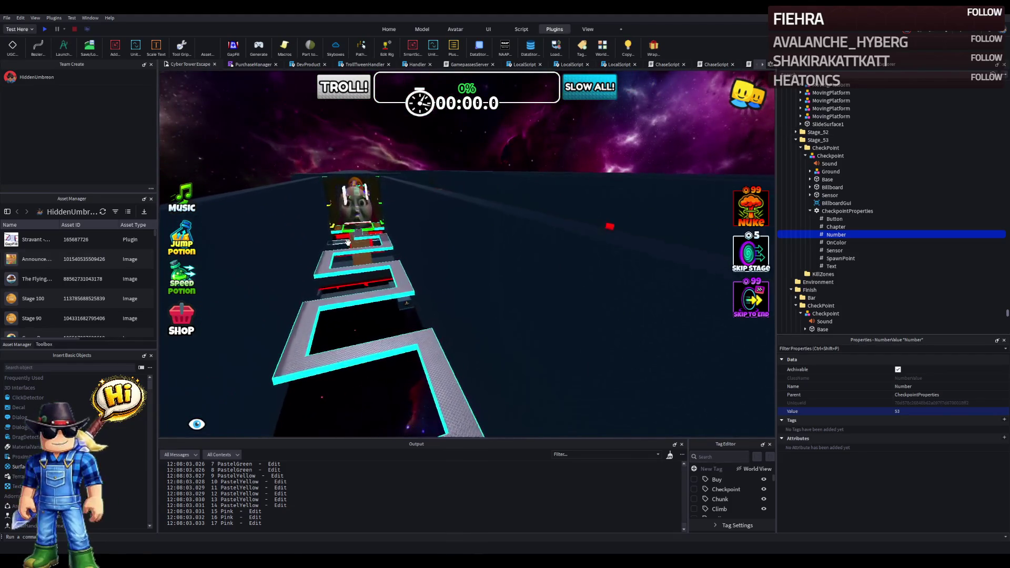
scroll(344, 242, up, 5)
click(354, 220)
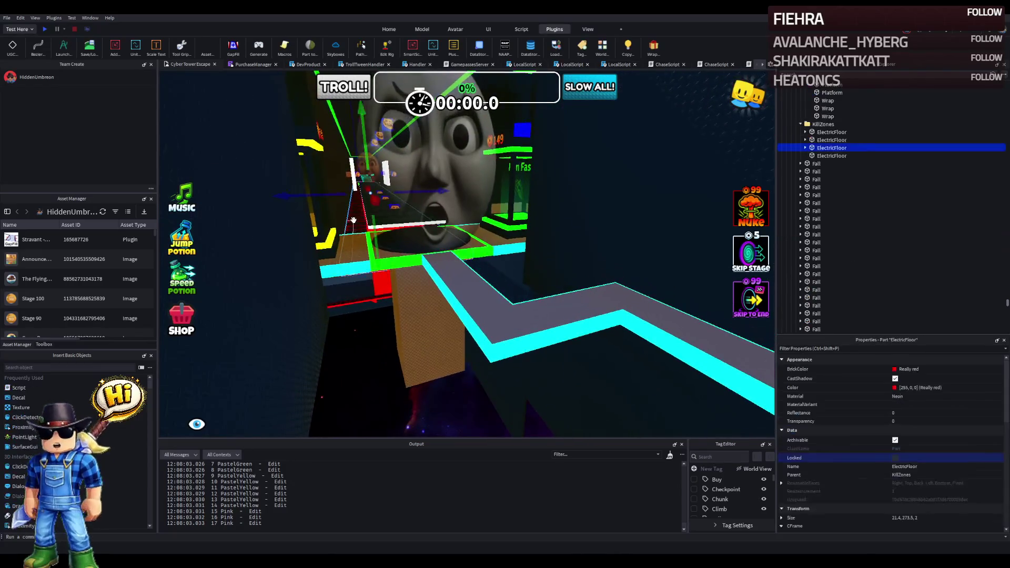
mouse_move(399, 216)
mouse_down()
mouse_move(456, 307)
mouse_move(476, 311)
mouse_move(470, 245)
mouse_move(497, 191)
mouse_up()
scroll(476, 310, down, 5)
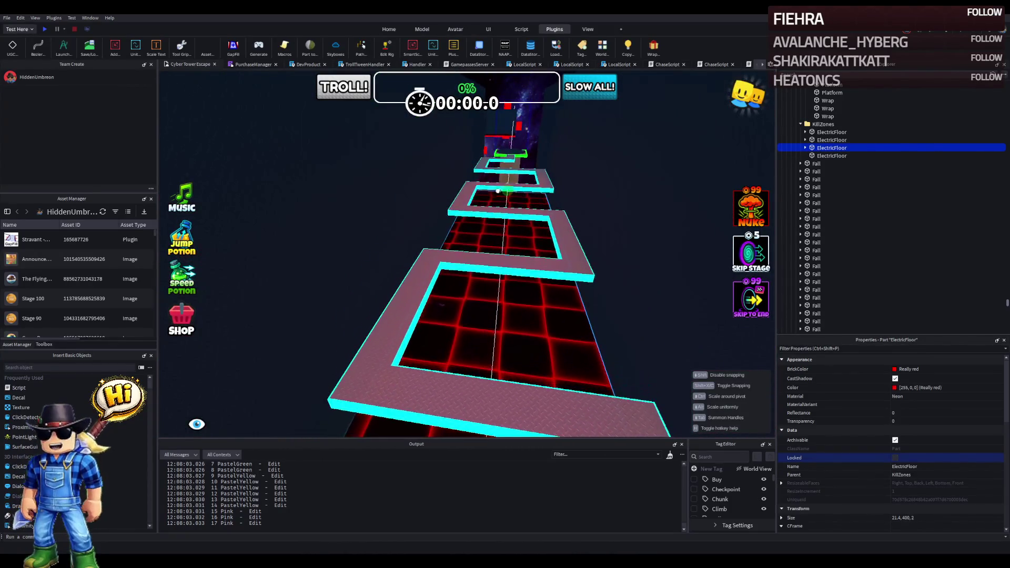
Step: Extend the roof panel above the path to cover the longer floor
scroll(521, 170, up, 10)
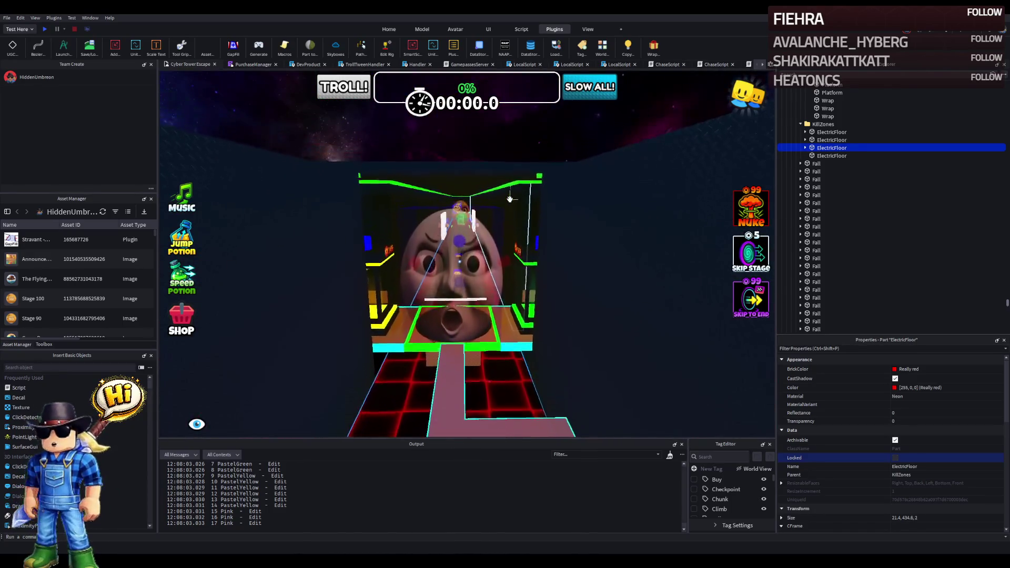
scroll(509, 199, up, 5)
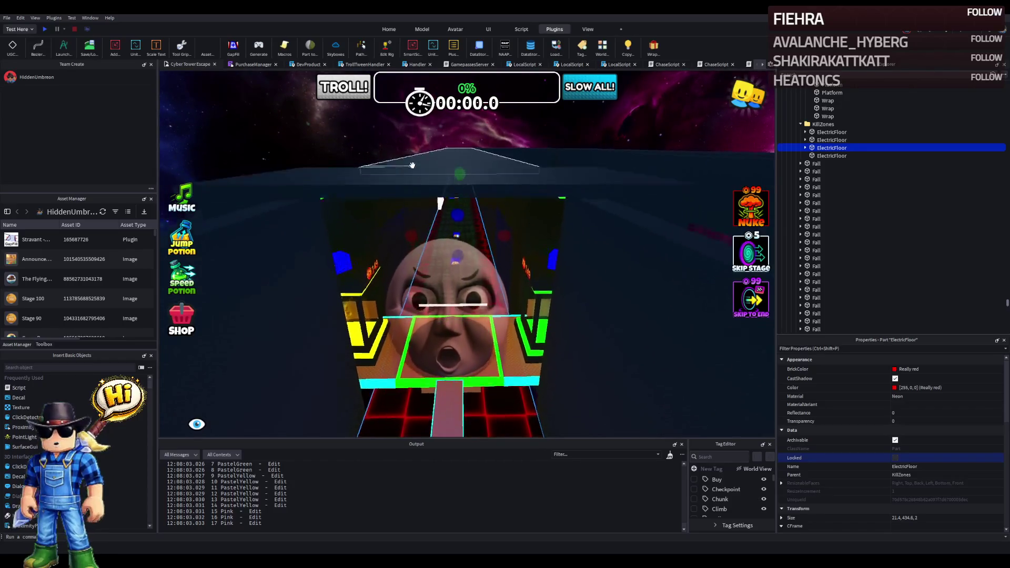
click(413, 165)
scroll(452, 161, up, 3)
mouse_move(452, 161)
mouse_down()
mouse_move(469, 275)
mouse_move(440, 266)
mouse_move(440, 254)
mouse_move(385, 263)
mouse_move(521, 253)
mouse_move(520, 187)
mouse_up()
mouse_move(508, 242)
mouse_down()
mouse_move(501, 225)
mouse_move(490, 284)
mouse_move(490, 271)
mouse_move(378, 277)
mouse_up()
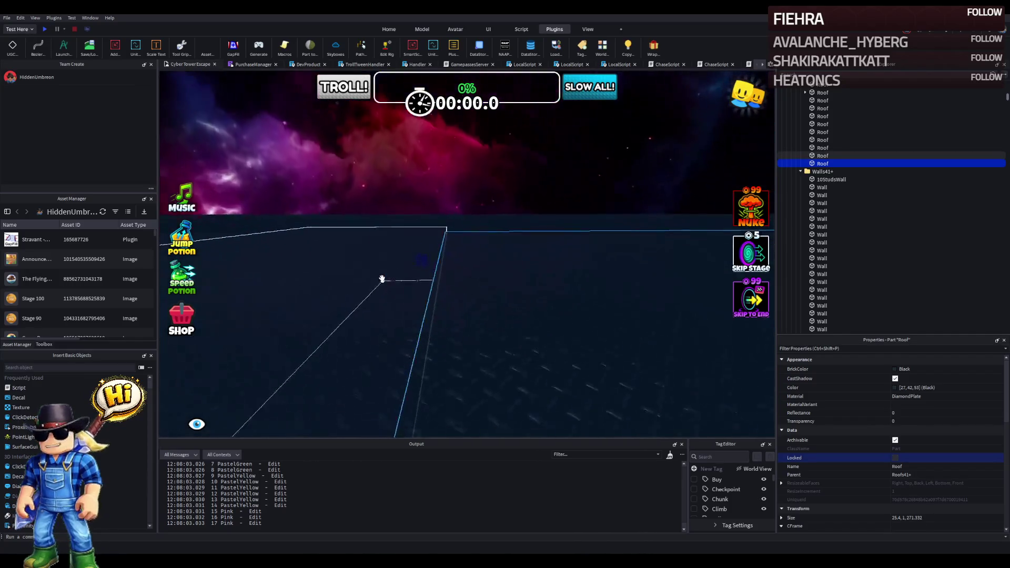
mouse_move(451, 228)
mouse_down()
mouse_move(460, 219)
mouse_move(452, 229)
mouse_up()
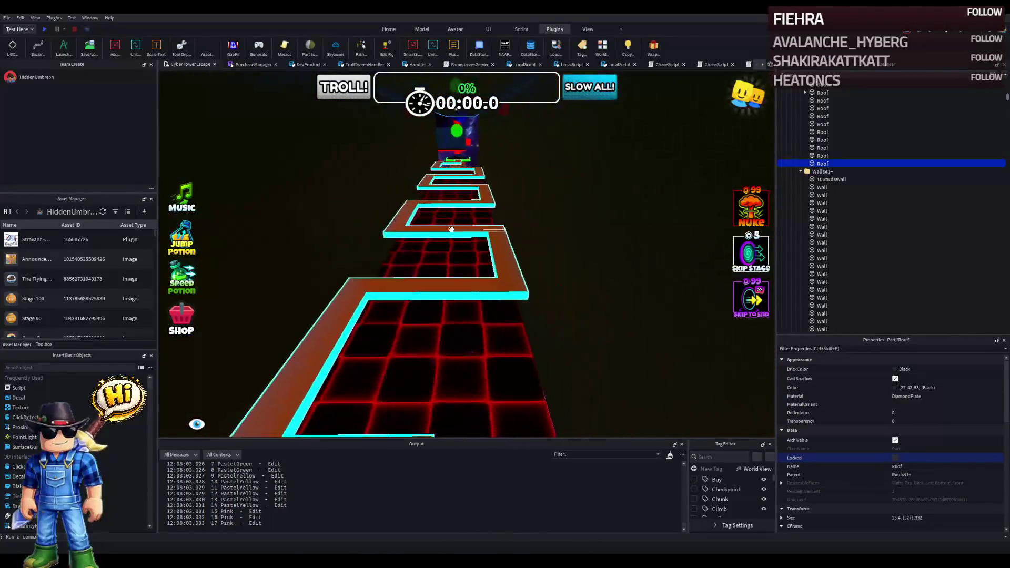
key(a)
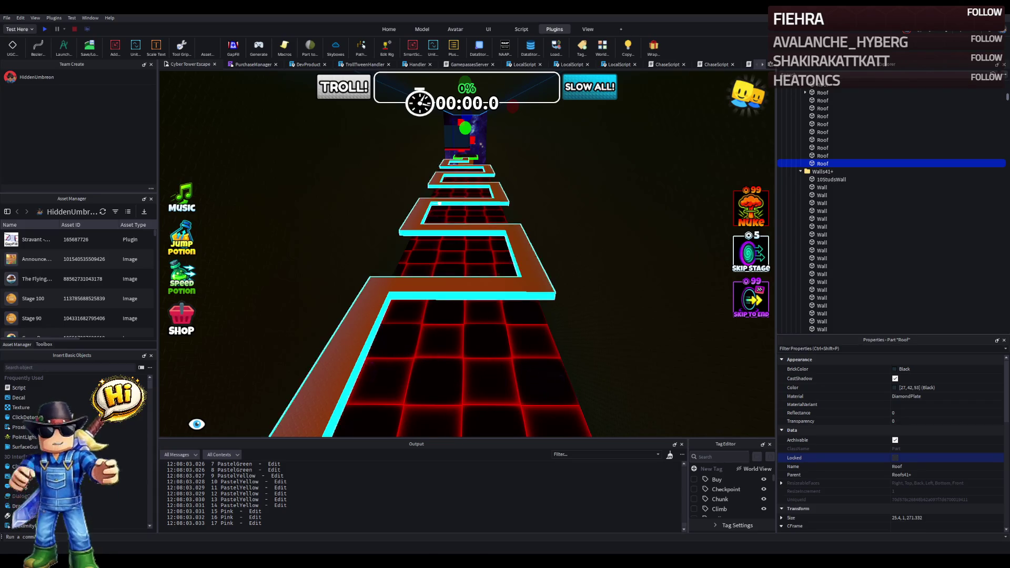
Step: Select the support pillar together with the Spin hammer model
scroll(434, 217, down, 5)
scroll(434, 218, down, 3)
click(422, 235)
key(f)
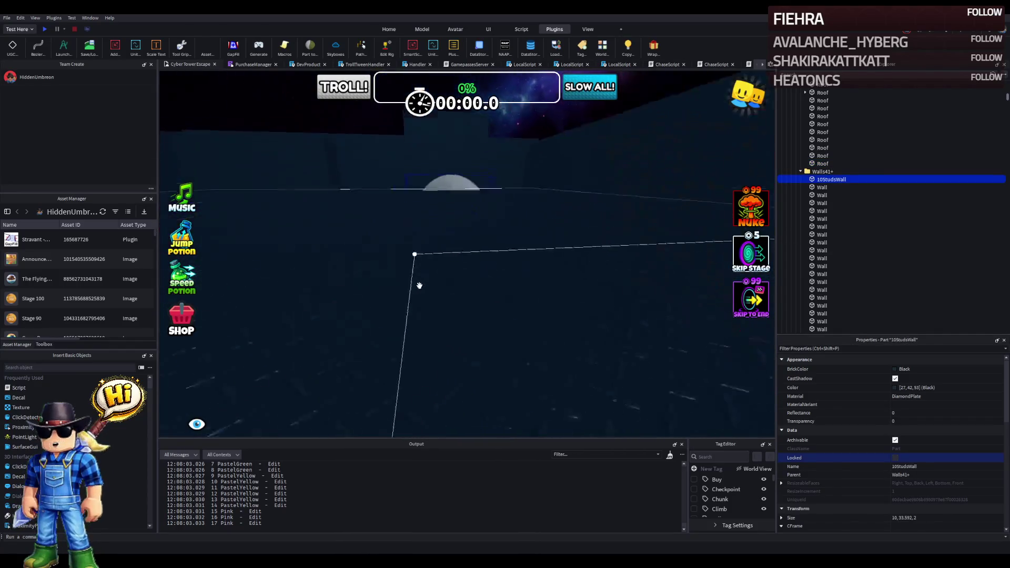
click(487, 244)
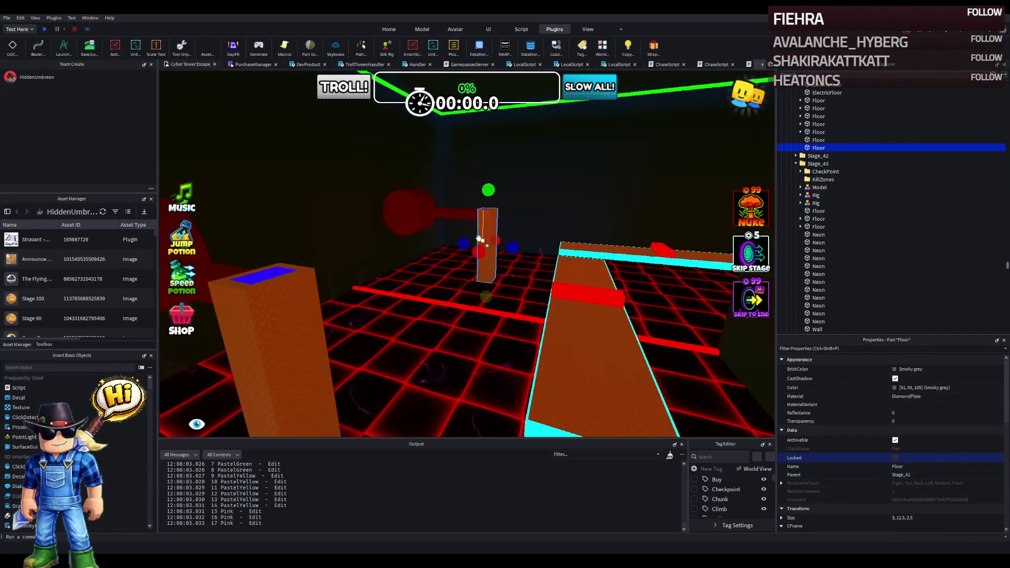
ctrl+click(415, 213)
key(f)
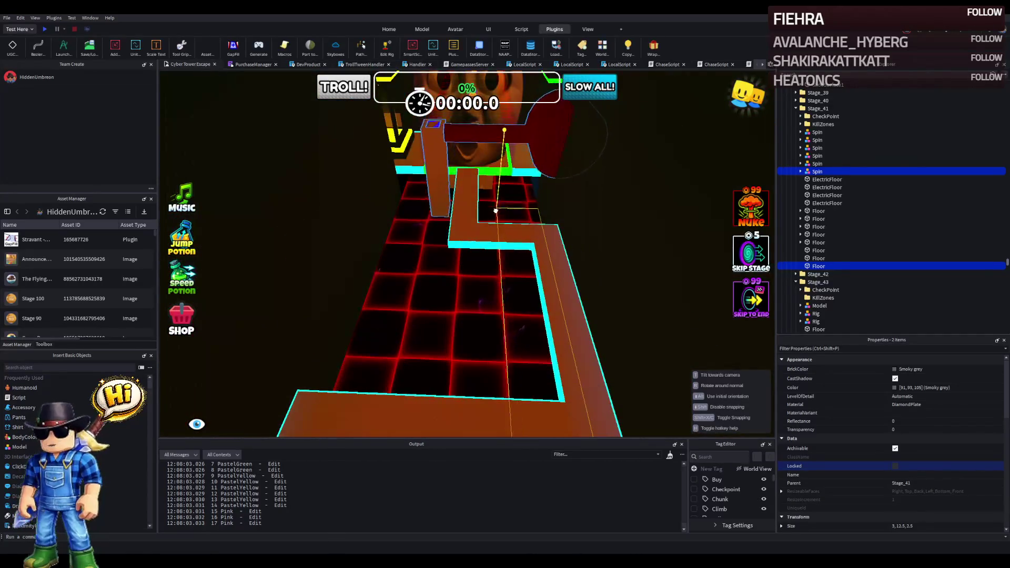
Step: Check the PastelYellow piece's Position, then slide pillar and hammer along X
click(554, 300)
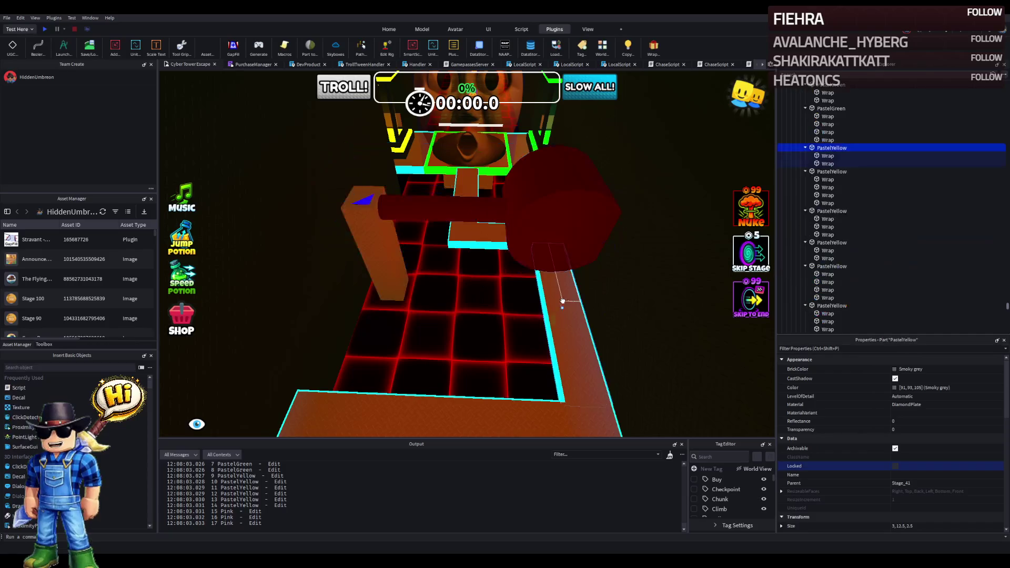
scroll(953, 516, down, 2)
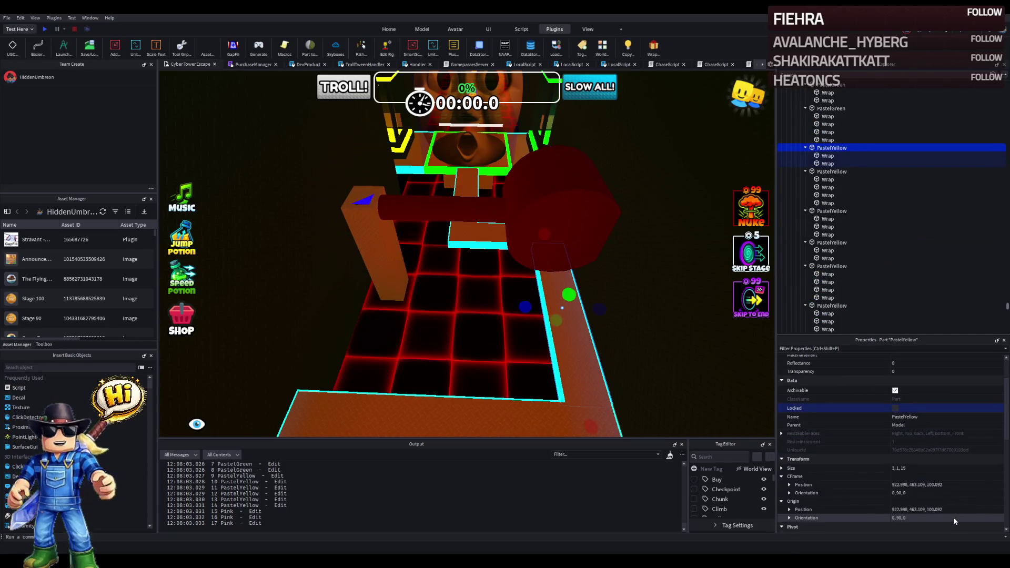
click(943, 485)
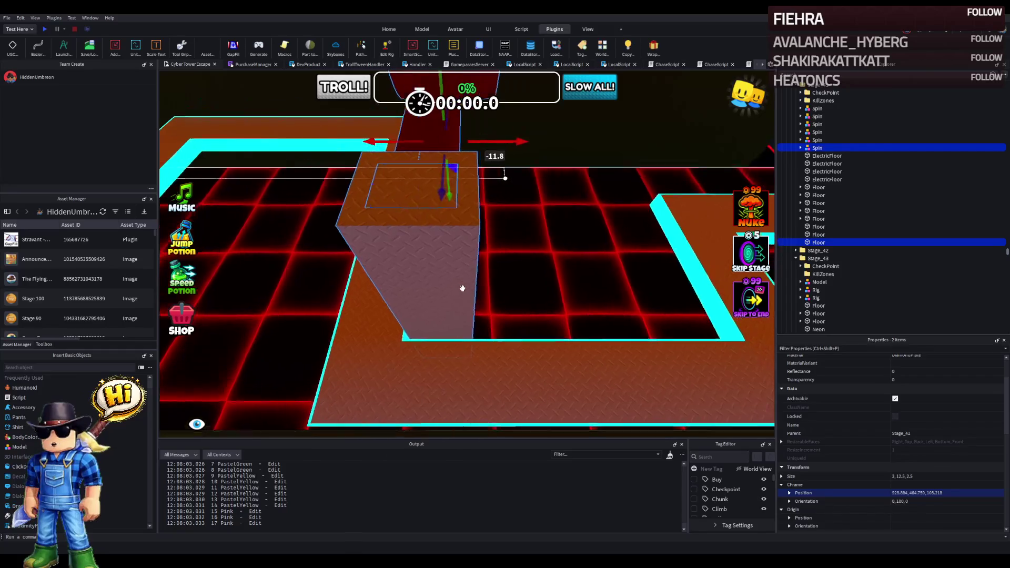
key(a)
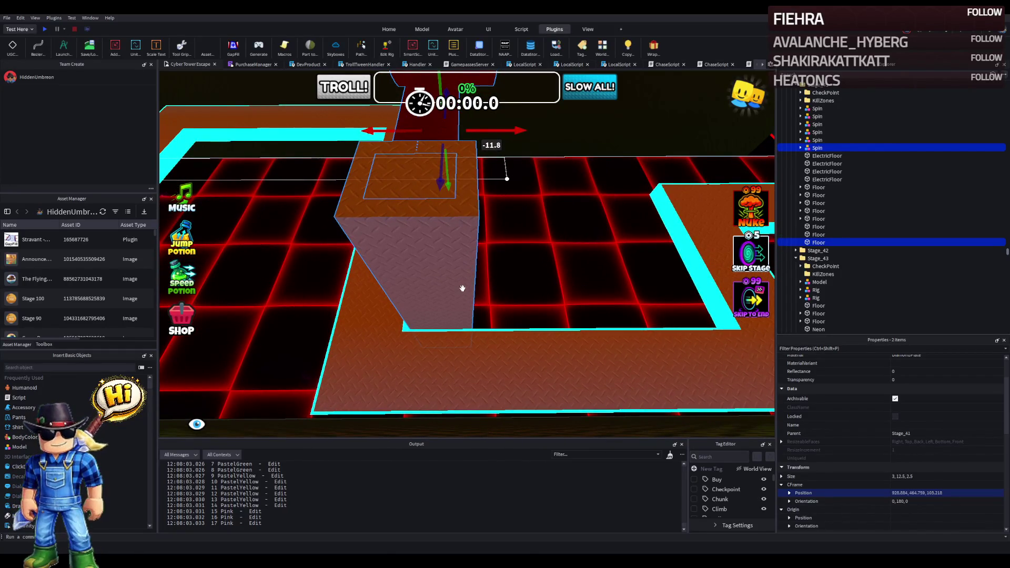
drag(524, 138, 558, 135)
Step: Slide the pillar alone further along the path on the blue Z axis
scroll(559, 136, down, 3)
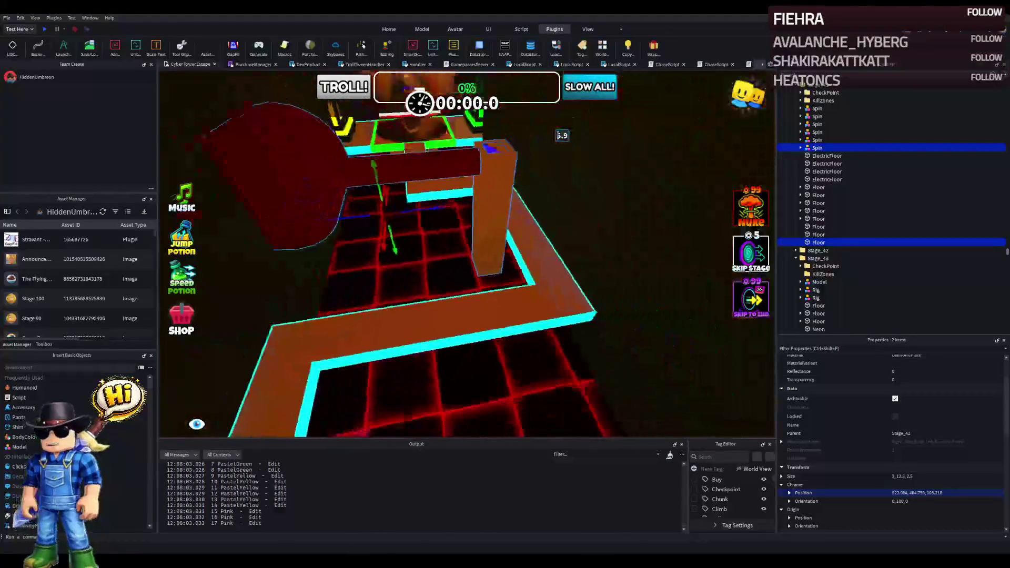
key(a)
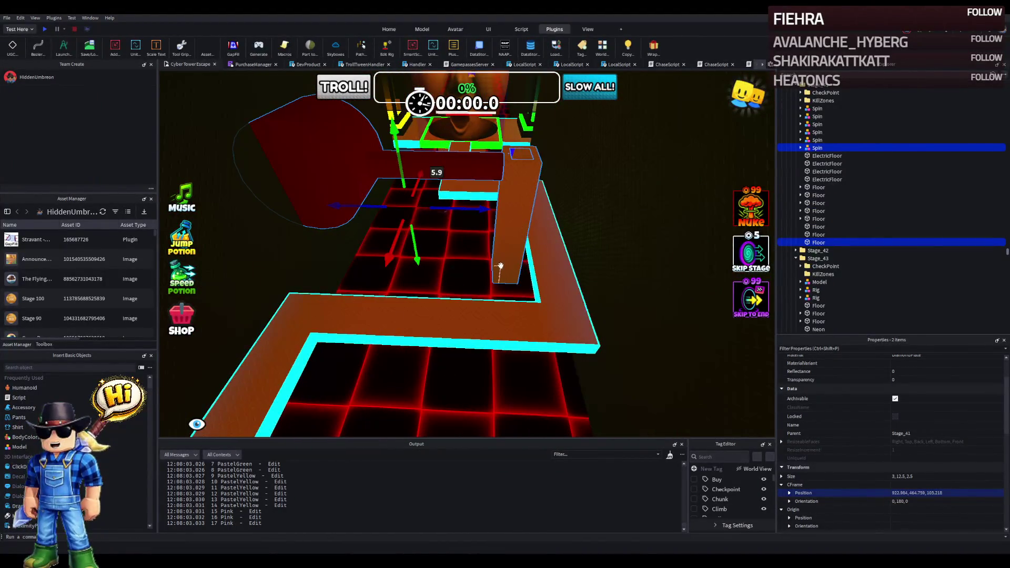
click(599, 205)
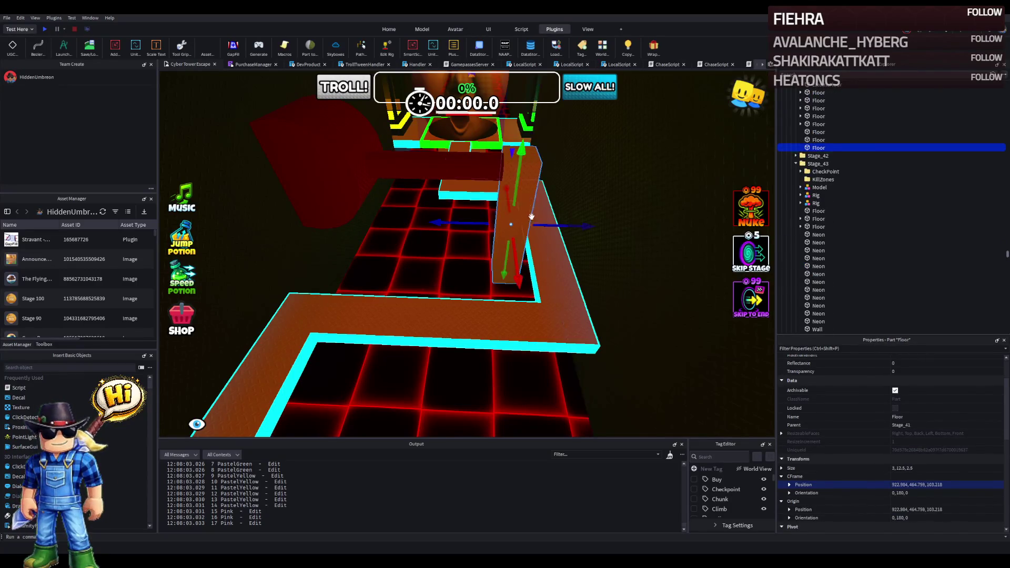
drag(558, 227, 533, 227)
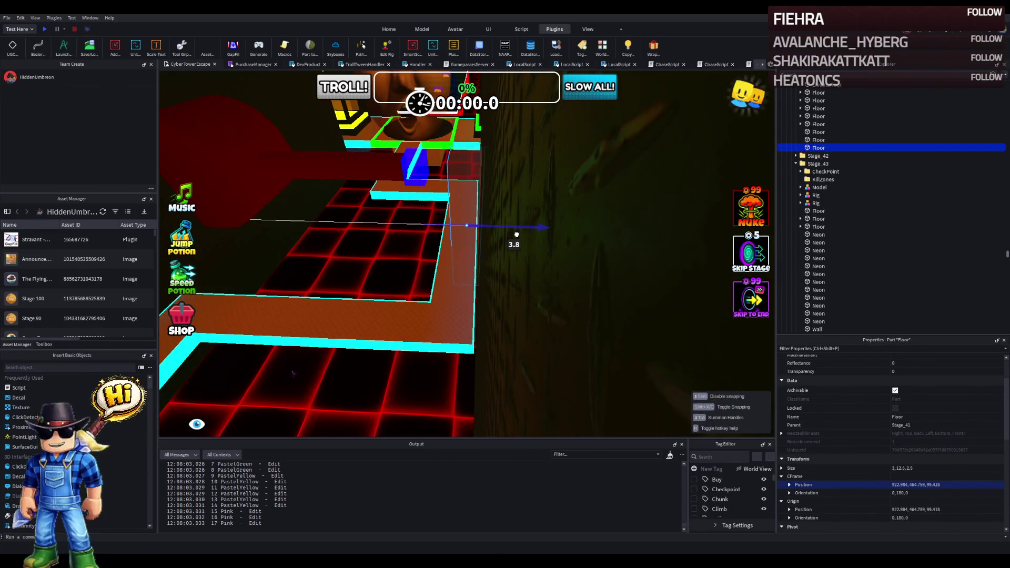
key(a)
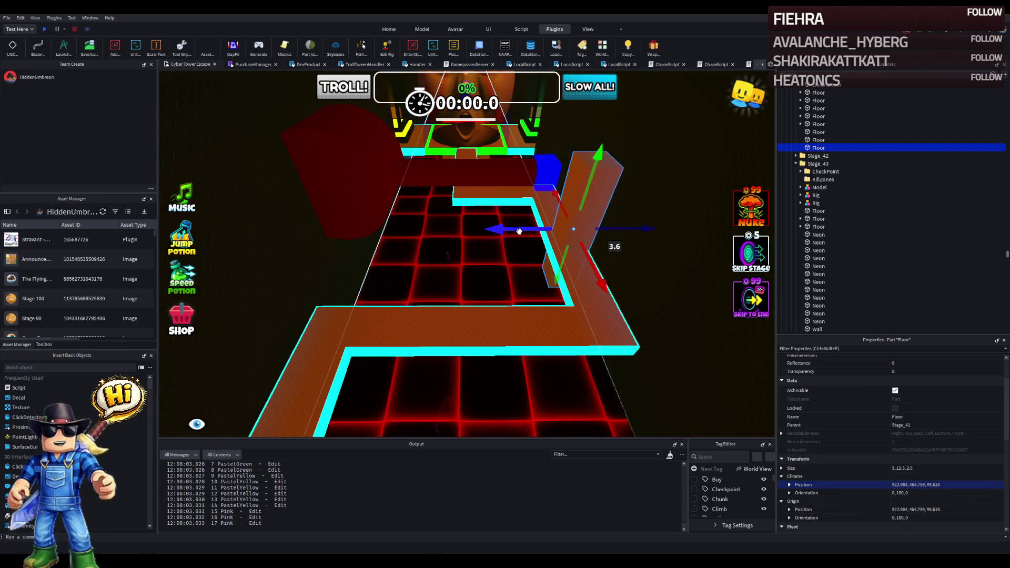
key(a)
mouse_move(520, 230)
mouse_down()
mouse_move(384, 245)
mouse_move(390, 231)
mouse_move(448, 230)
mouse_up()
click(460, 174)
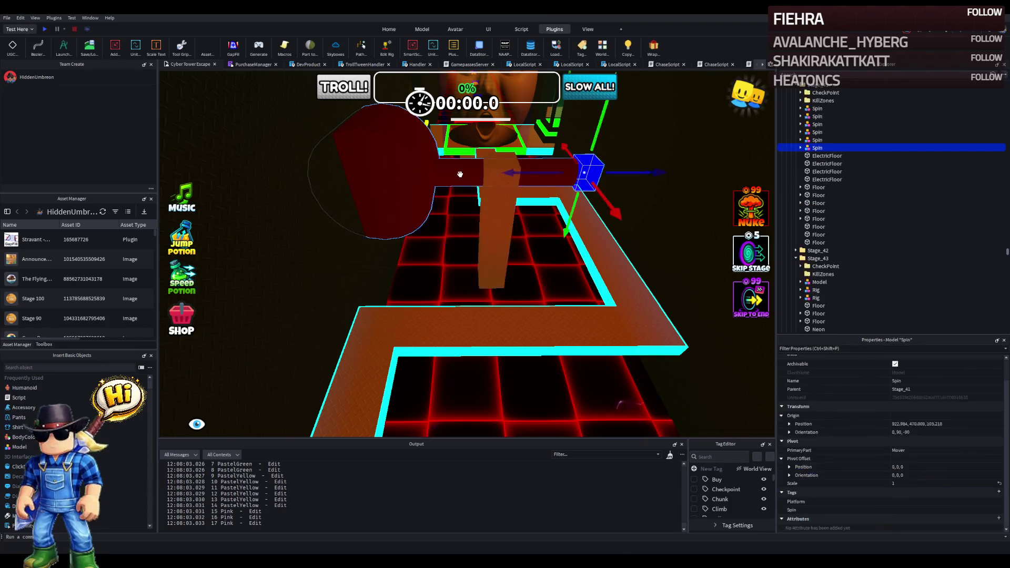
Step: Move the Spin hammer toward the pillar and separate its Union into two Brown parts
alt+click(566, 180)
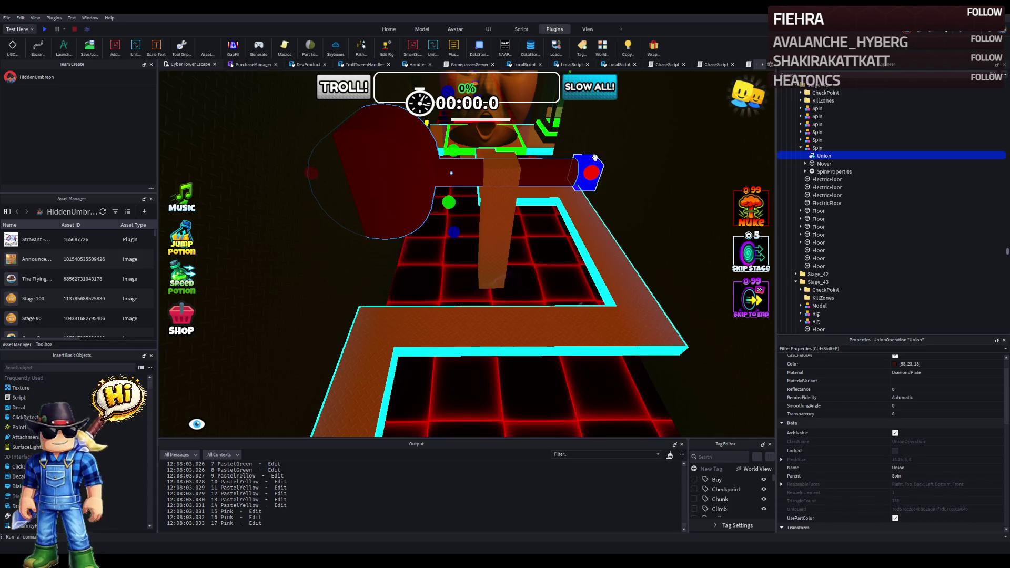
click(589, 159)
drag(548, 171, 458, 186)
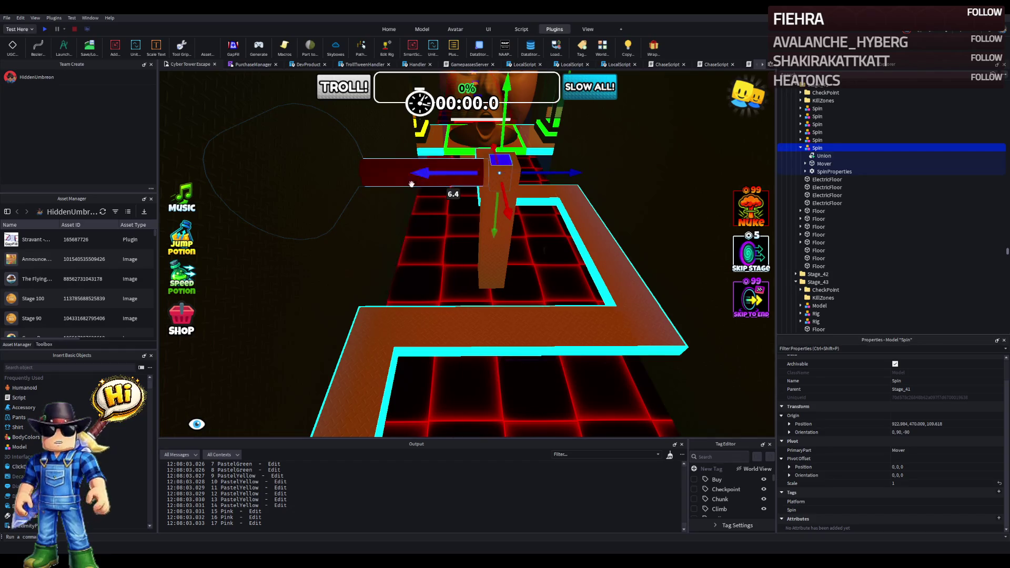
alt+click(386, 177)
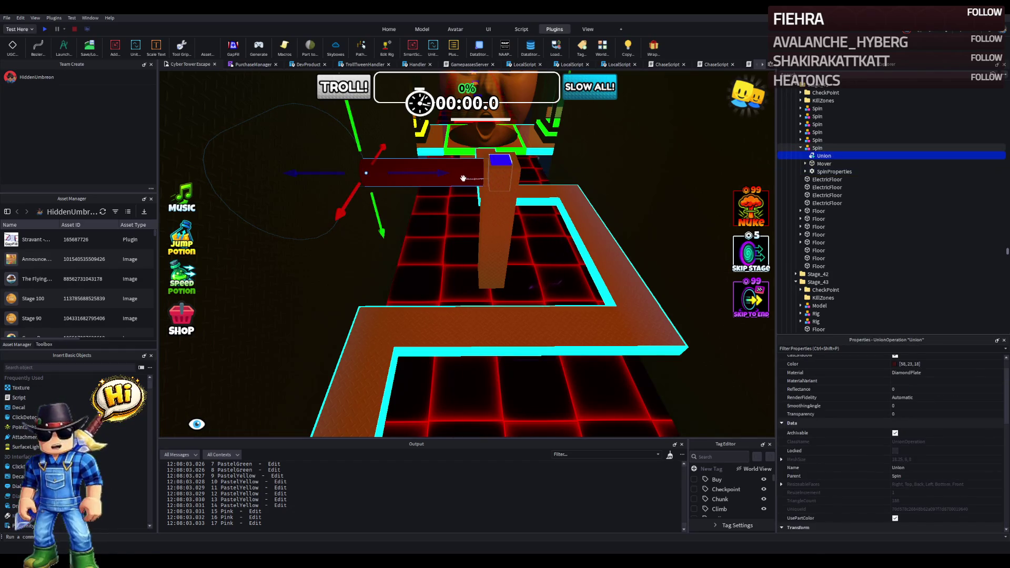
drag(443, 174, 561, 175)
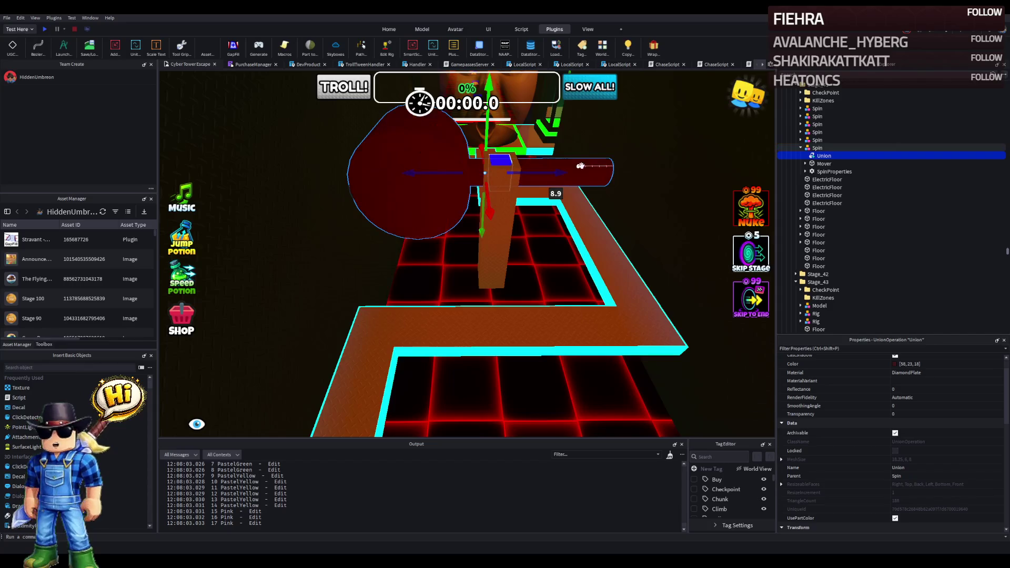
key(ctrl+shift+u)
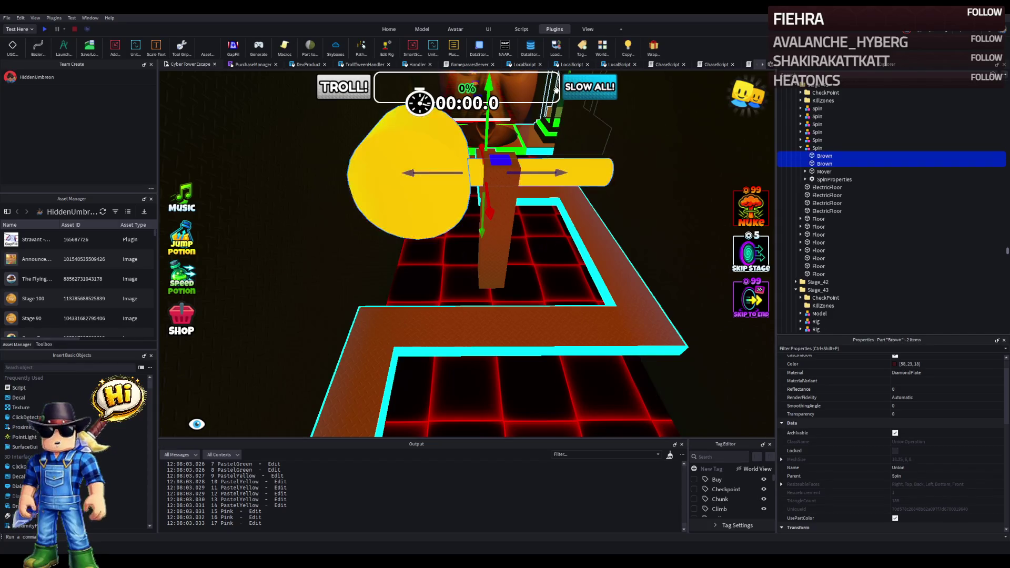
Step: Resize the hammer's yellow head to 6, 5, 5
click(600, 170)
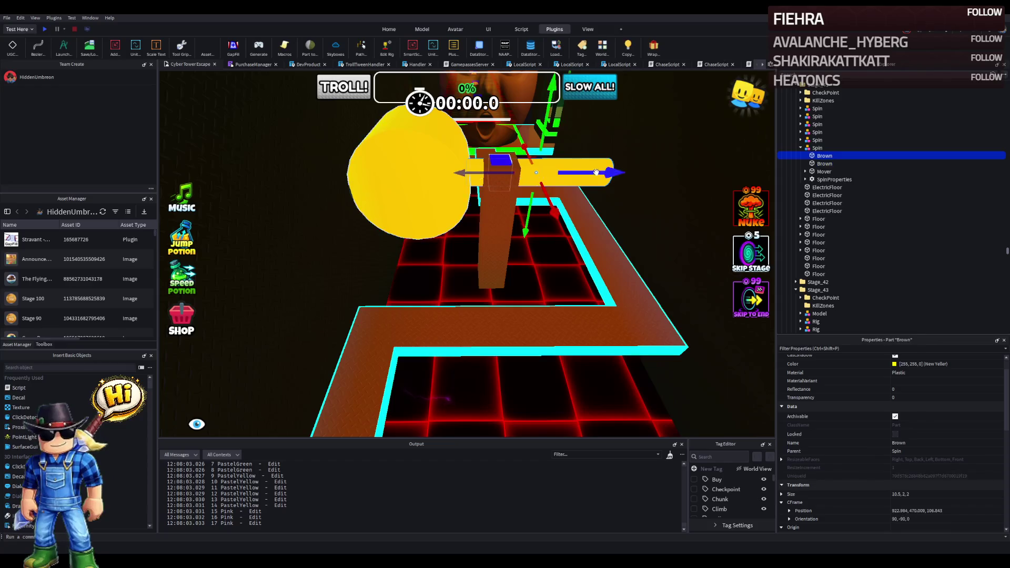
click(432, 170)
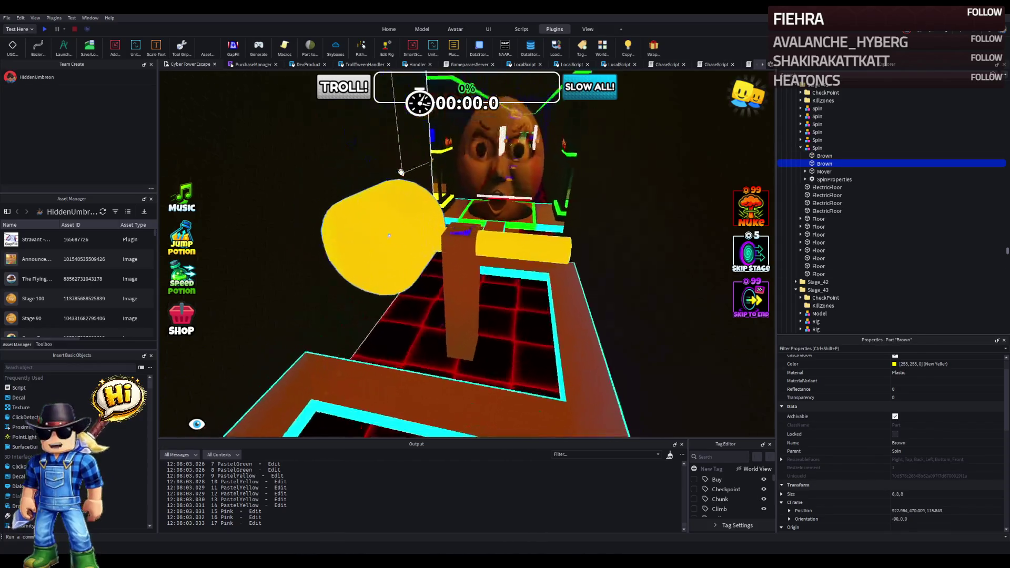
drag(393, 187, 393, 199)
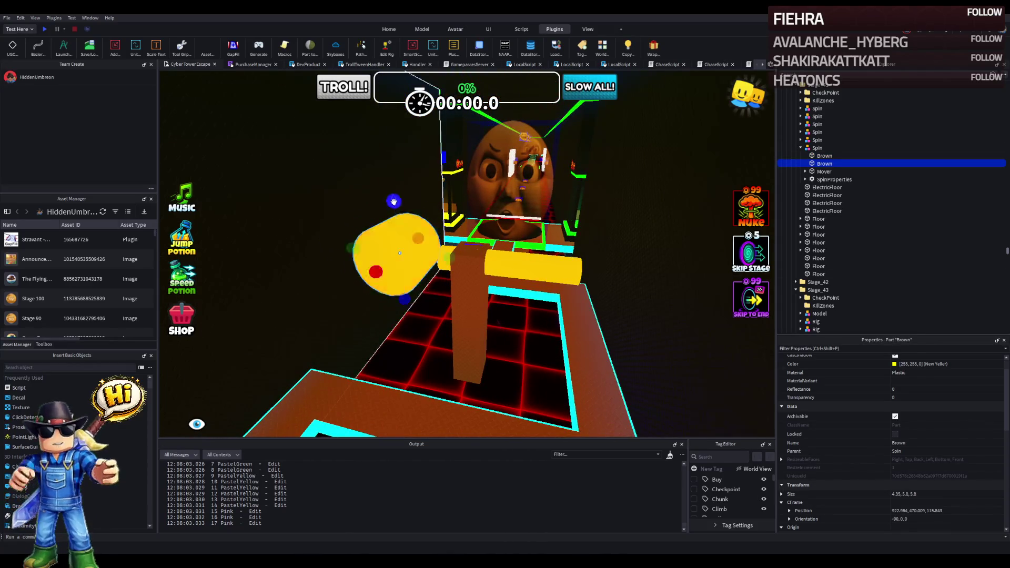
drag(394, 207, 435, 230)
key(f)
click(897, 494)
text(6, 5, 5)
key(Return)
Step: Make the handle bar thinner and shorter and slide it toward the pillar
click(593, 286)
drag(547, 312, 553, 306)
key(ctrl+2)
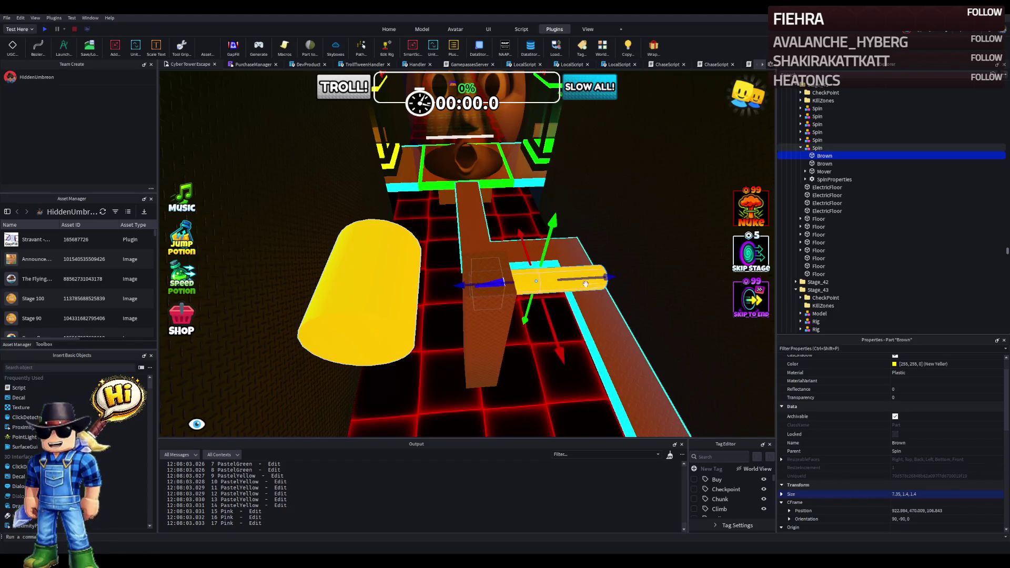
drag(588, 278, 493, 277)
key(ctrl+3)
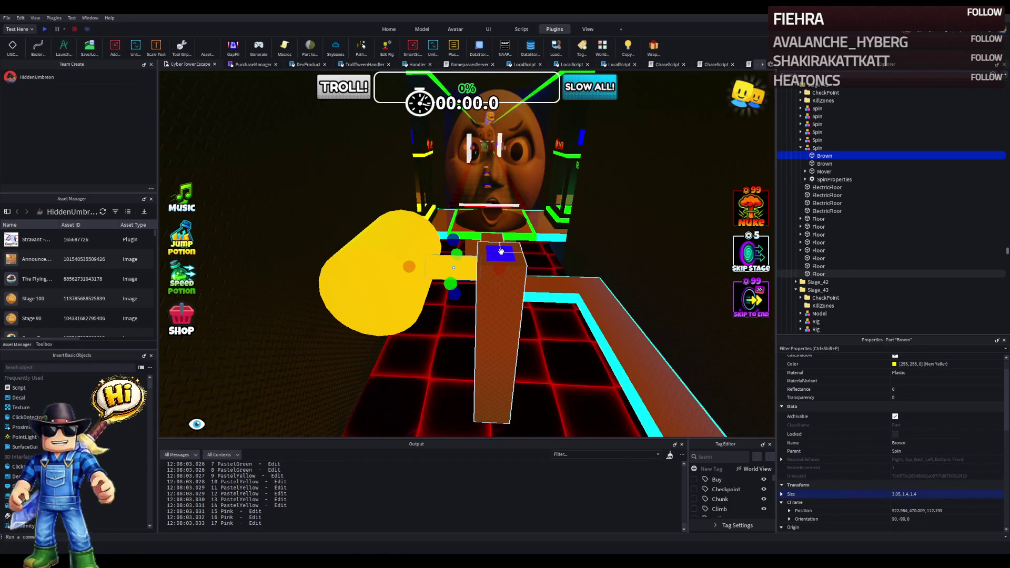
Step: Nudge the blue-topped mover part and rotate the Spin model around the pillar
click(498, 252)
scroll(583, 221, up, 2)
scroll(583, 221, up, 5)
scroll(583, 221, down, 4)
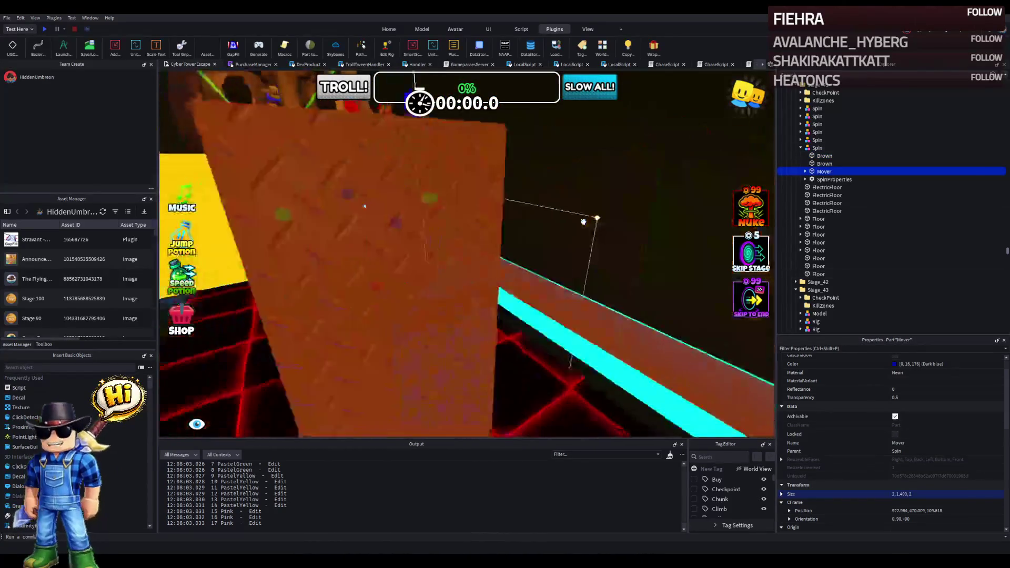
drag(494, 223, 492, 217)
click(491, 217)
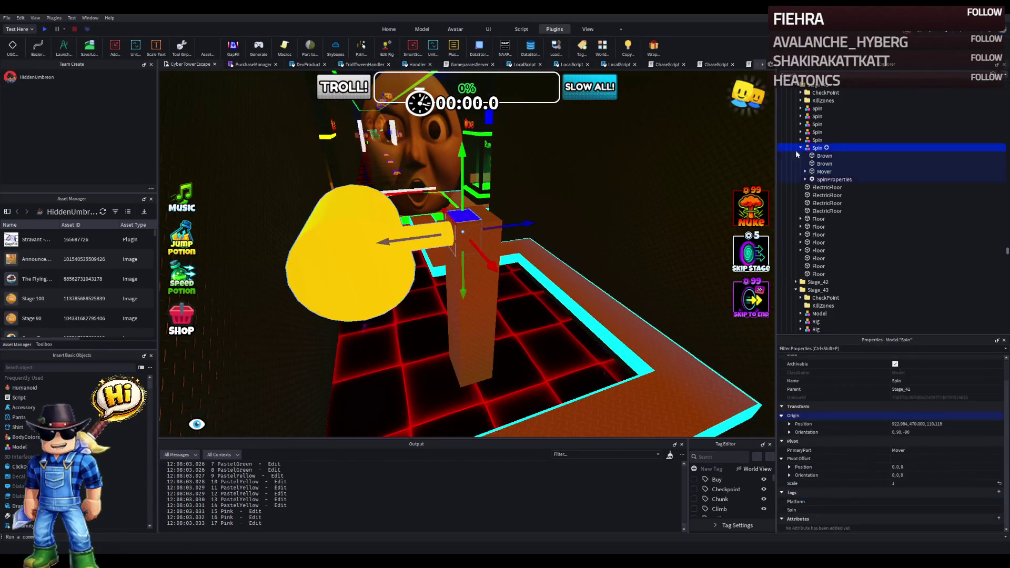
key(f)
scroll(564, 184, down, 5)
mouse_move(455, 234)
mouse_down()
mouse_move(494, 215)
mouse_move(491, 168)
mouse_up()
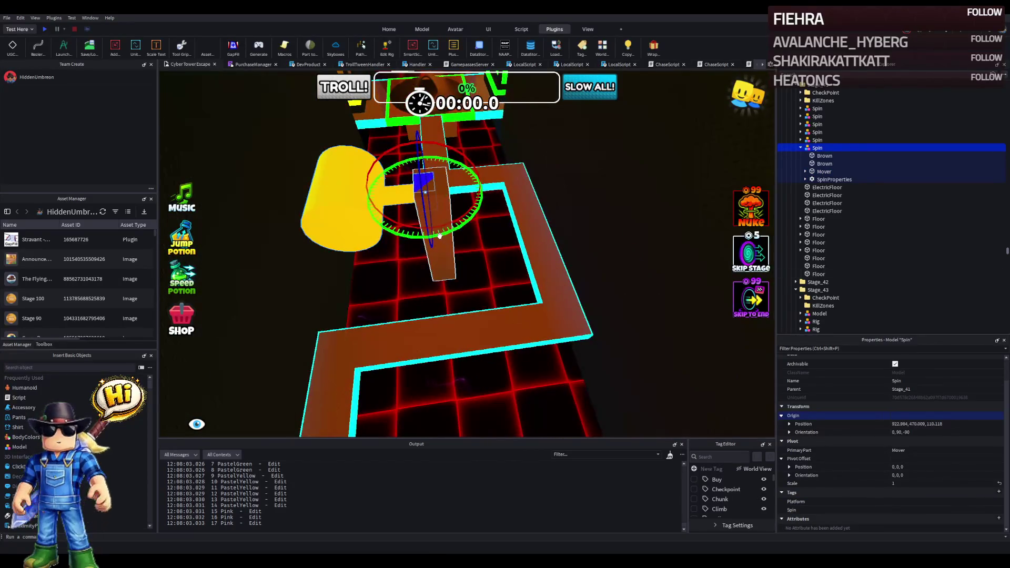
mouse_move(383, 173)
mouse_down()
mouse_move(421, 158)
mouse_move(475, 165)
mouse_up()
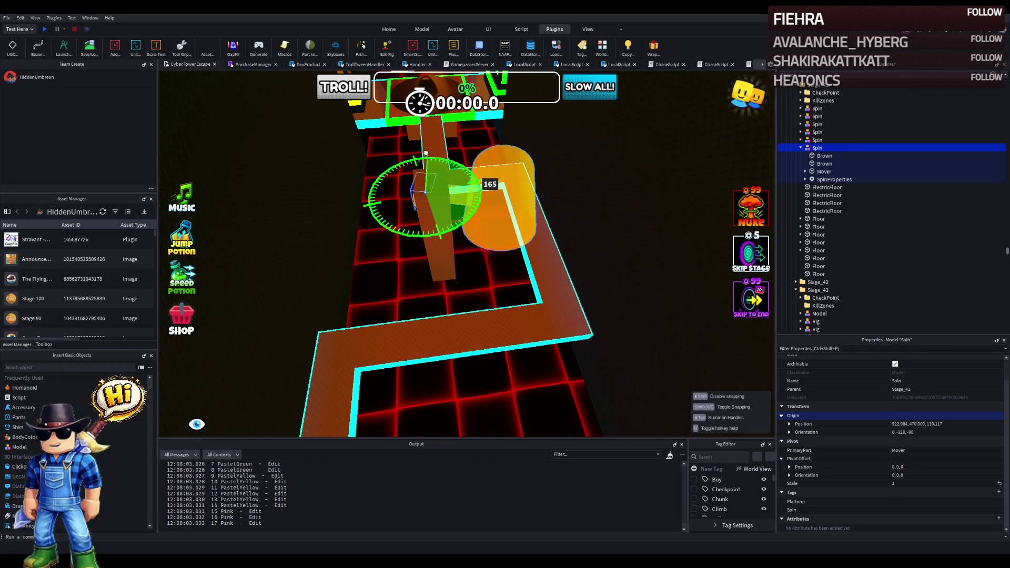
drag(379, 178, 412, 221)
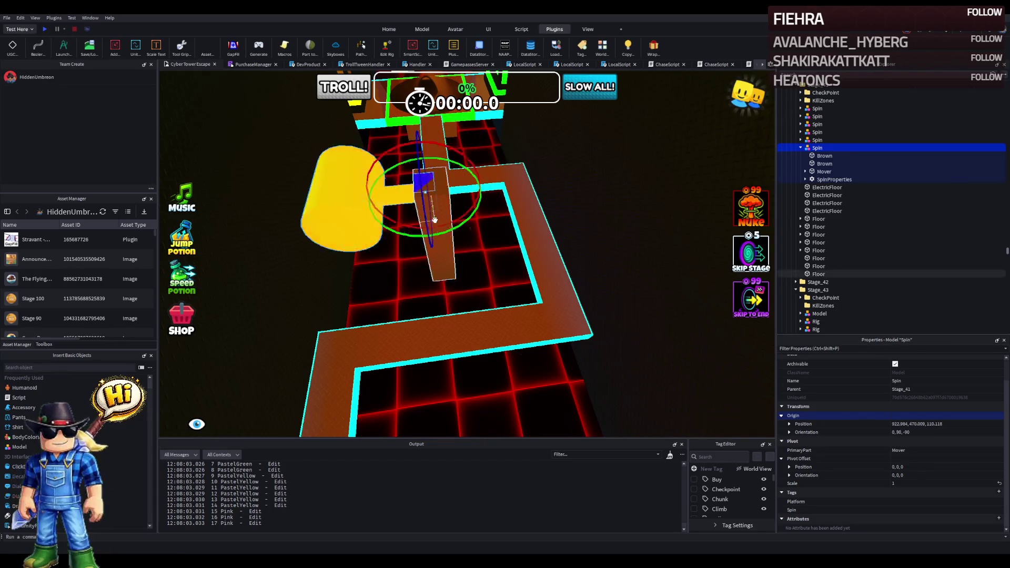
Step: Shift the mover part 0.8 studs along the path
scroll(378, 214, up, 3)
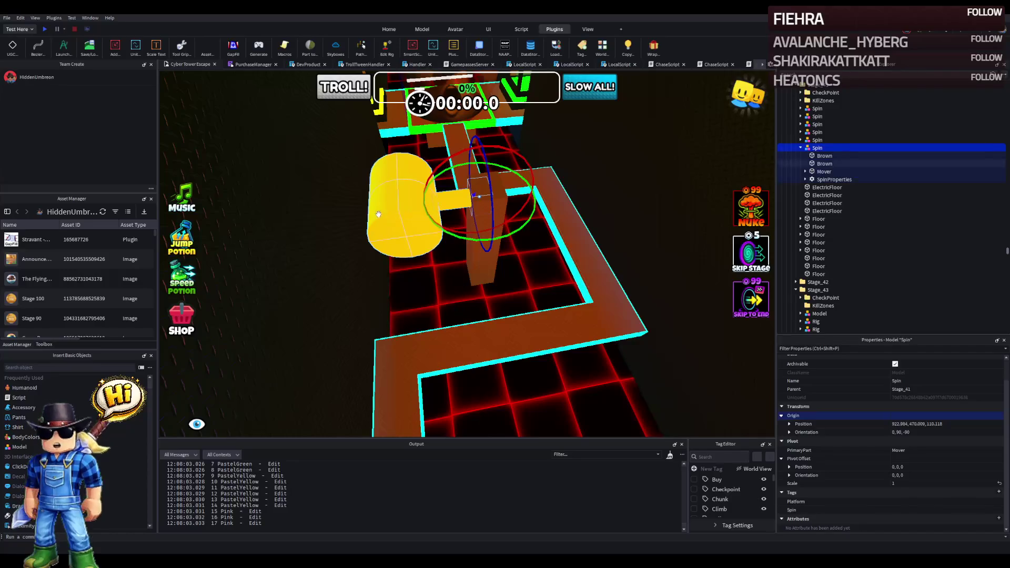
scroll(379, 215, up, 2)
click(504, 204)
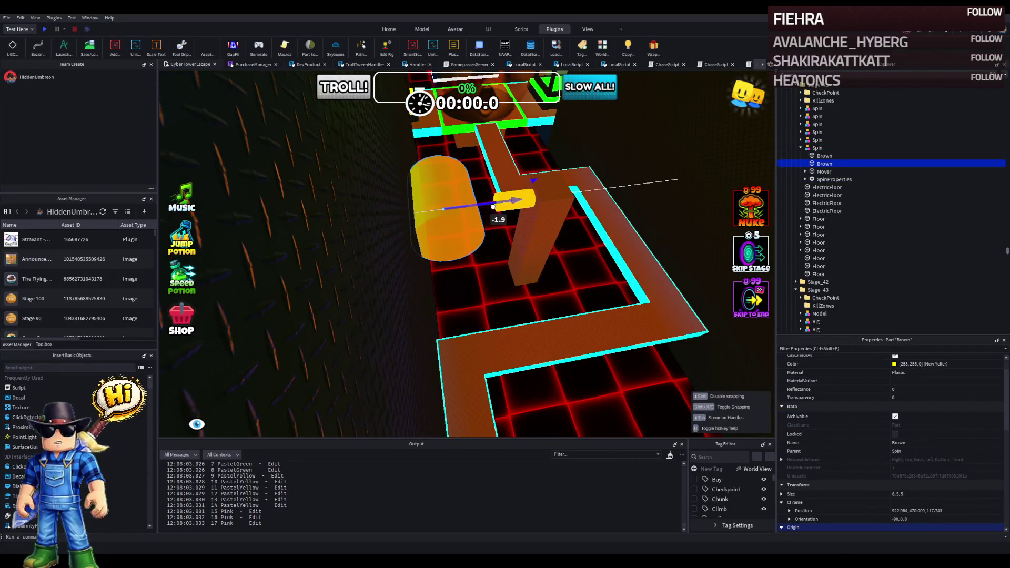
scroll(449, 207, up, 5)
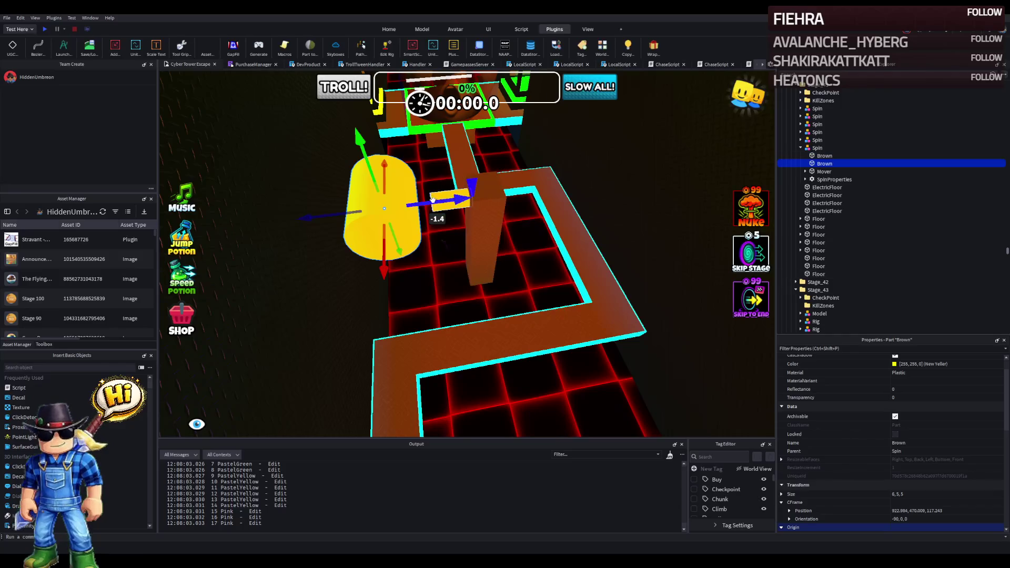
click(431, 173)
key(ctrl+3)
key(f)
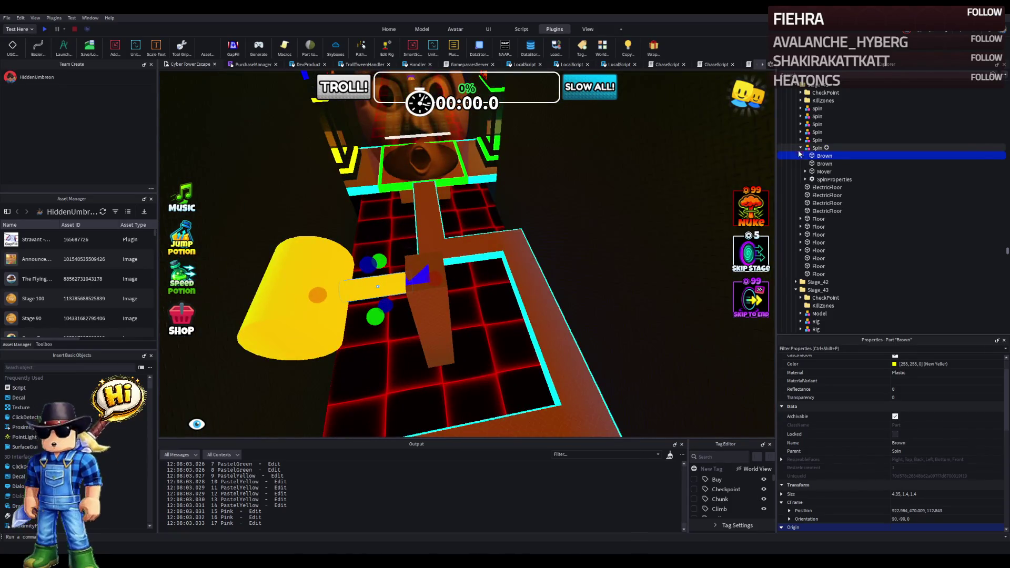
scroll(416, 275, up, 4)
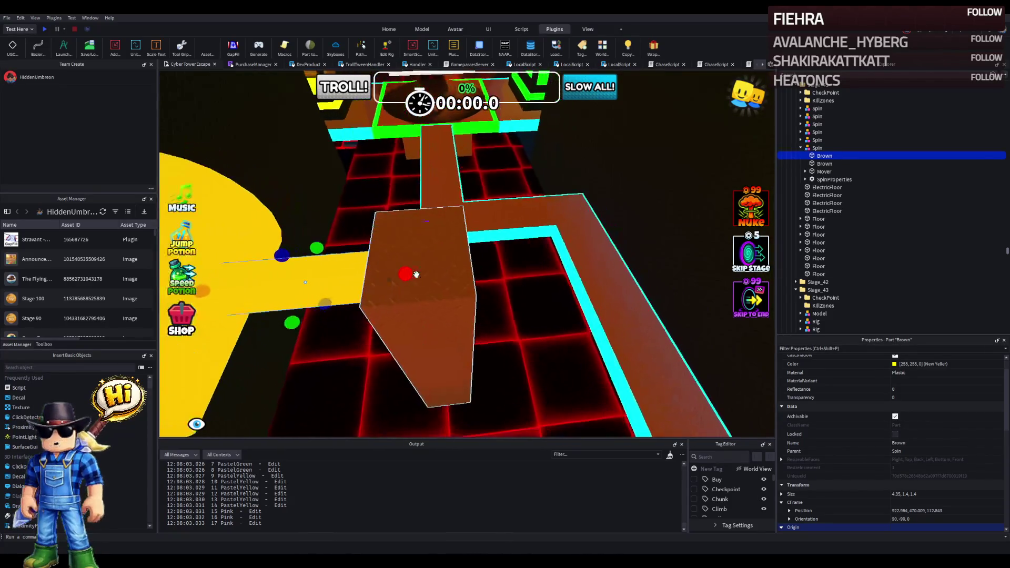
click(824, 172)
drag(464, 269, 534, 266)
Step: Lengthen the handle bar to reach the pillar and rotate the Spin model to 0, -45, -90
scroll(498, 260, up, 2)
click(386, 285)
scroll(386, 285, up, 5)
scroll(385, 285, down, 5)
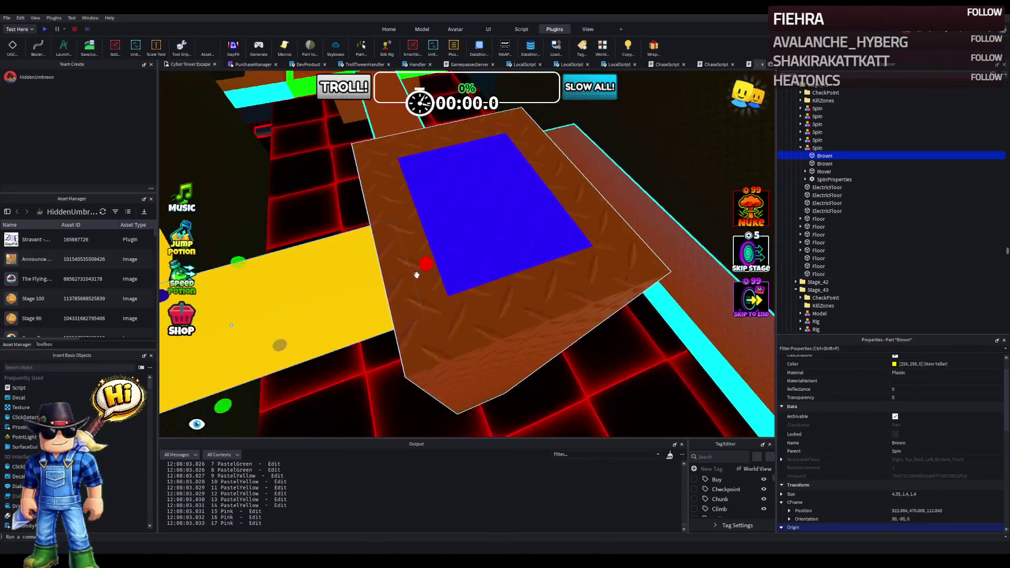
drag(417, 266, 443, 263)
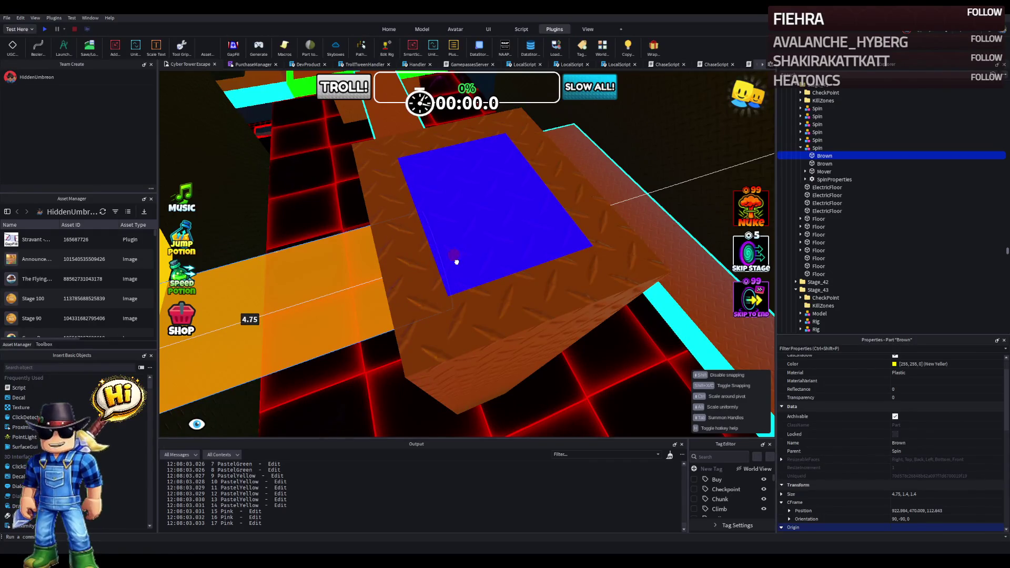
scroll(457, 262, down, 6)
click(817, 148)
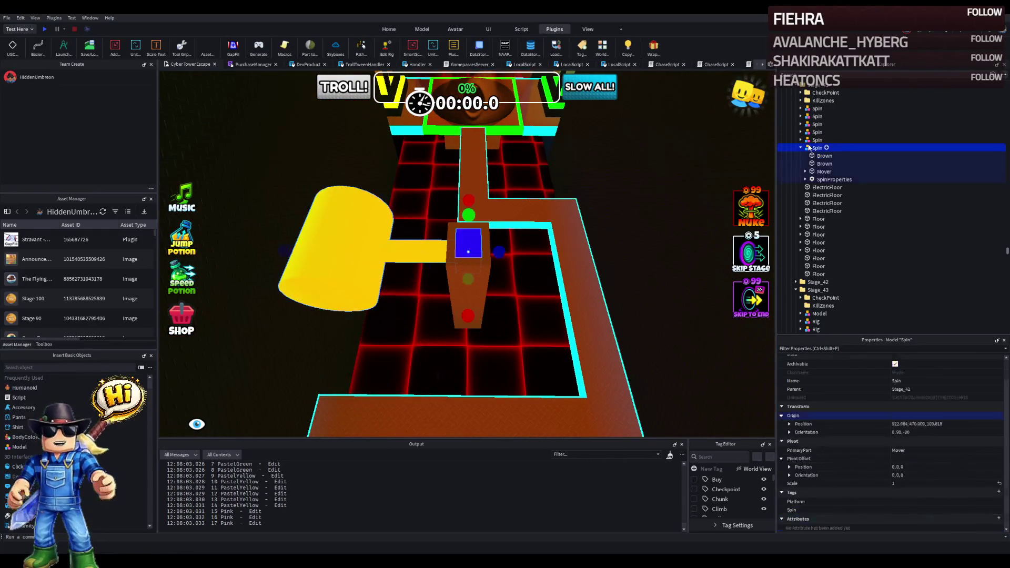
key(ctrl+2)
mouse_move(491, 304)
mouse_down()
mouse_move(526, 276)
mouse_move(554, 225)
mouse_move(518, 244)
mouse_up()
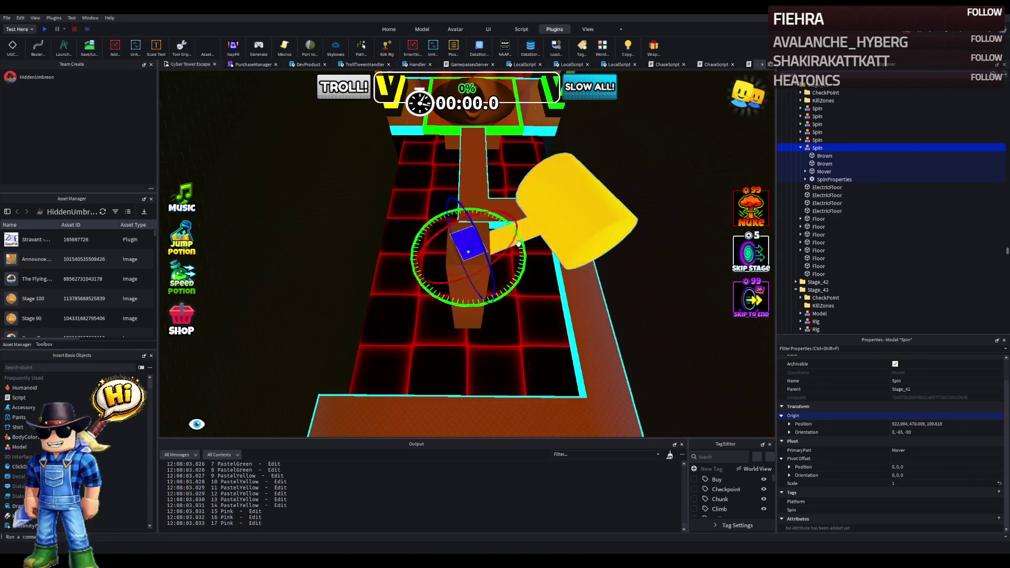
Step: Undo the hammer rotation and merge the two Brown hammer parts into one Union
key(ctrl+z)
click(817, 172)
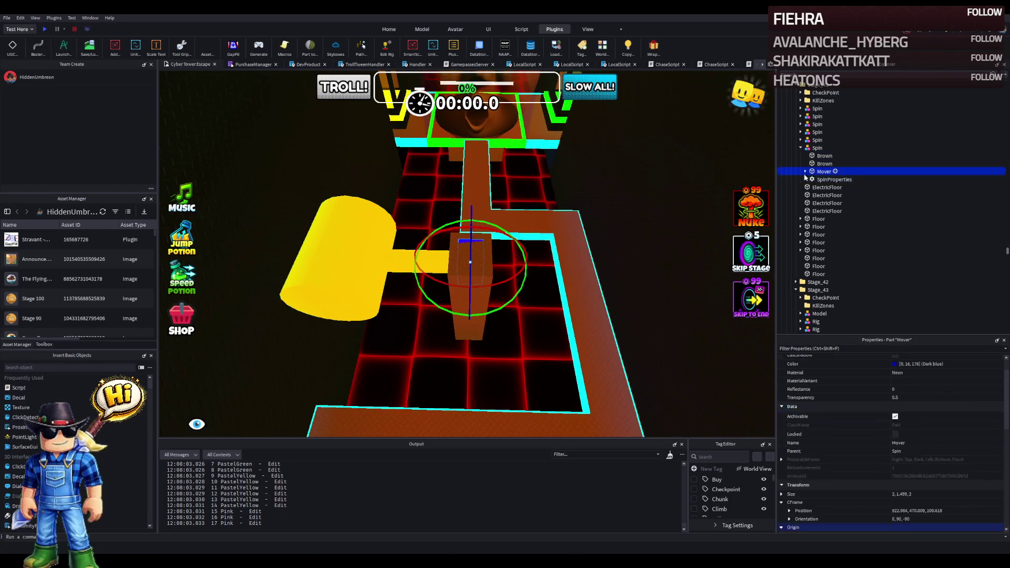
click(824, 164)
shift+click(824, 156)
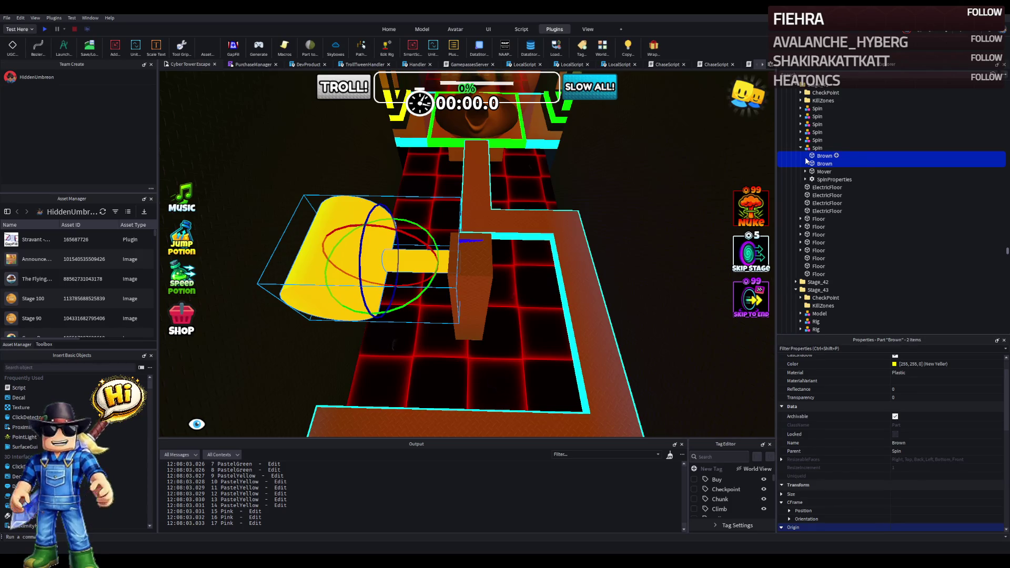
key(ctrl+shift+g)
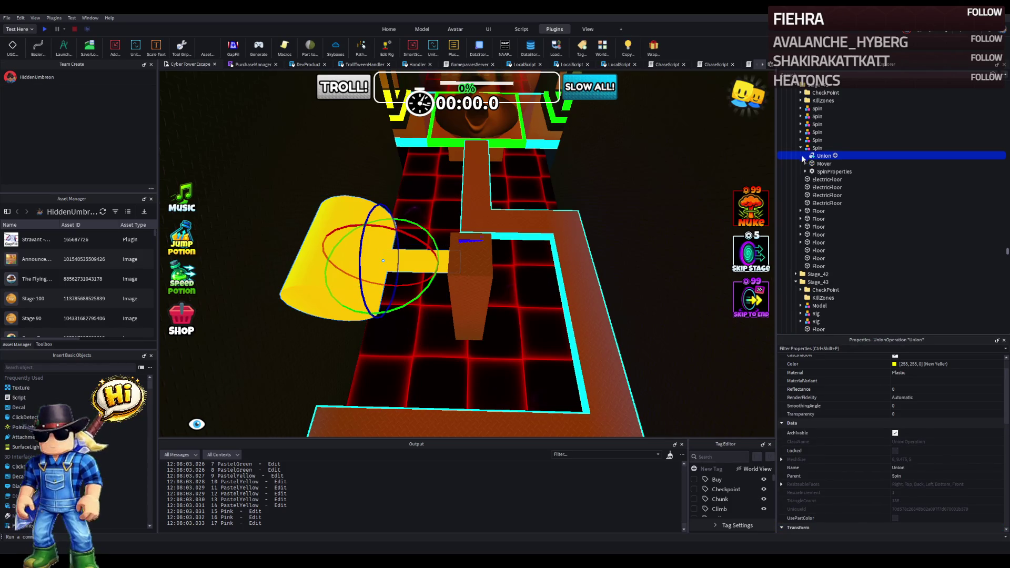
Step: Confirm the Mover's WeldConstraint links the mover to the new hammer Union
click(806, 163)
click(801, 164)
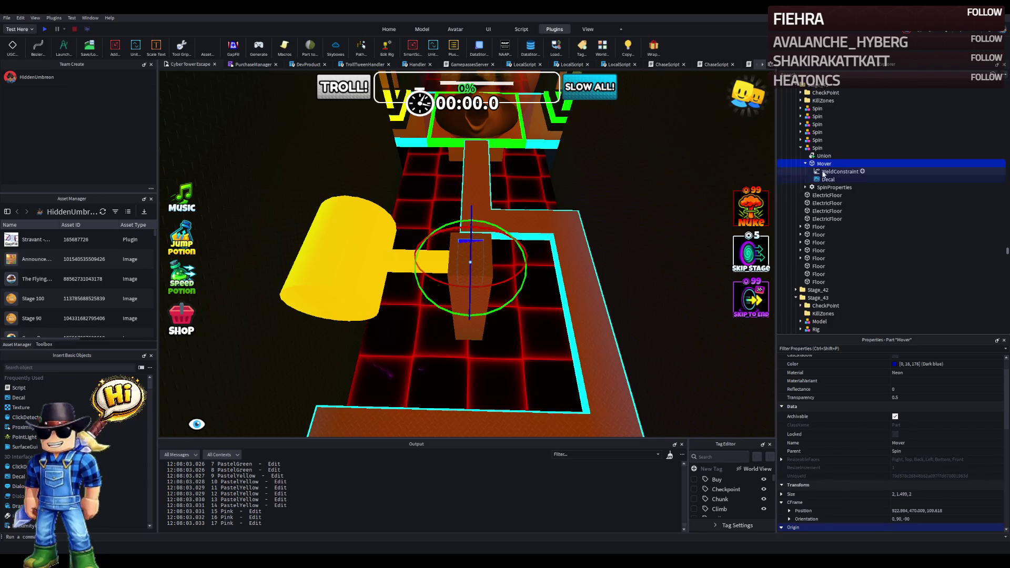
click(825, 172)
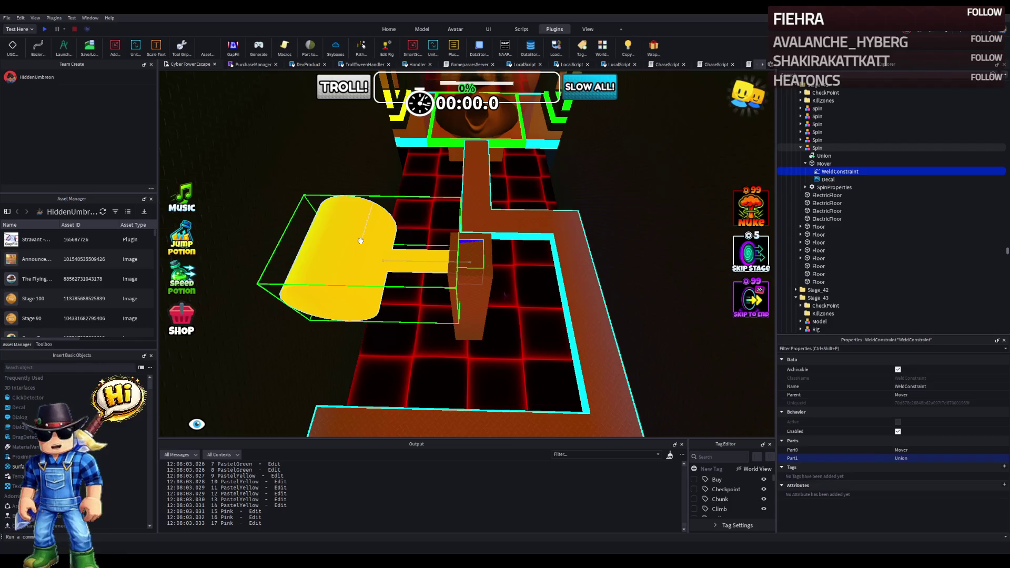
key(f)
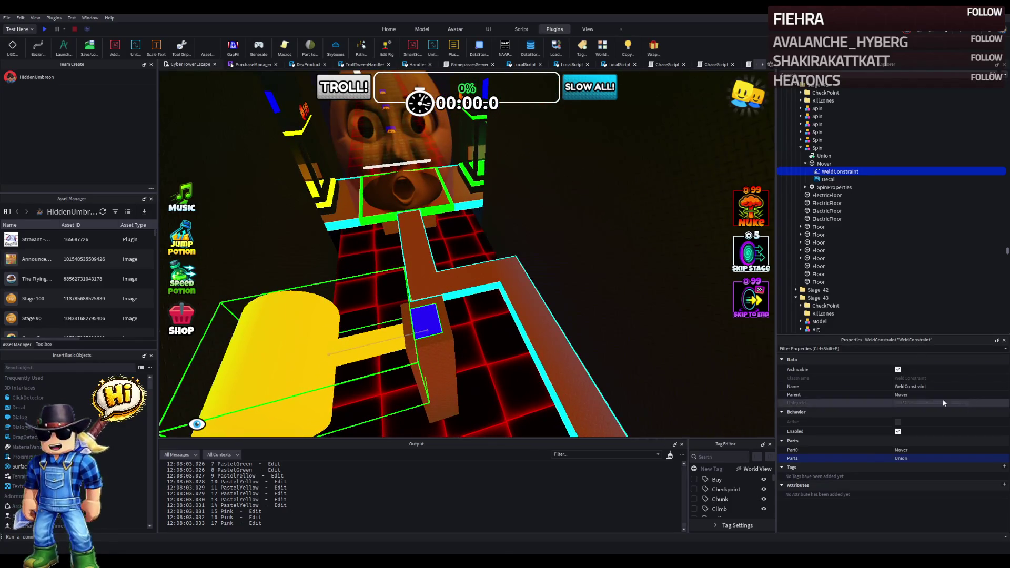
Step: Copy the dark red colour 58,23,18 from the other Spin obstacle's Union
click(824, 156)
scroll(927, 399, up, 5)
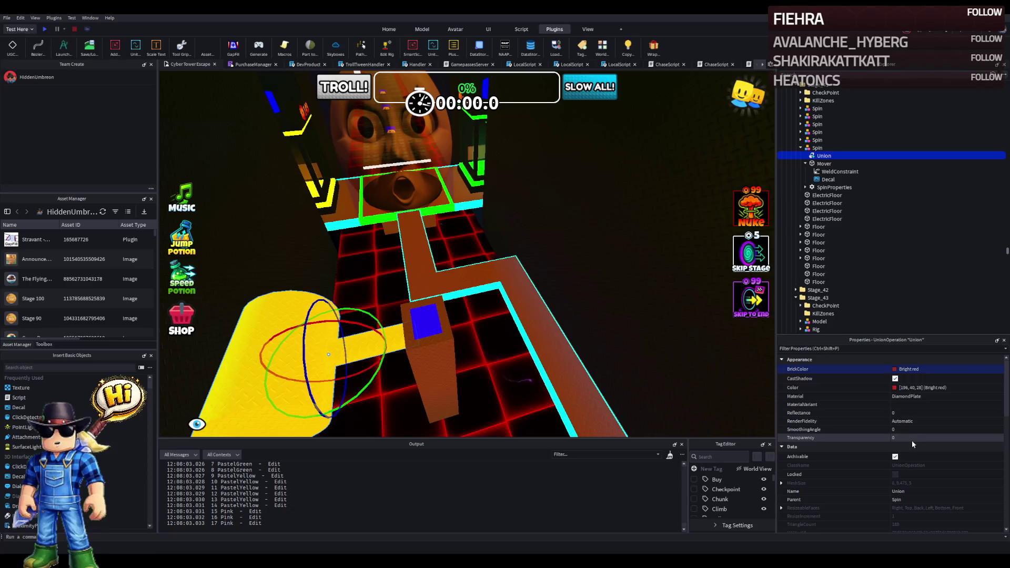
click(818, 140)
click(801, 140)
click(821, 148)
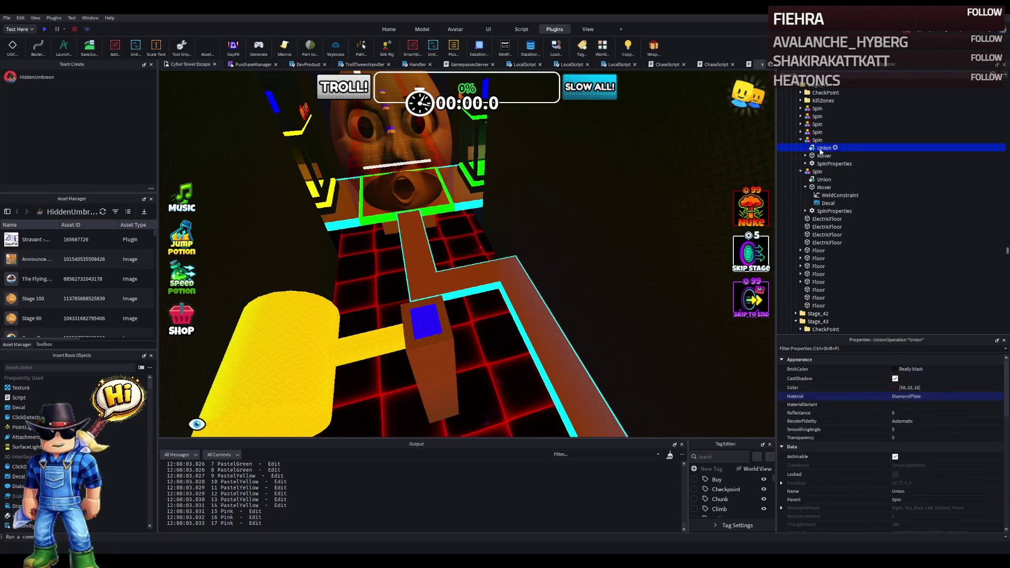
click(941, 388)
click(424, 322)
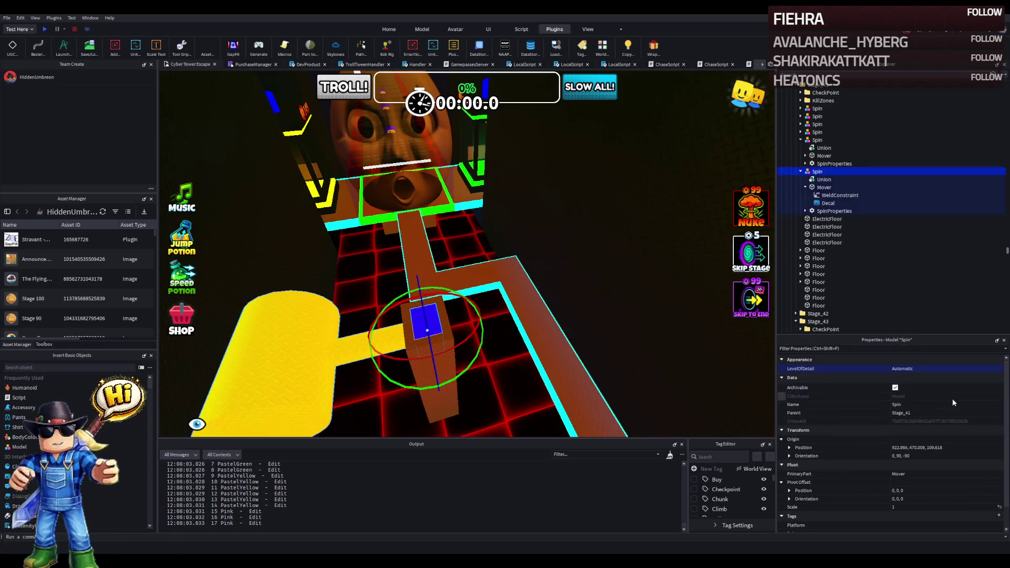
Step: Enable UsePartColor on the hammer Union so it shows dark red 58,23,18
click(824, 180)
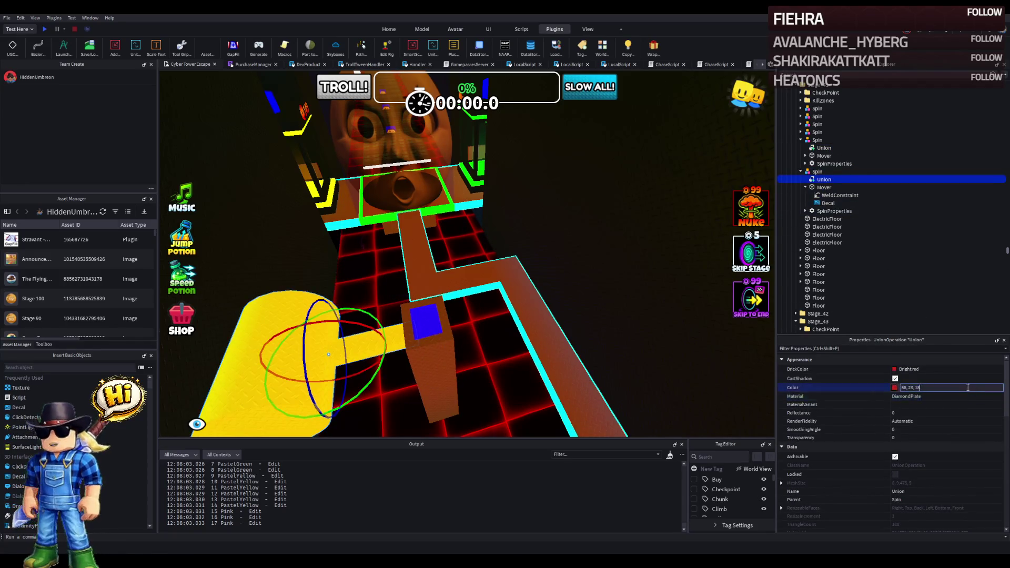
scroll(945, 453, down, 2)
scroll(949, 452, down, 4)
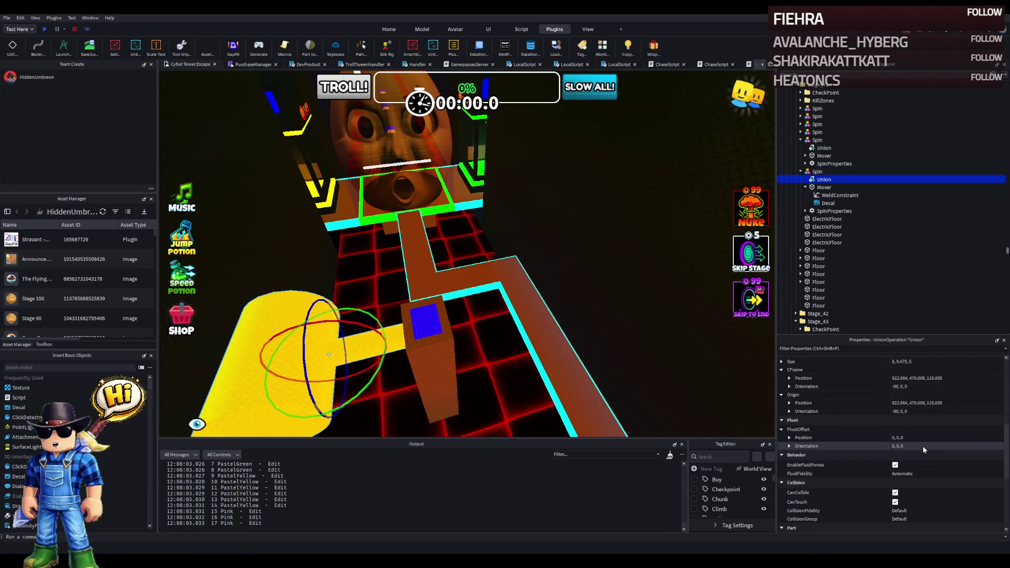
click(895, 368)
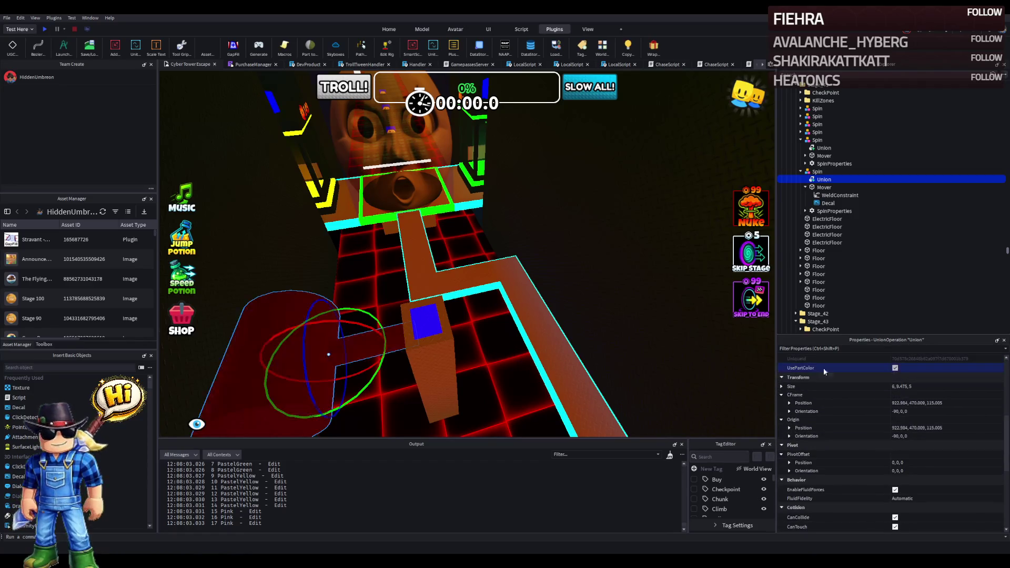
key(d)
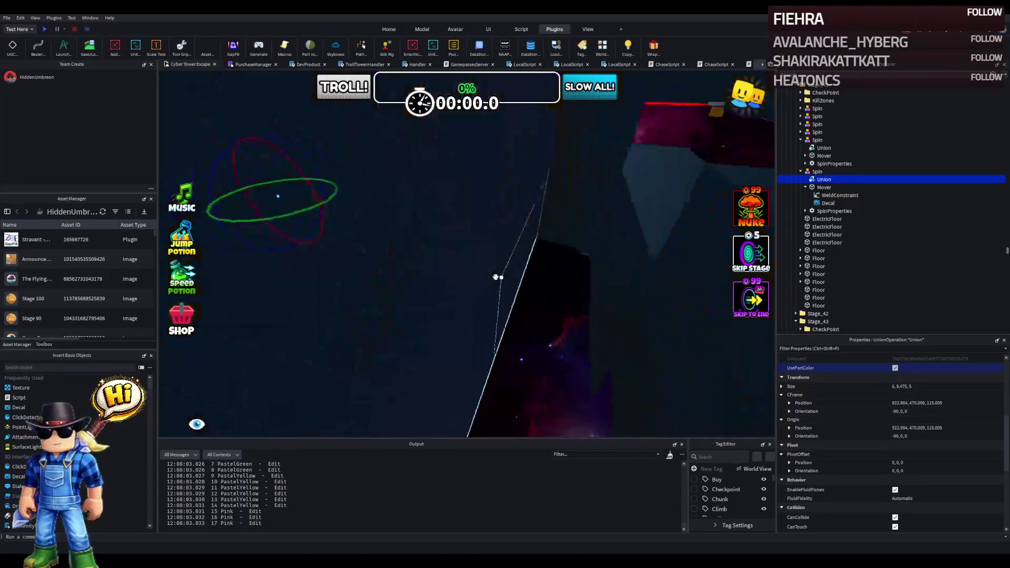